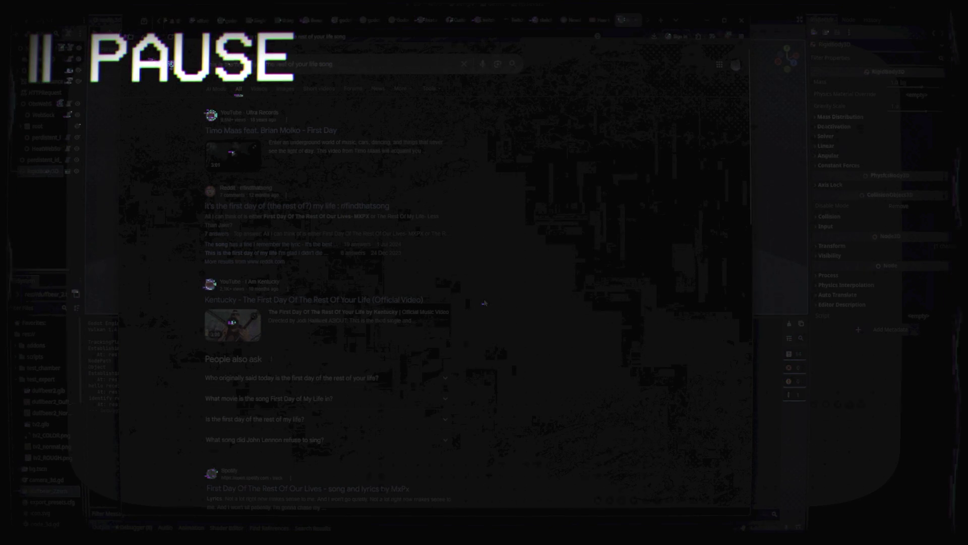
Clear the 'first day of the rest of your life' query from the Google search box and close the suggestions
scroll(444, 280, down, 3)
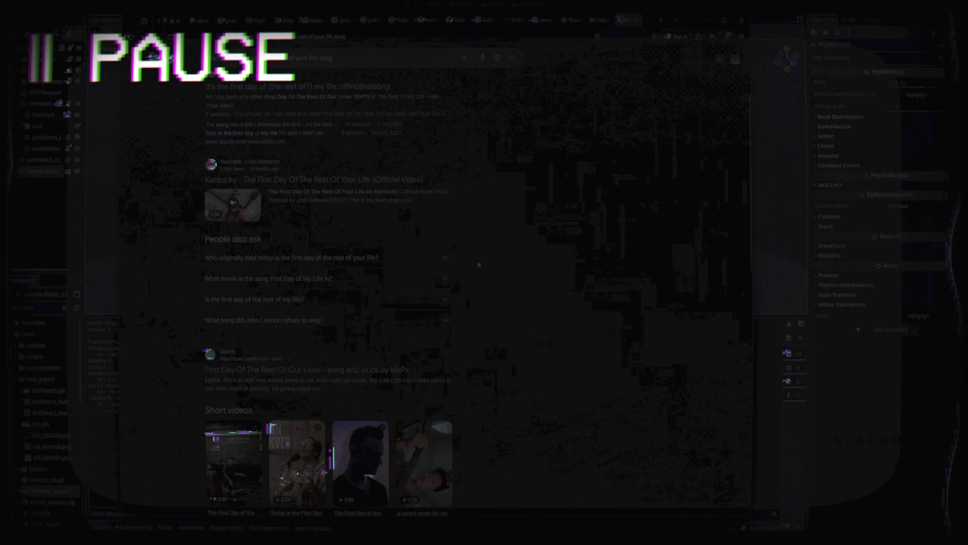
scroll(477, 260, up, 3)
click(372, 66)
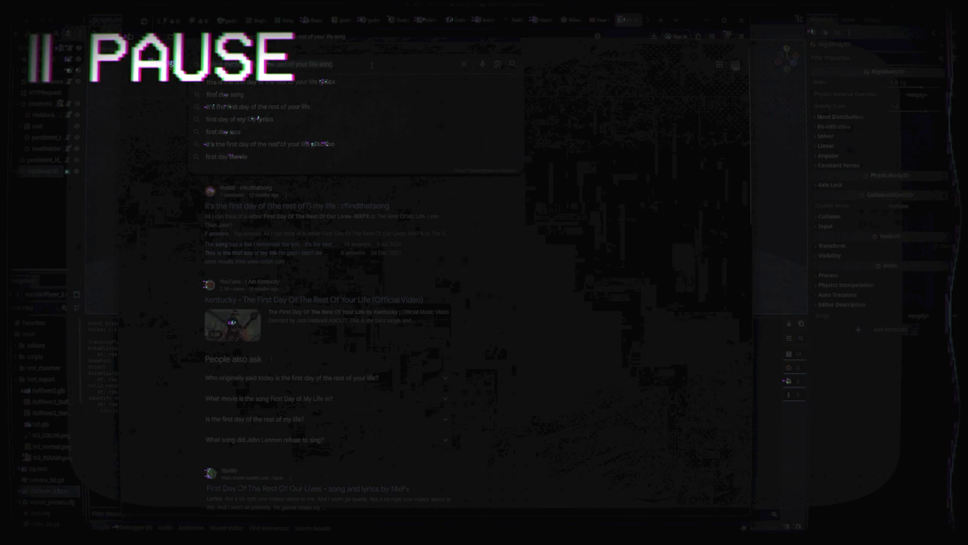
key(ctrl+a)
key(BackSpace)
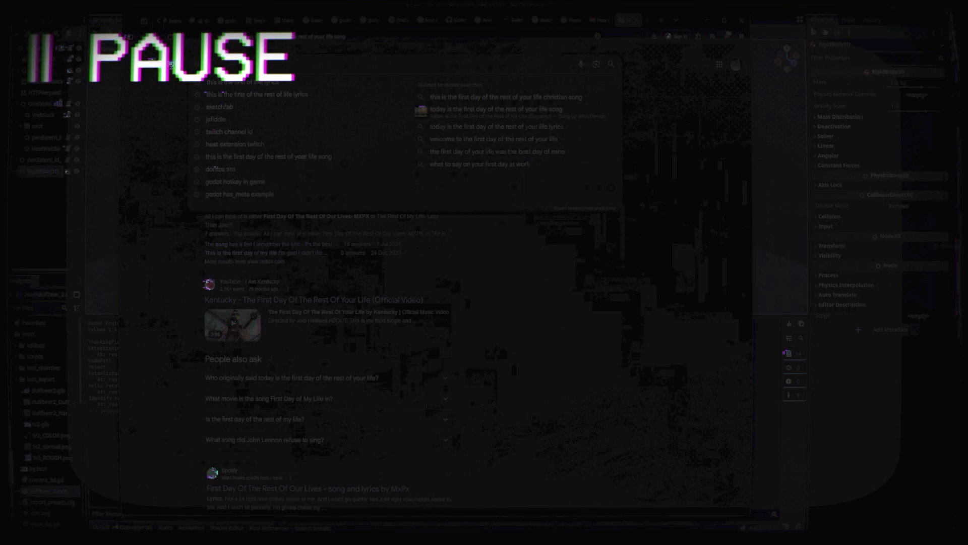
click(545, 241)
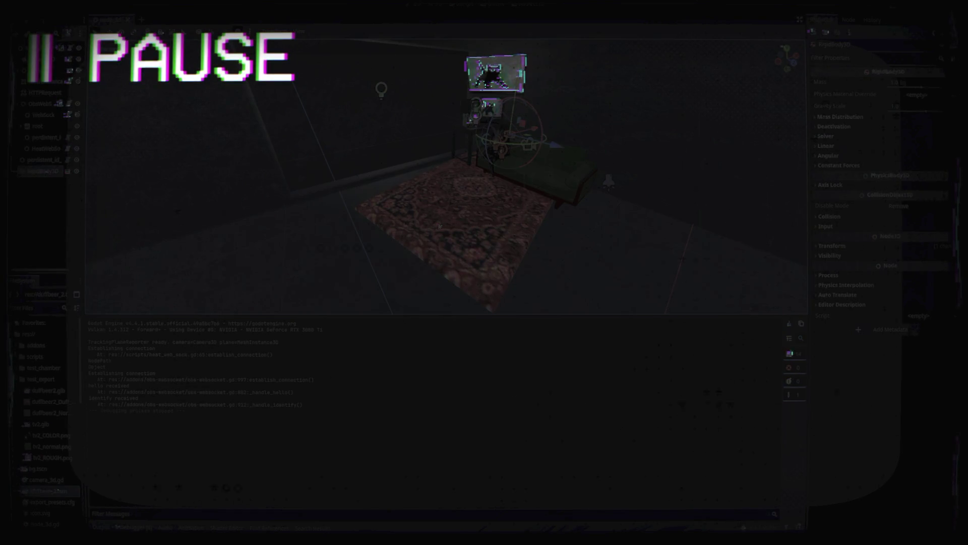
Select the room's Node3D, then create a new scene with a Node3D root
click(53, 211)
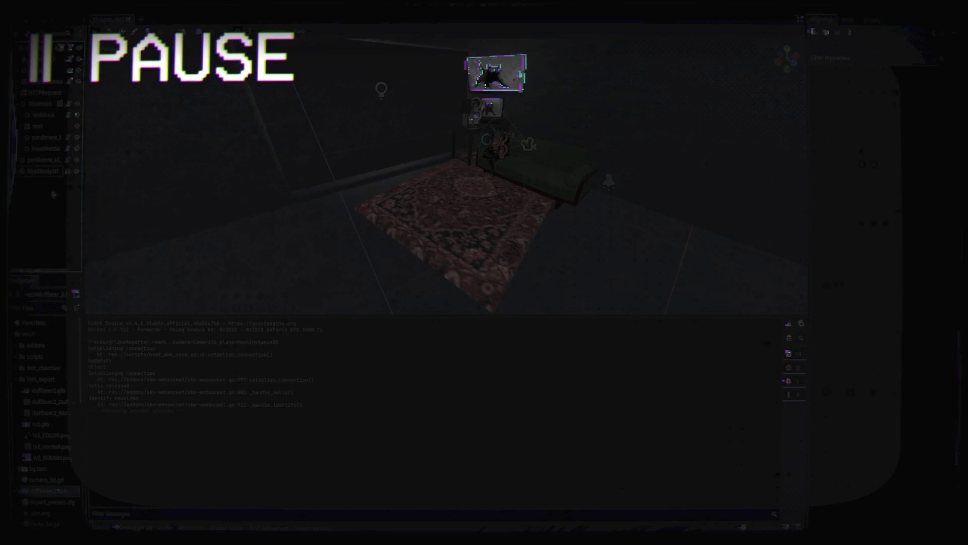
click(61, 88)
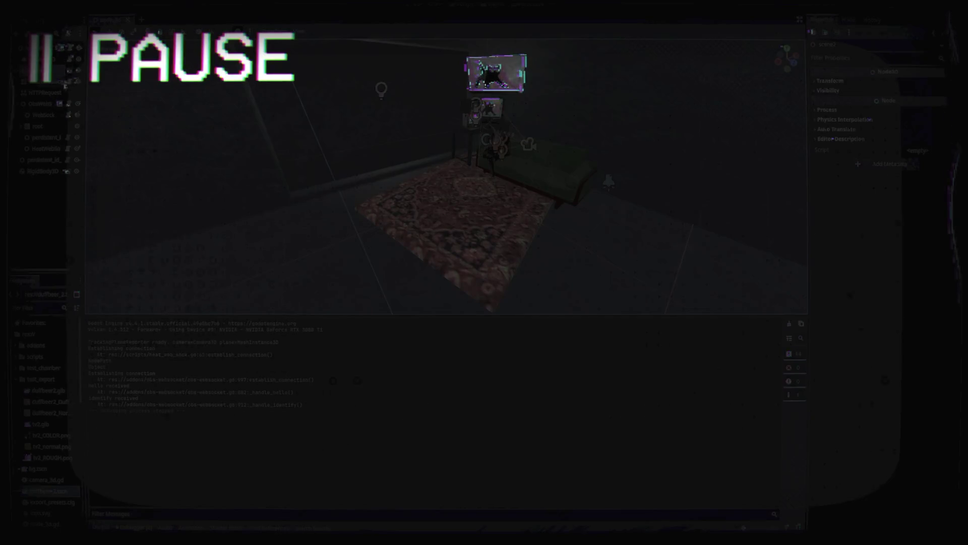
key(ctrl+n)
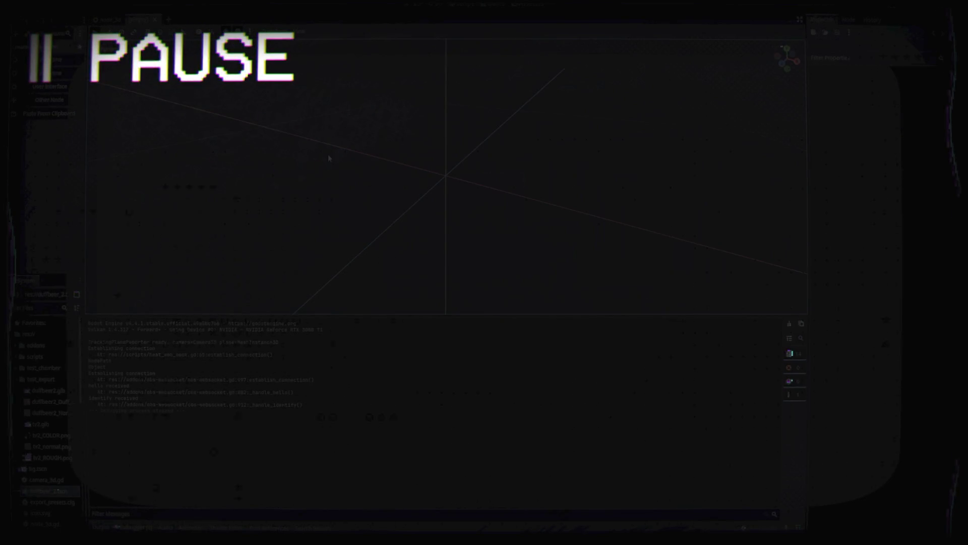
click(50, 73)
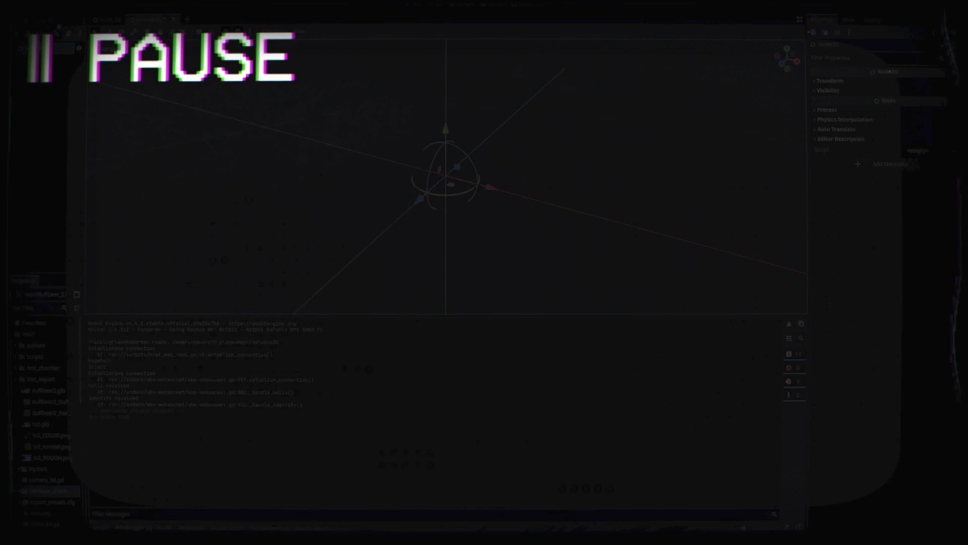
Move the room node from the main scene into the new Node3D scene
key(ctrl+Tab)
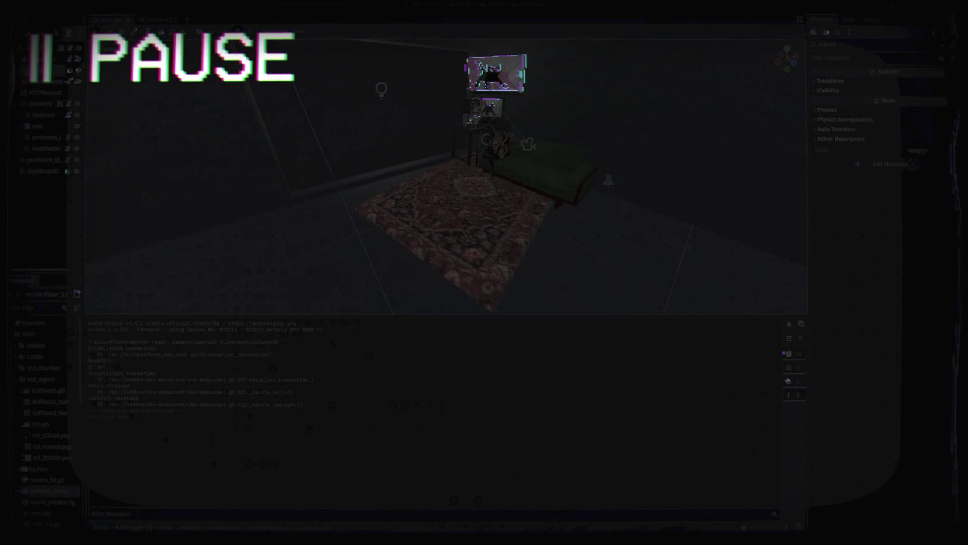
key(Delete)
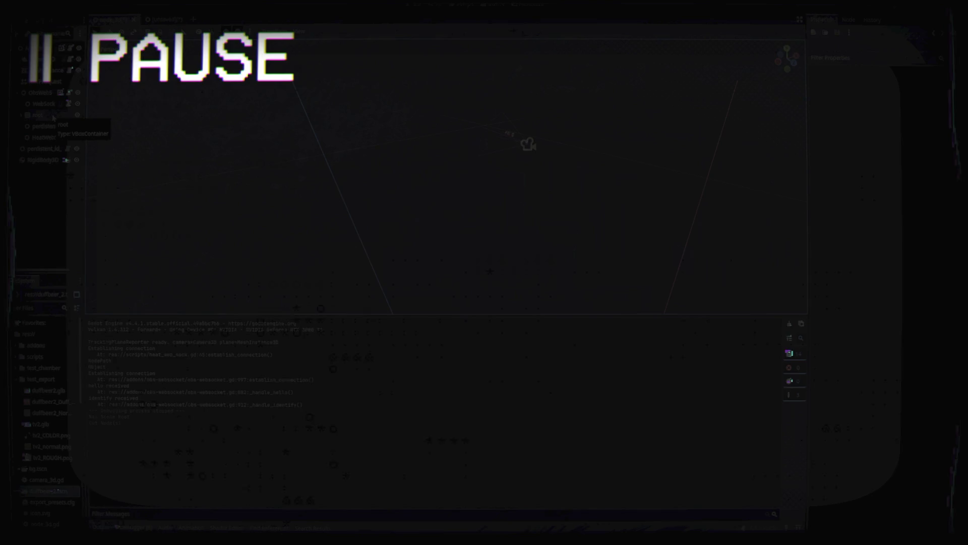
key(ctrl+z)
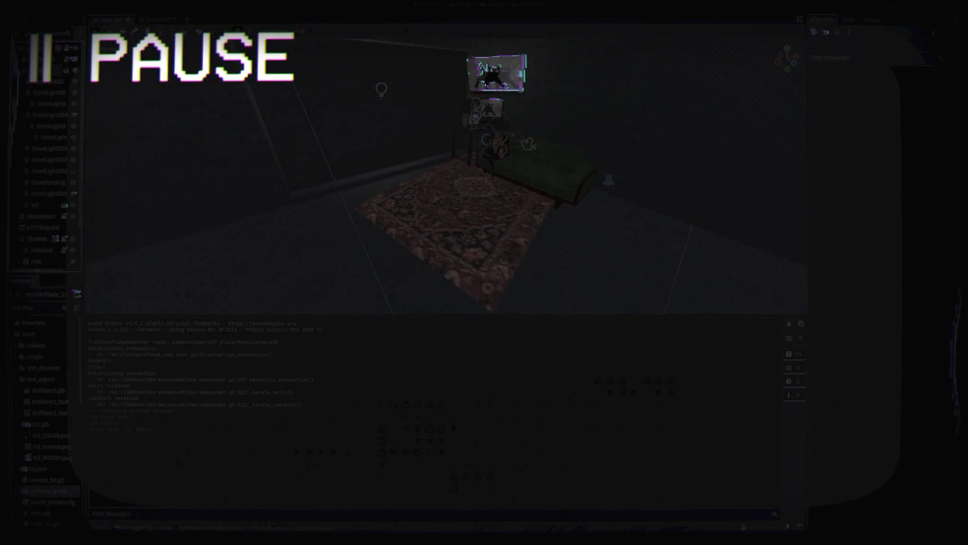
scroll(45, 152, down, 5)
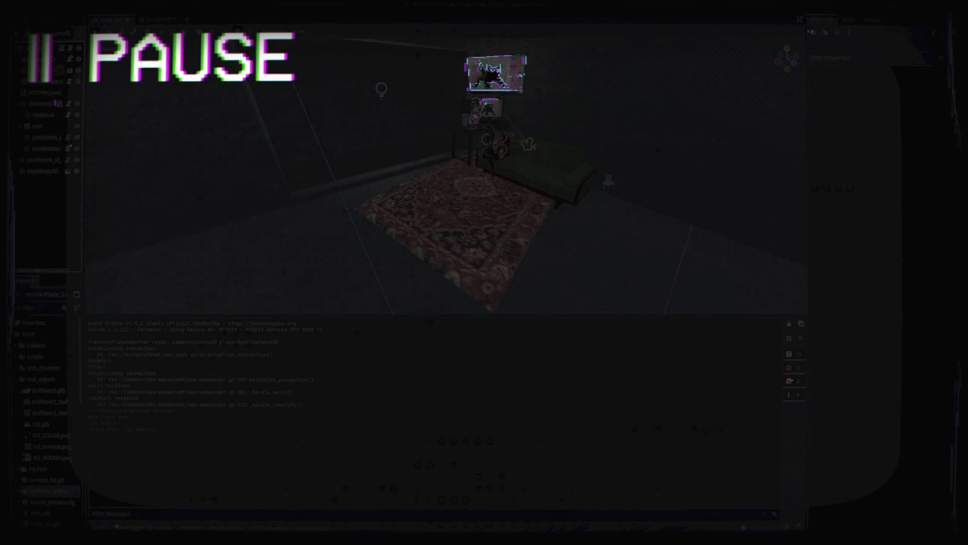
scroll(51, 152, down, 1)
click(77, 115)
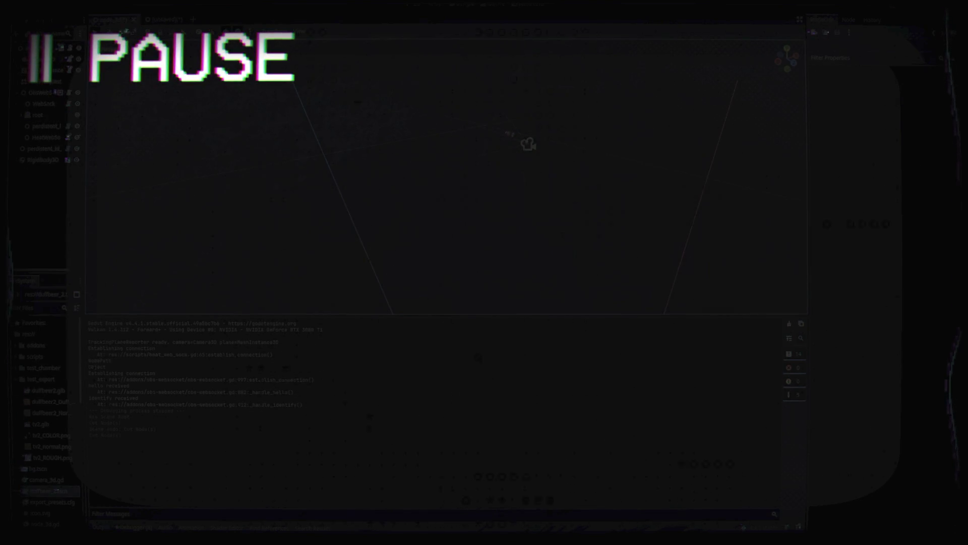
click(156, 20)
key(ctrl+v)
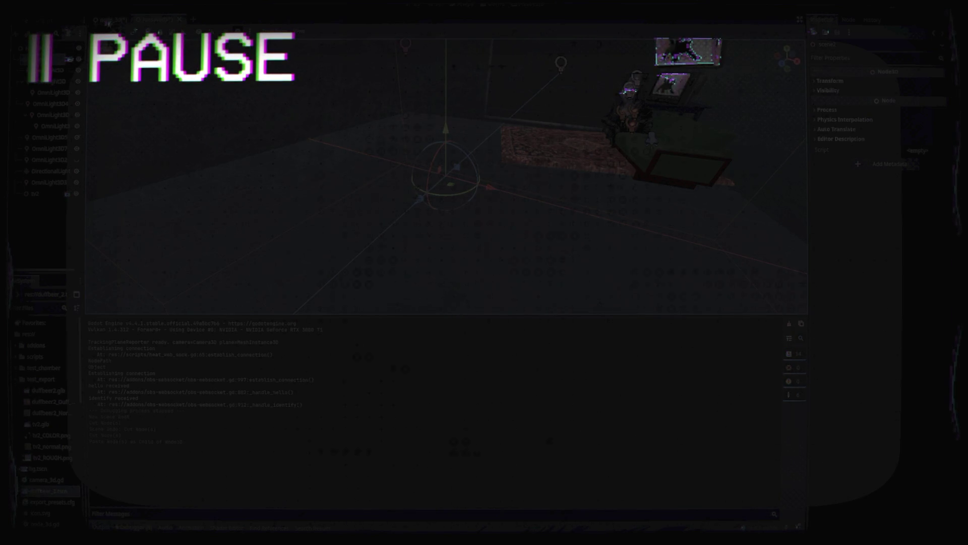
Save the room scene with the 'scene_' name and return to the RigidBody3D scene
key(ctrl+Tab)
key(ctrl+Tab)
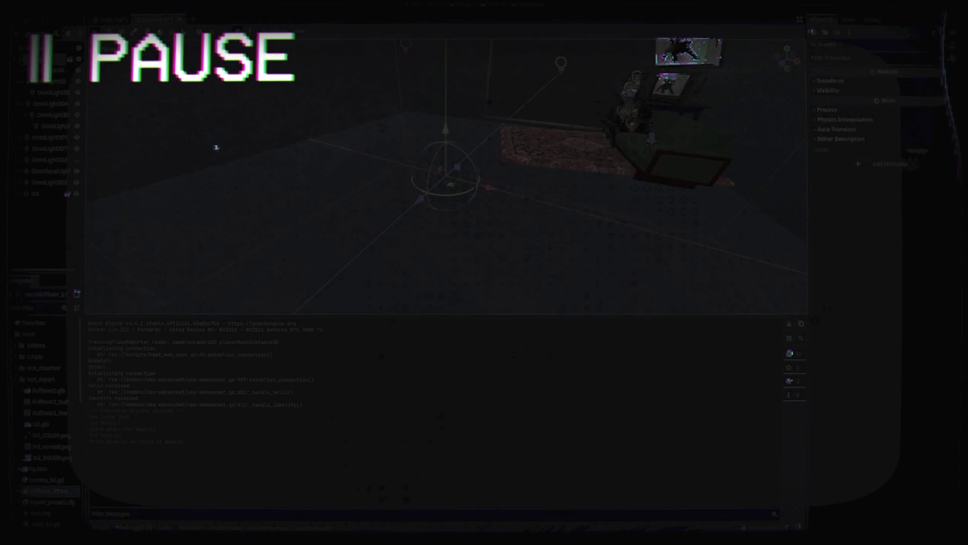
key(ctrl+s)
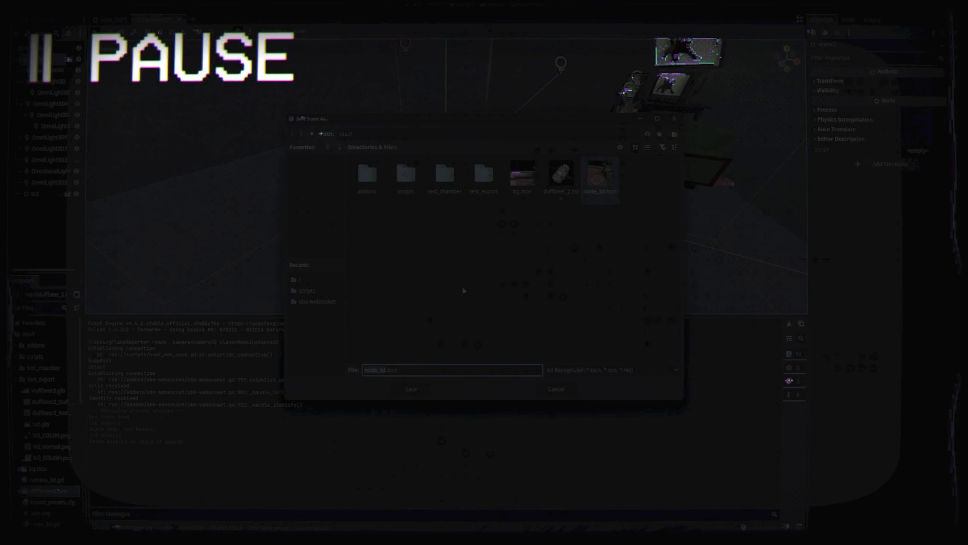
text(scene)
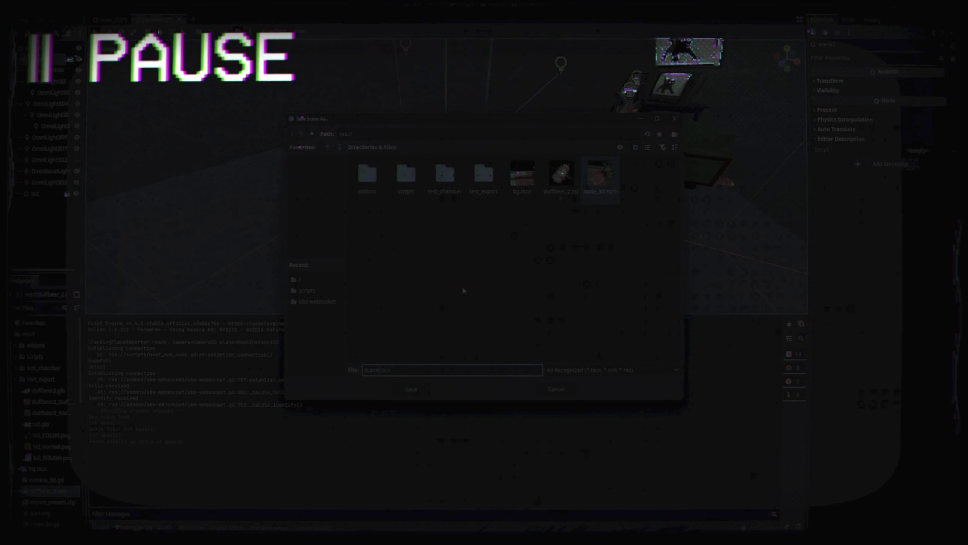
text(_root)
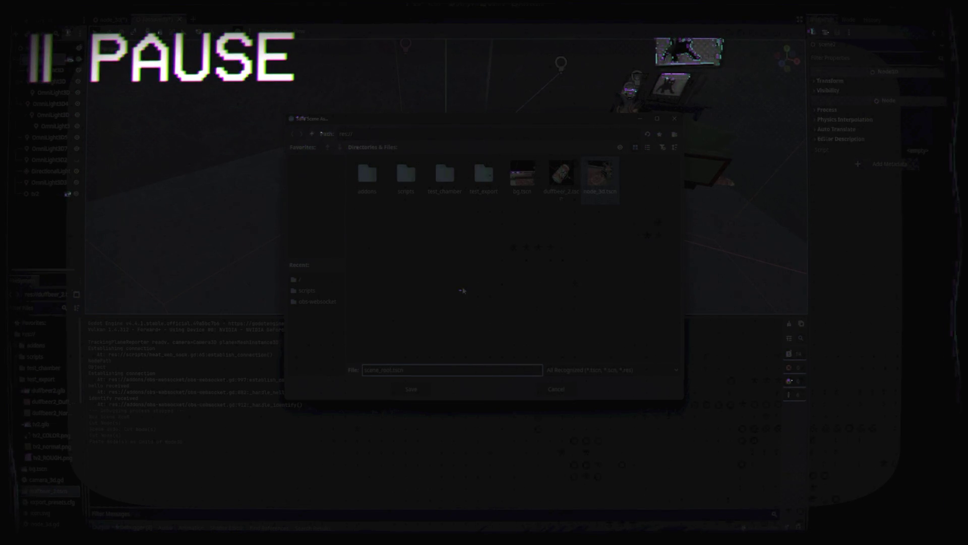
key(Return)
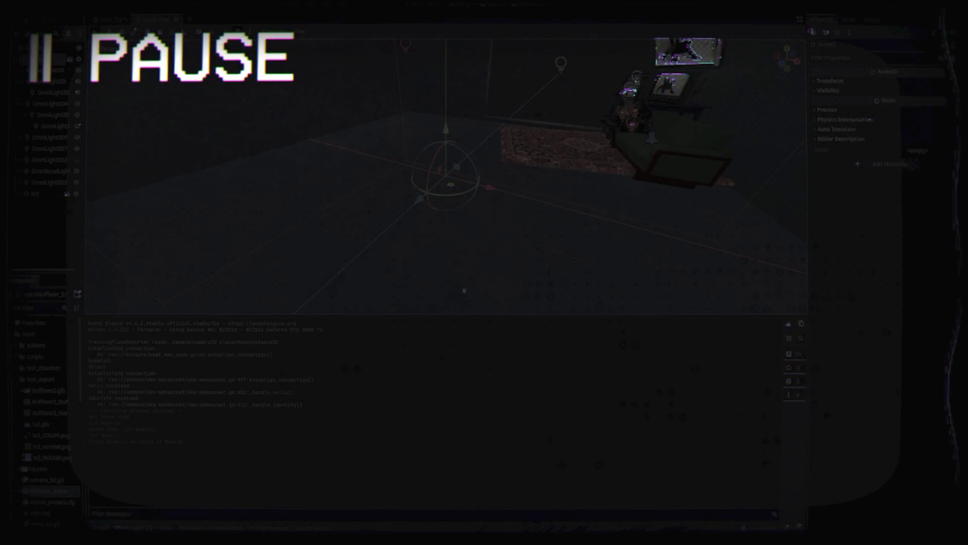
key(ctrl+Tab)
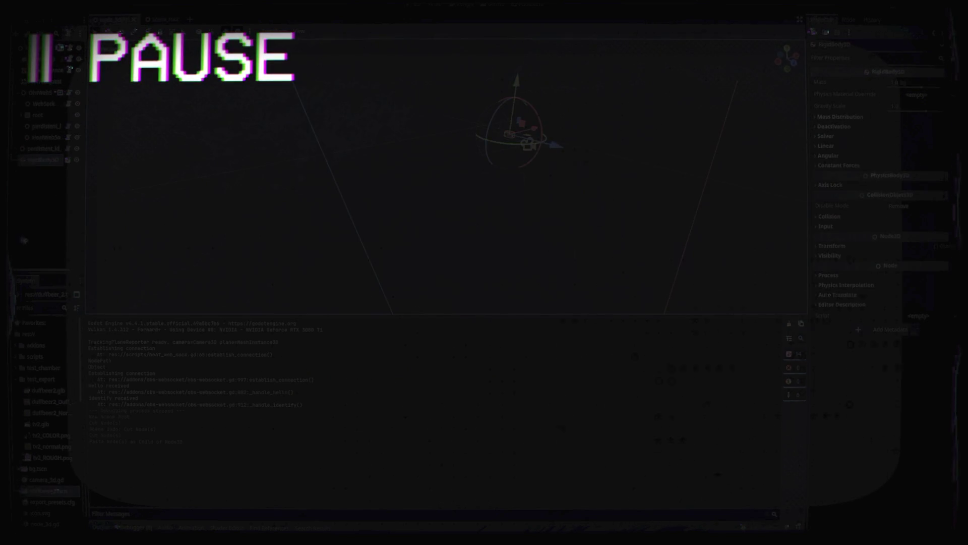
Browse the project files, selecting scene.glb and node_3d.tscn
click(32, 237)
scroll(40, 495, down, 4)
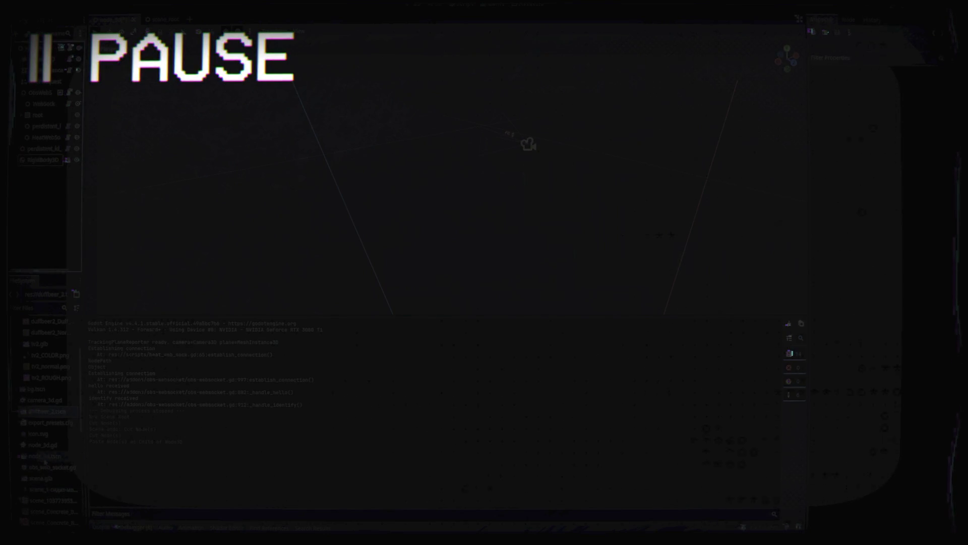
scroll(46, 461, down, 10)
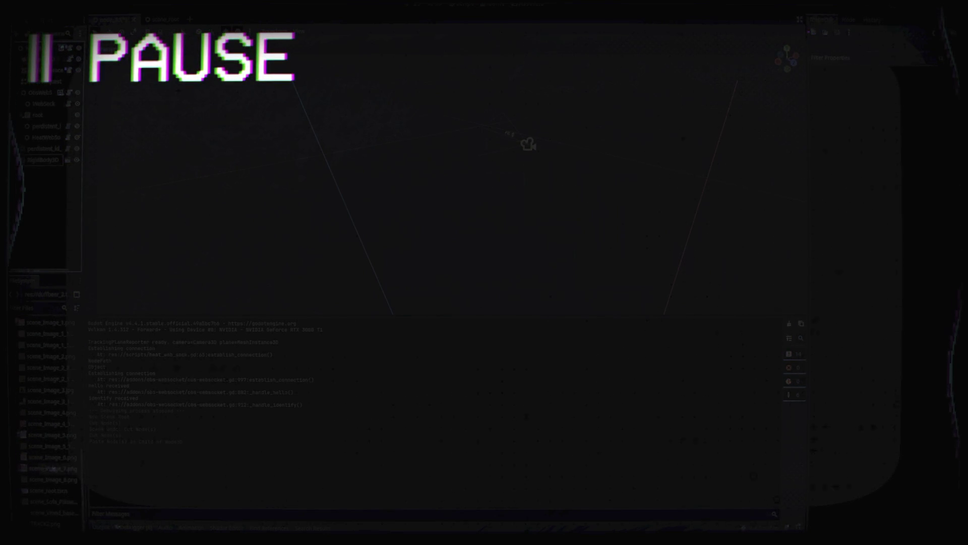
scroll(56, 470, up, 8)
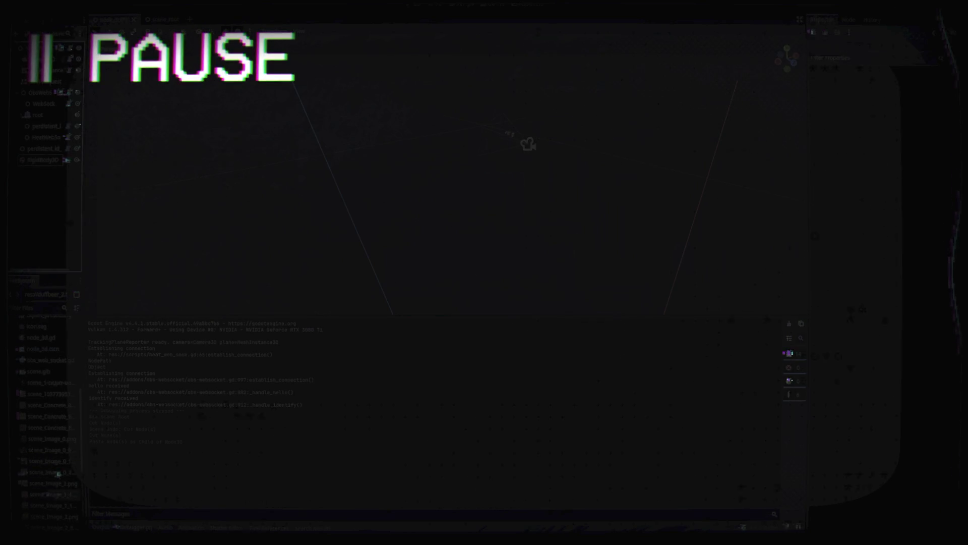
scroll(66, 403, up, 1)
click(65, 398)
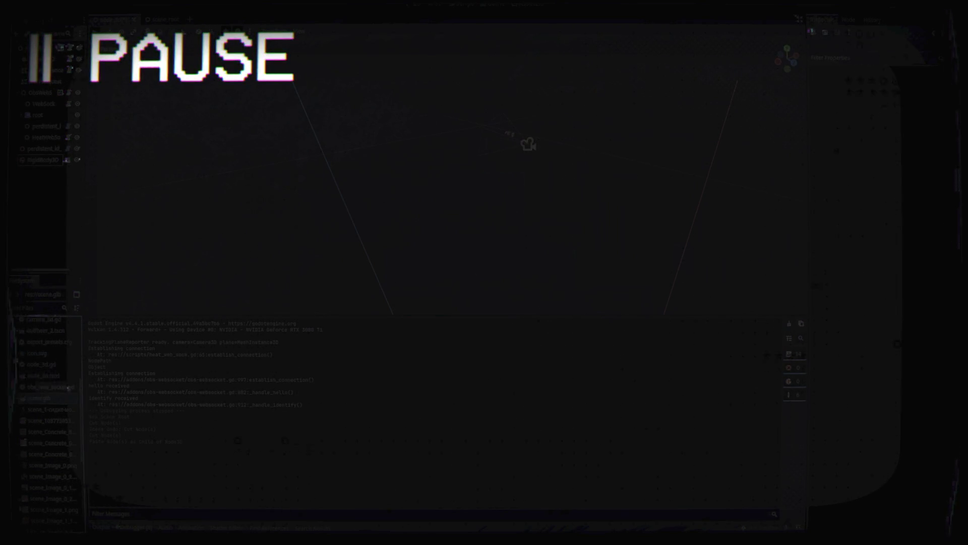
scroll(69, 387, up, 1)
click(62, 404)
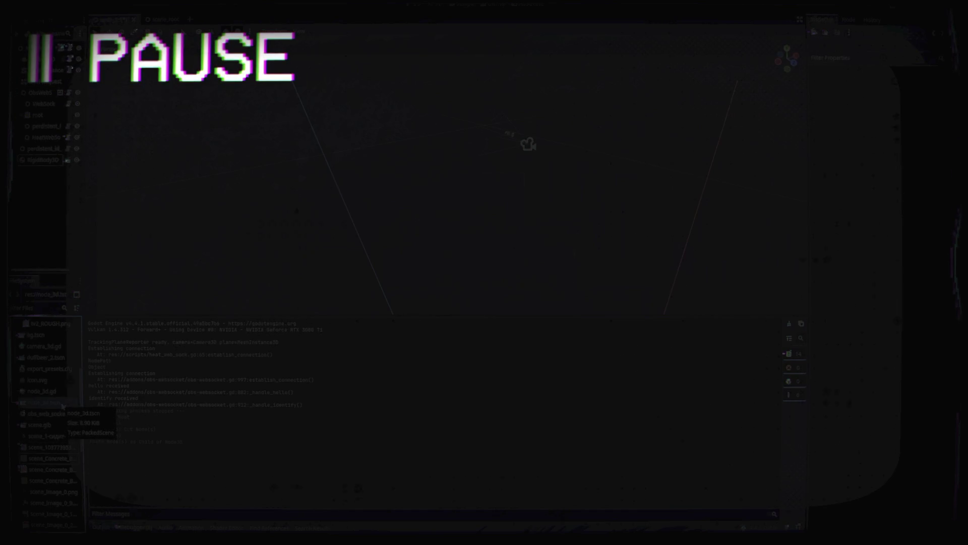
Filter files by 'sc', instance scene_root under RigidBody3D and rename it sceneRoot
click(46, 306)
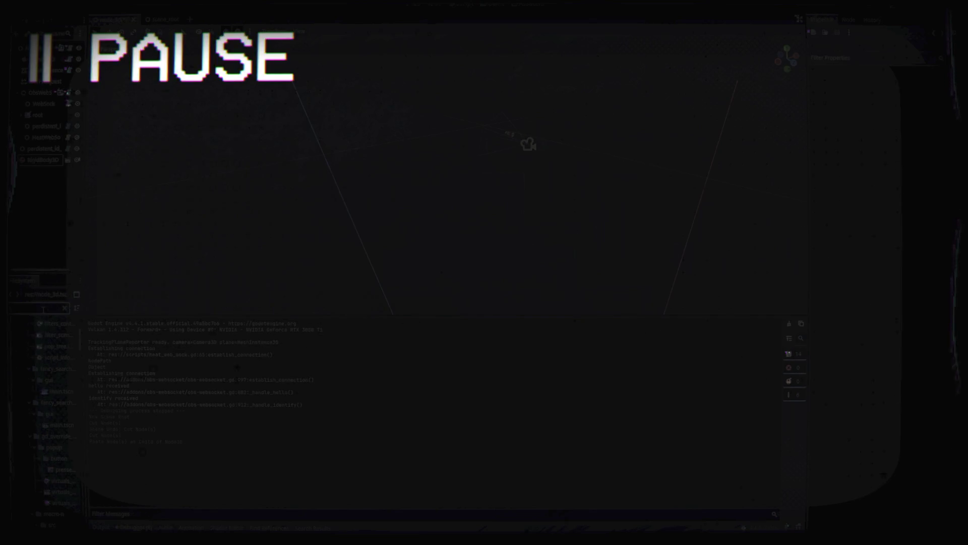
text(sc)
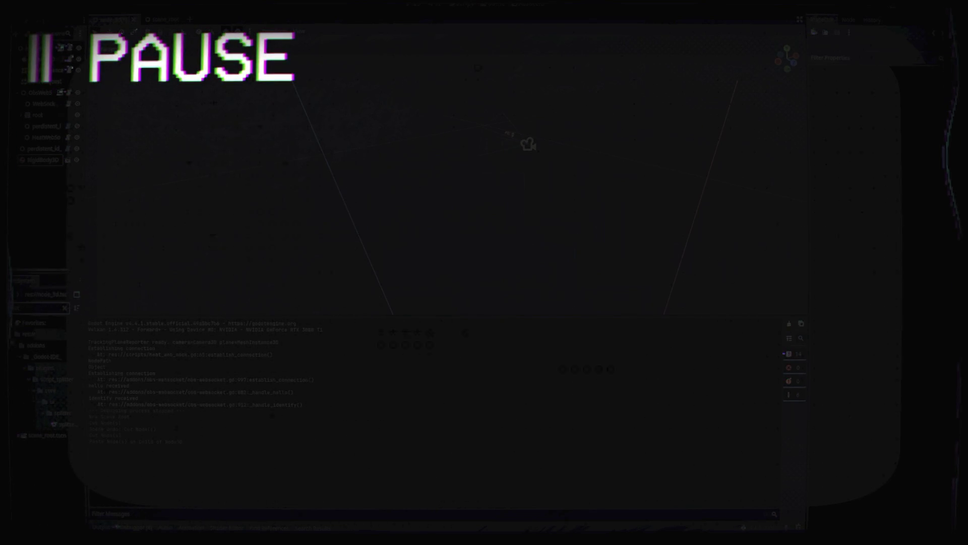
mouse_move(48, 435)
mouse_down()
mouse_move(33, 348)
mouse_move(36, 171)
mouse_up()
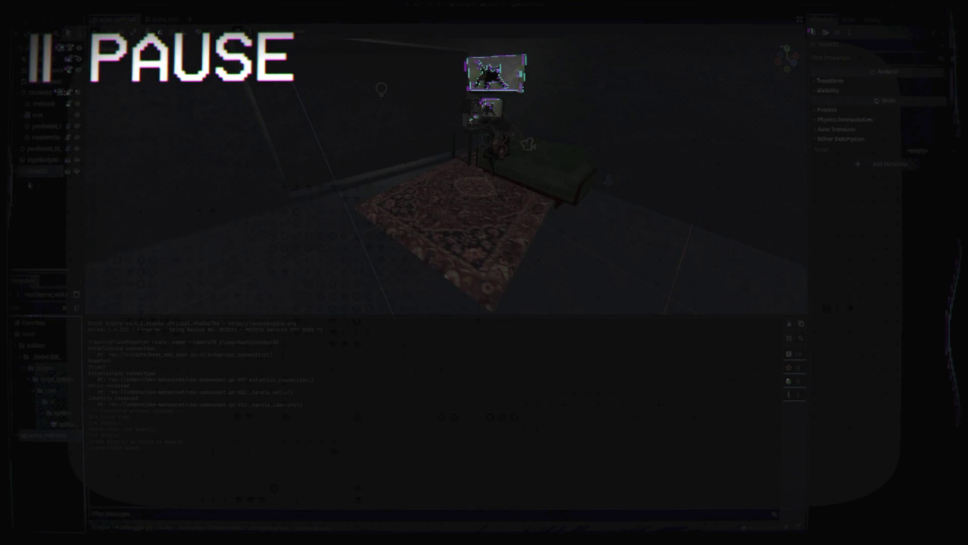
double_click(43, 171)
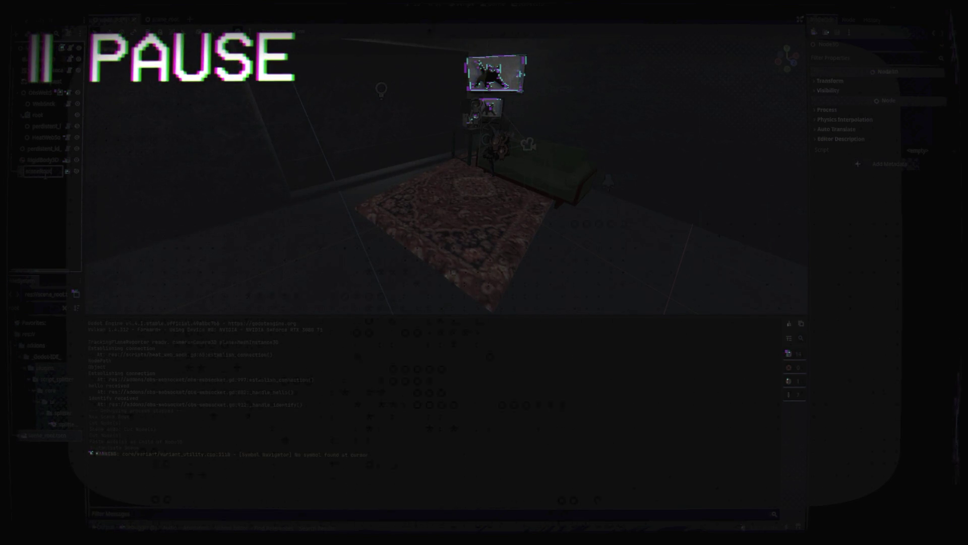
text(Root)
key(Return)
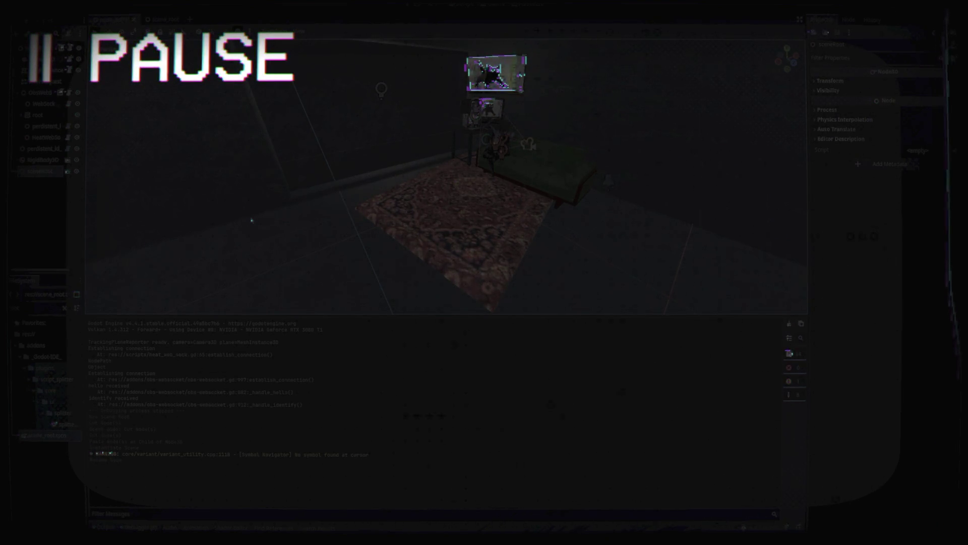
key(alt+Tab)
key(alt+Tab)
key(alt+Tab)
key(alt+Tab)
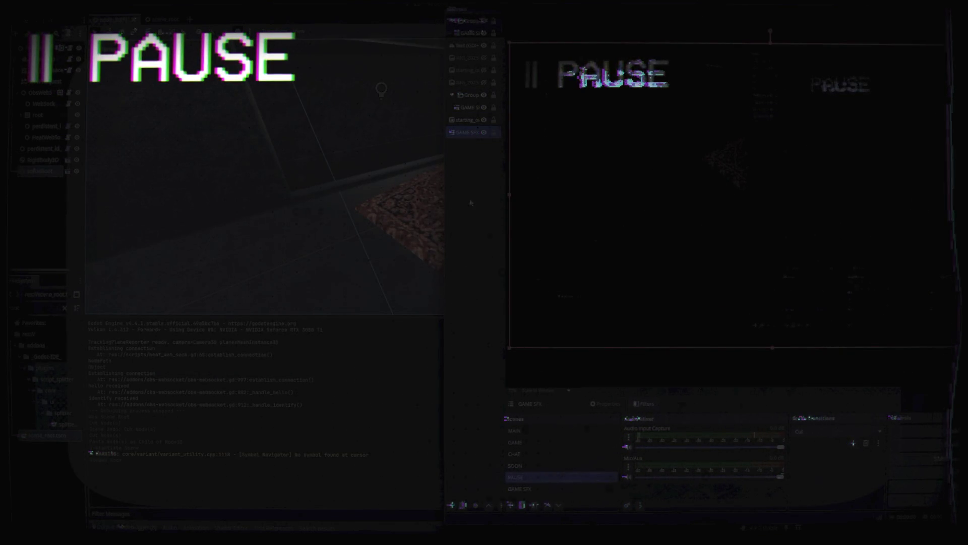
Switch the OBS broadcast to the GAME scene and check the Display Capture source
click(524, 442)
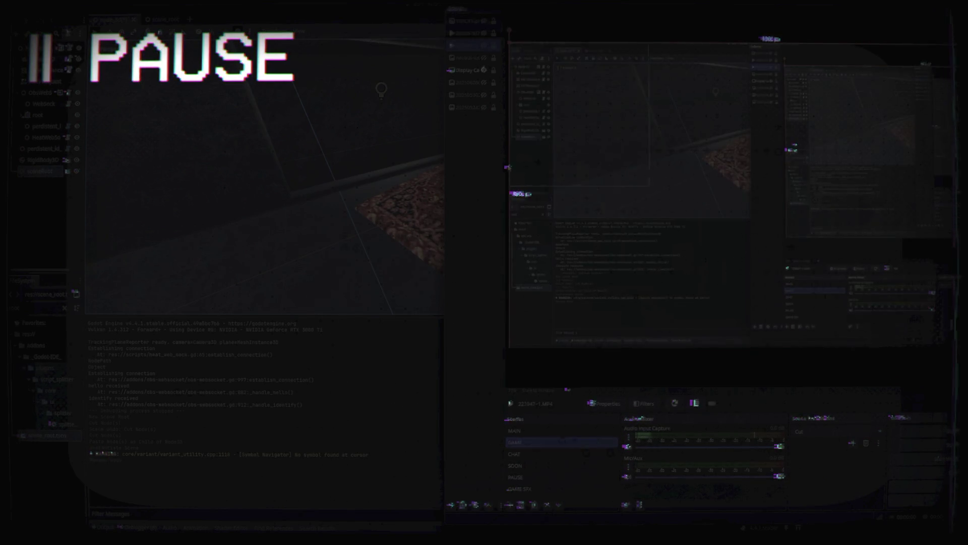
click(469, 70)
right_click(470, 71)
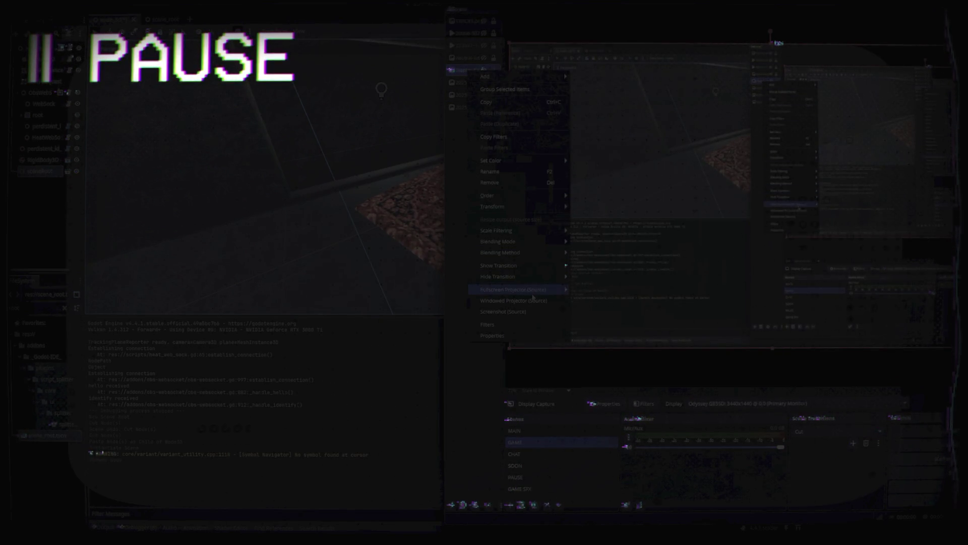
mouse_move(538, 291)
click(605, 289)
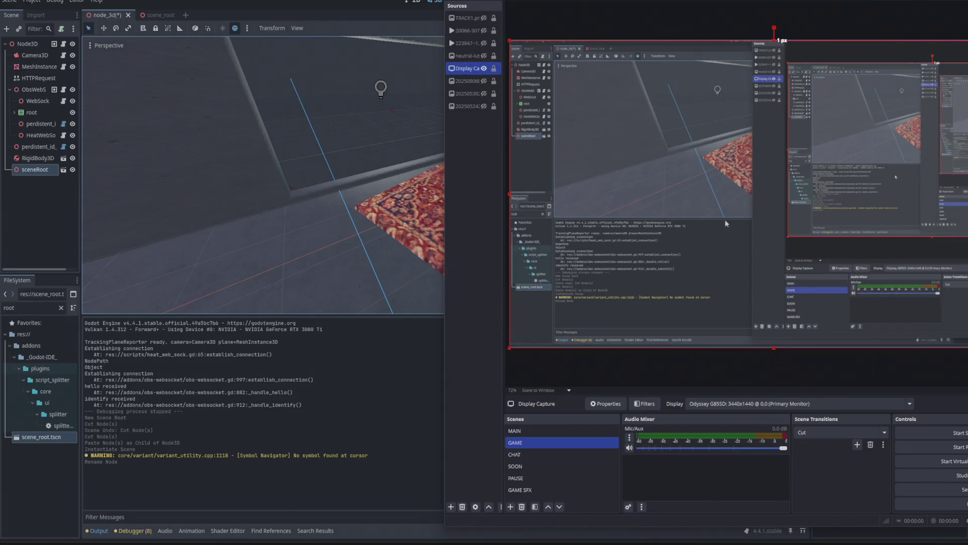
key(Escape)
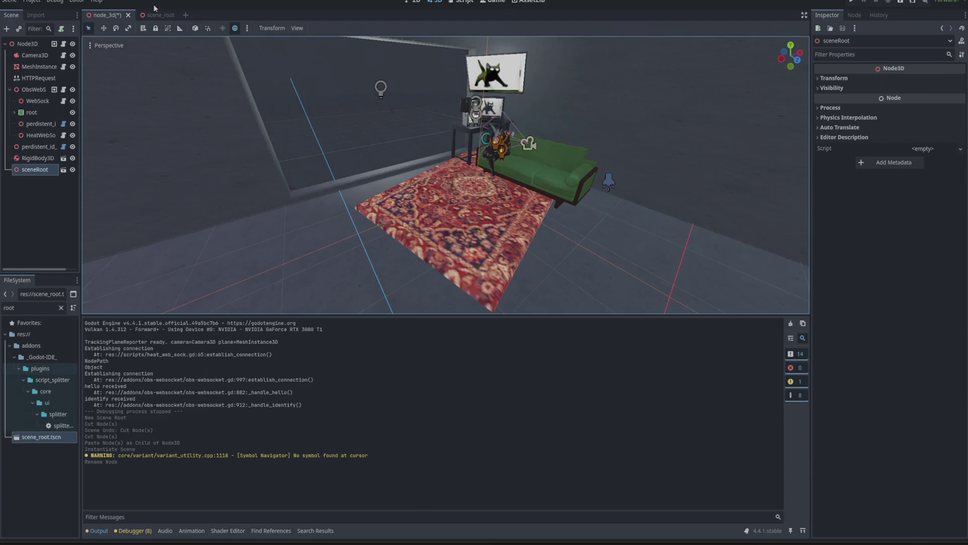
Save the node_3d scene and frame the room in the scene_root scene
key(ctrl+s)
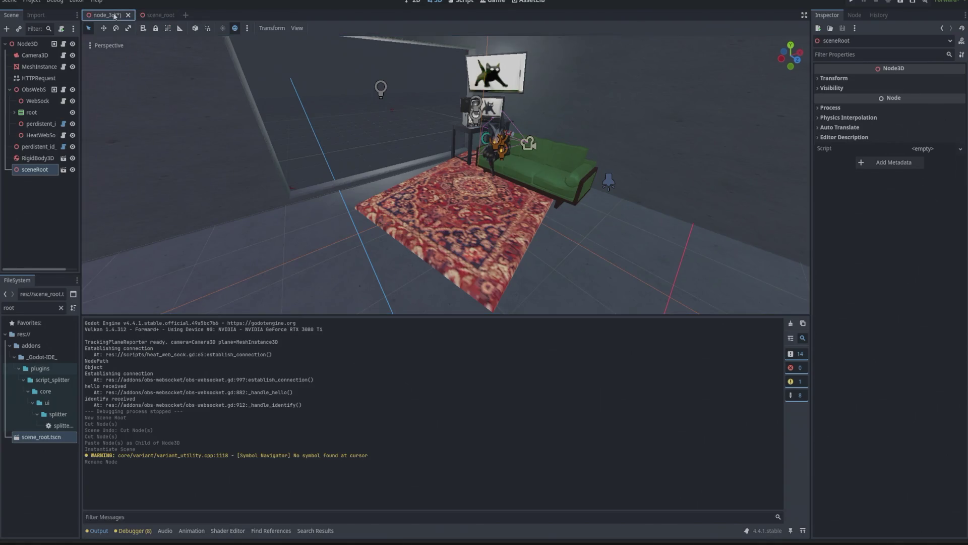
click(148, 19)
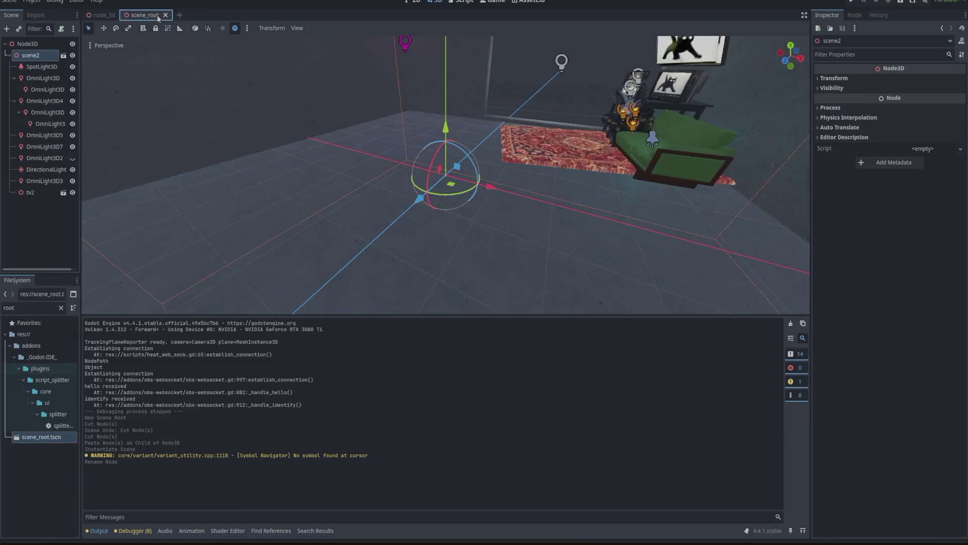
key(shift+f)
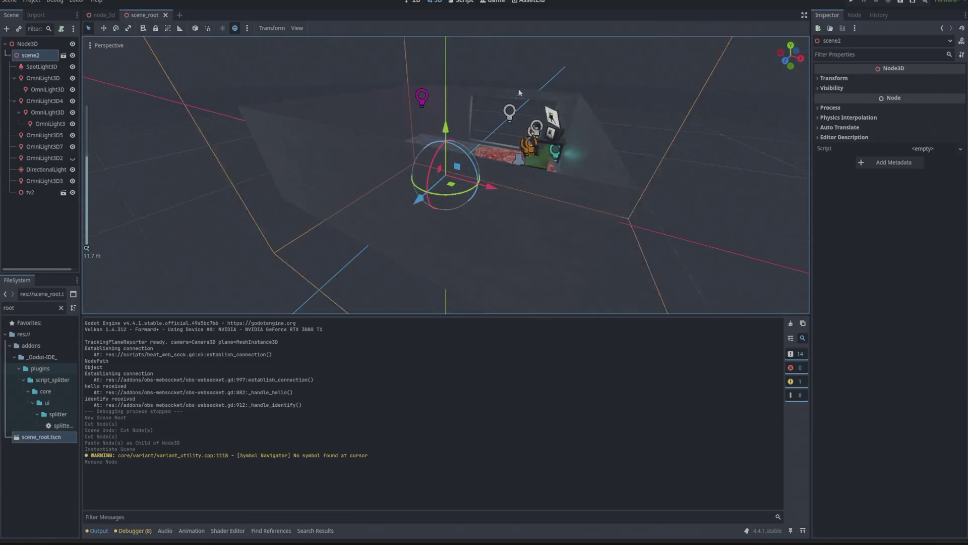
key(s)
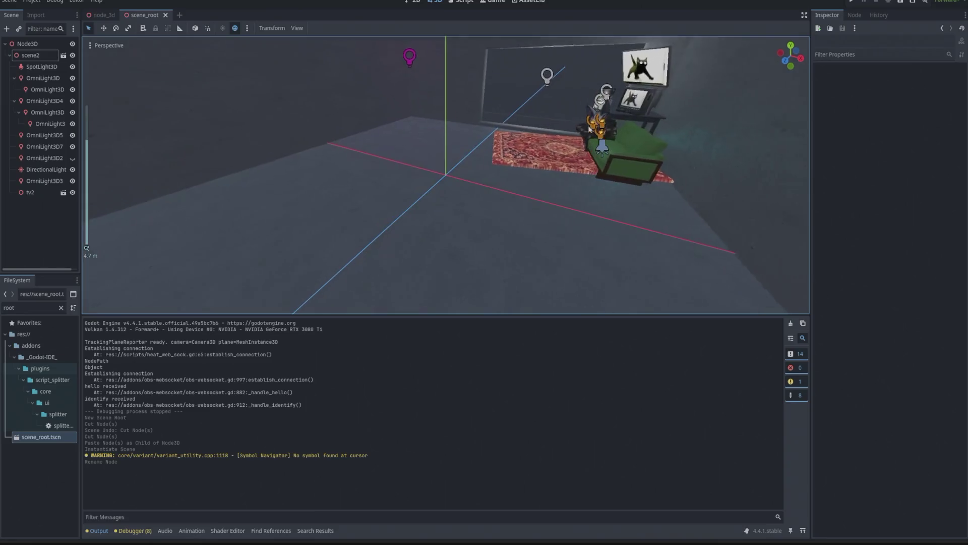
key(s)
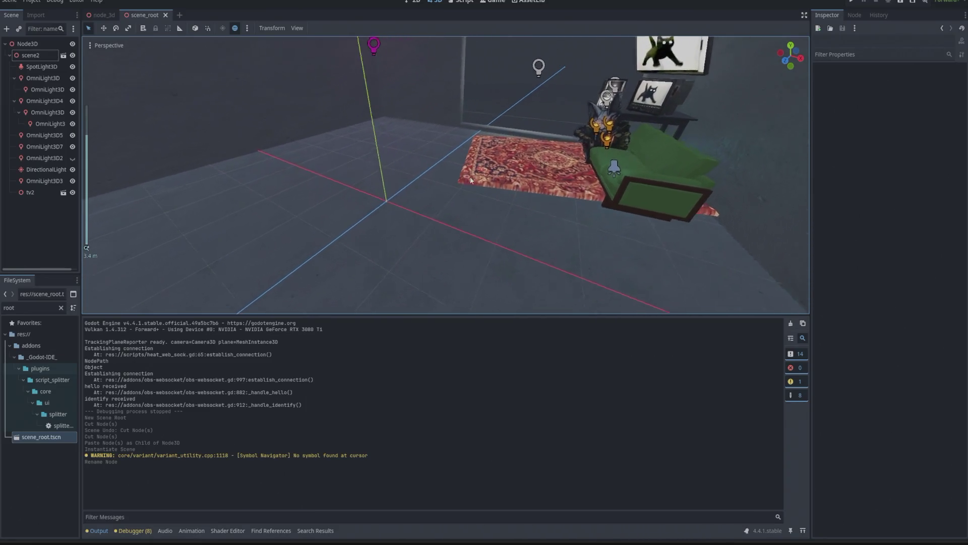
key(w)
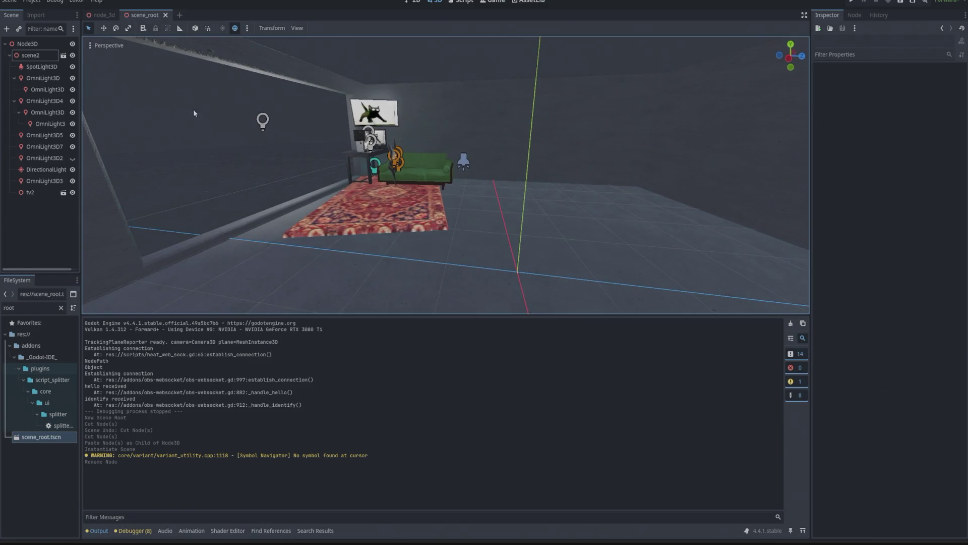
Add a RigidBody3D node to the scene_root scene
click(7, 29)
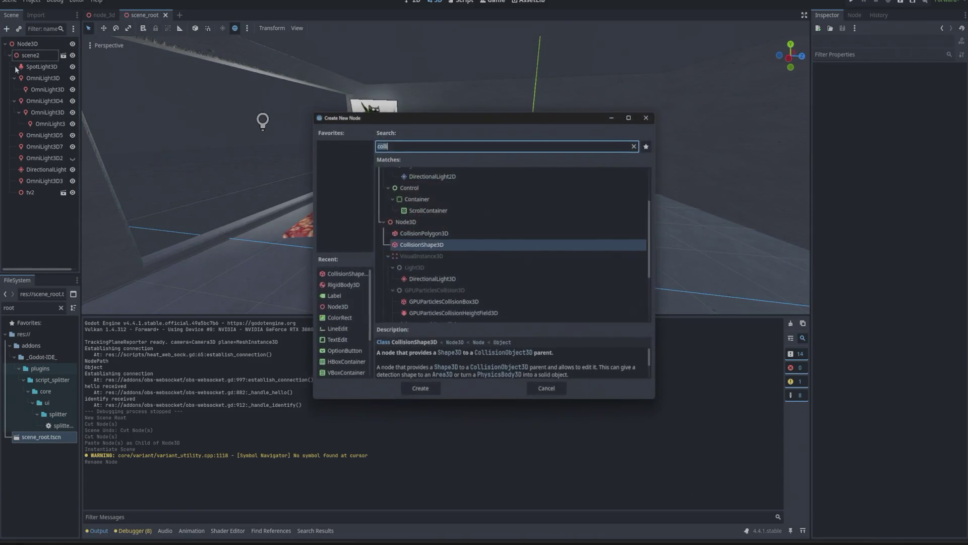
text(rifl)
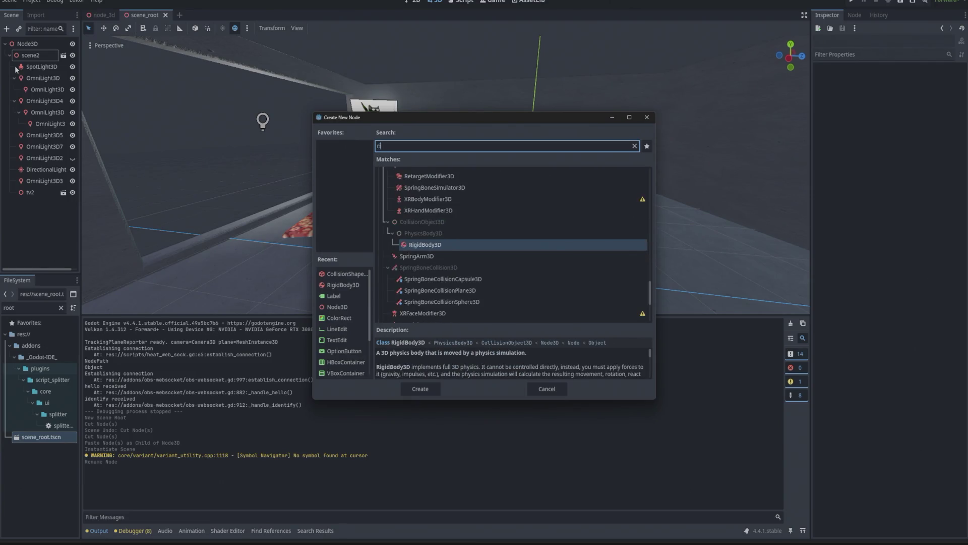
key(BackSpace)
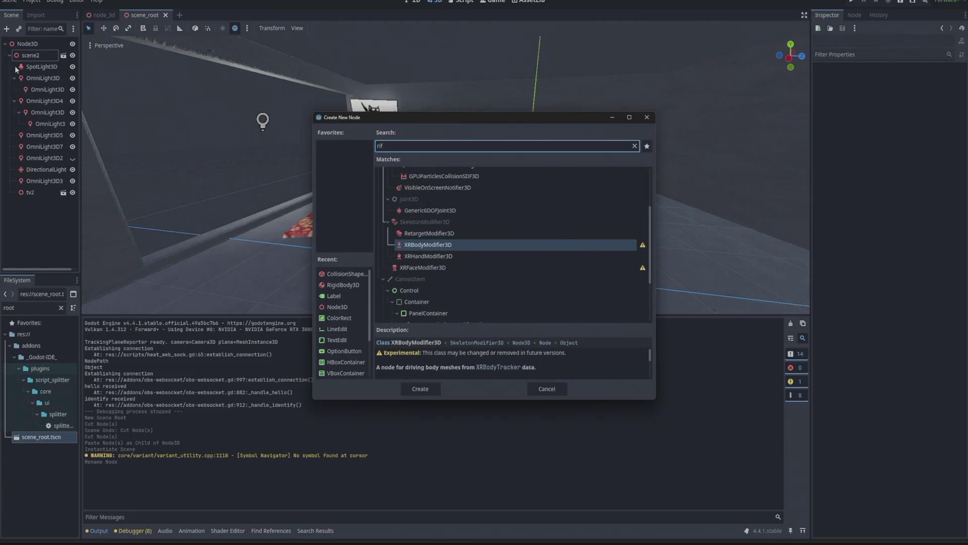
key(BackSpace)
text(did)
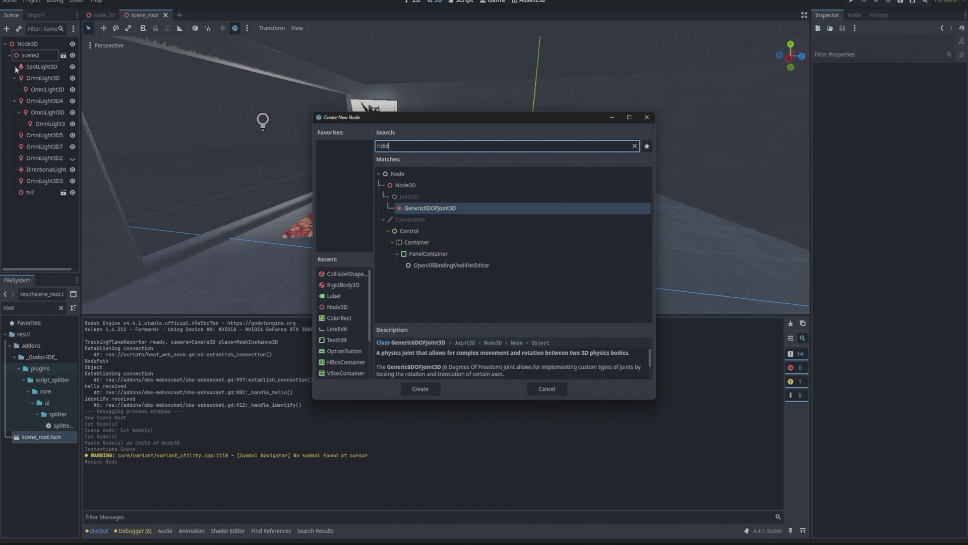
key(BackSpace)
key(BackSpace)
key(BackSpace)
text(gi)
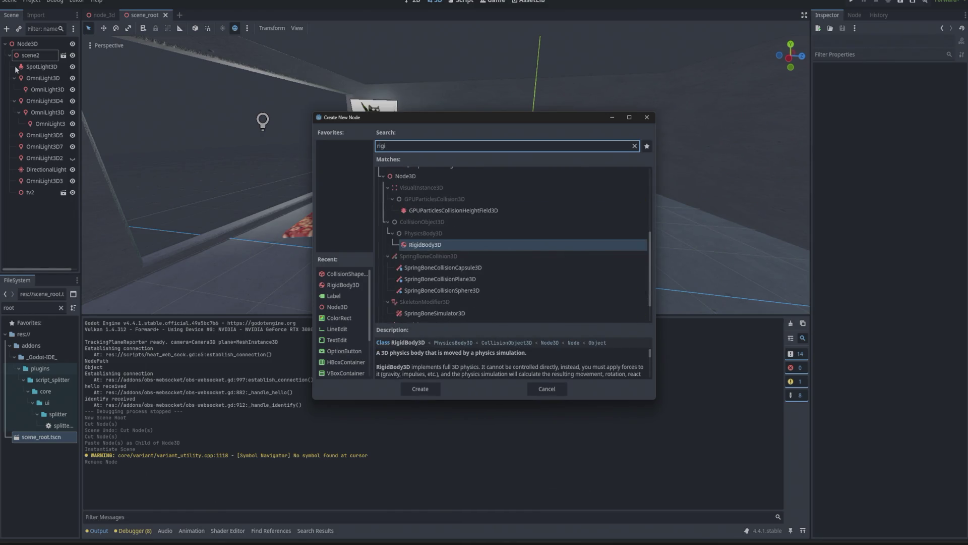
text(dbo)
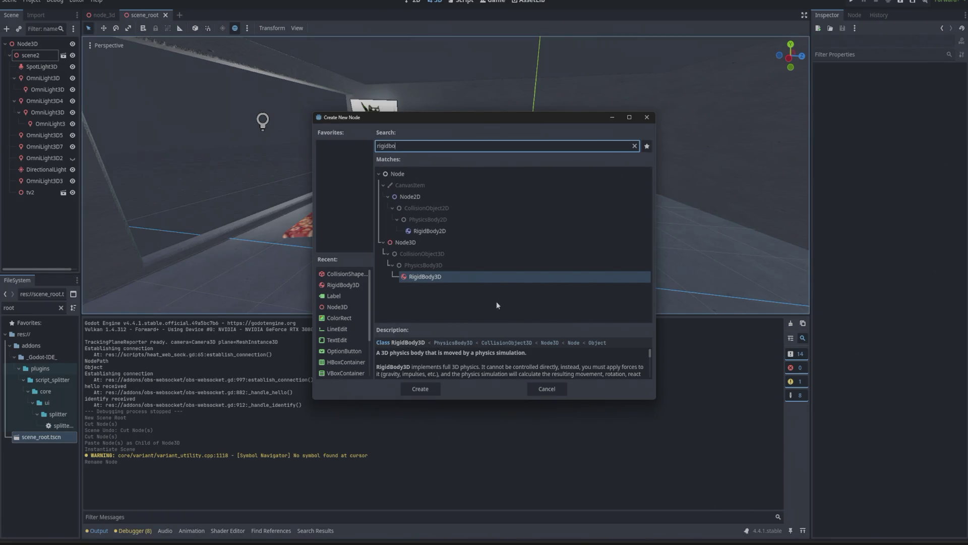
double_click(434, 279)
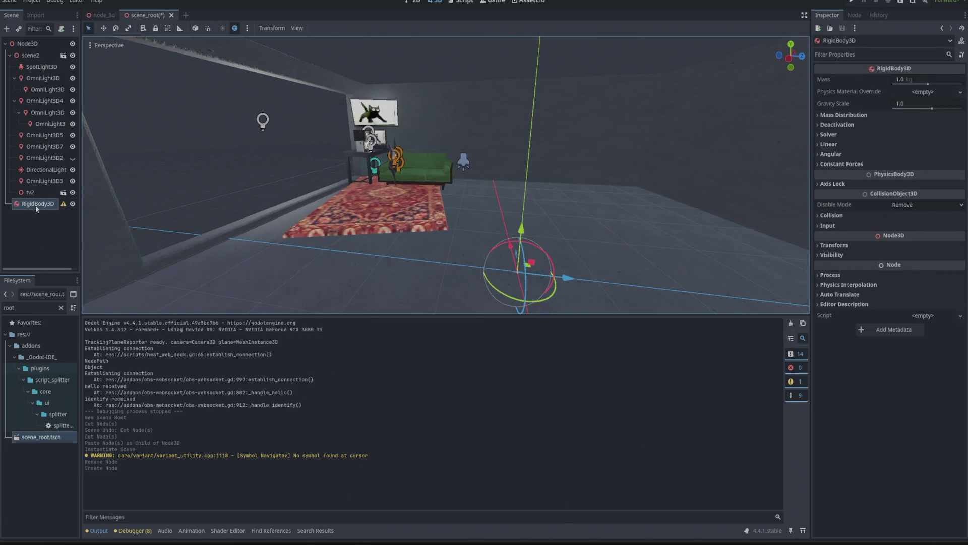
click(926, 91)
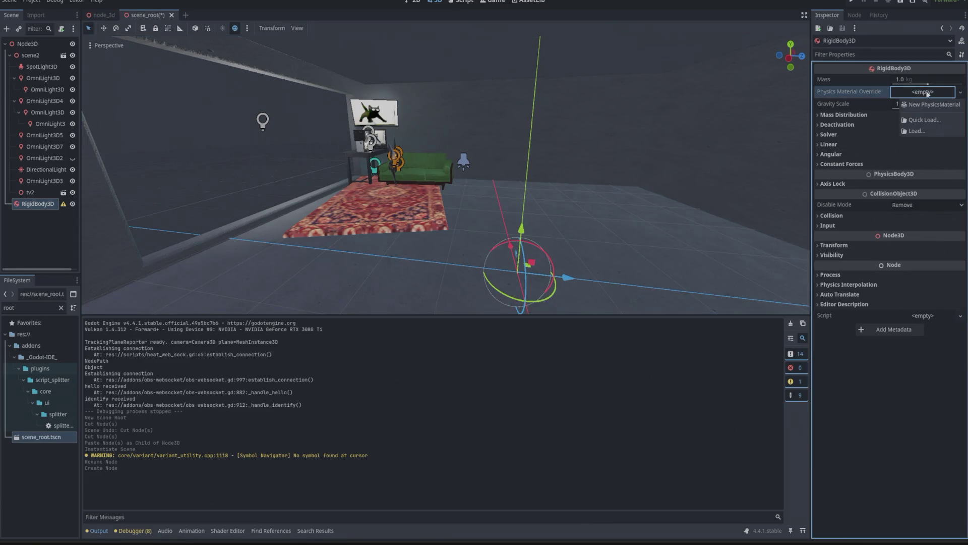
Add a CollisionShape3D child under the RigidBody3D
right_click(43, 205)
click(56, 212)
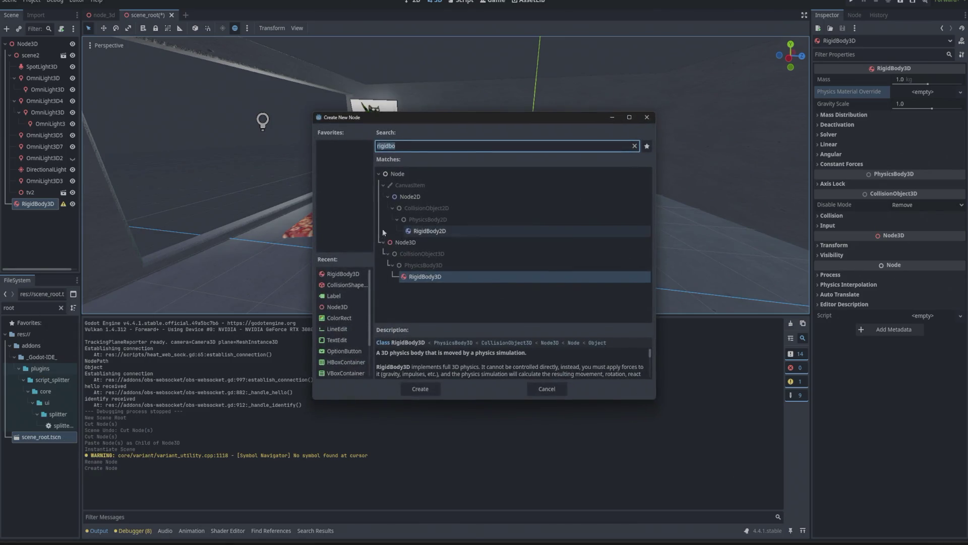
text(c)
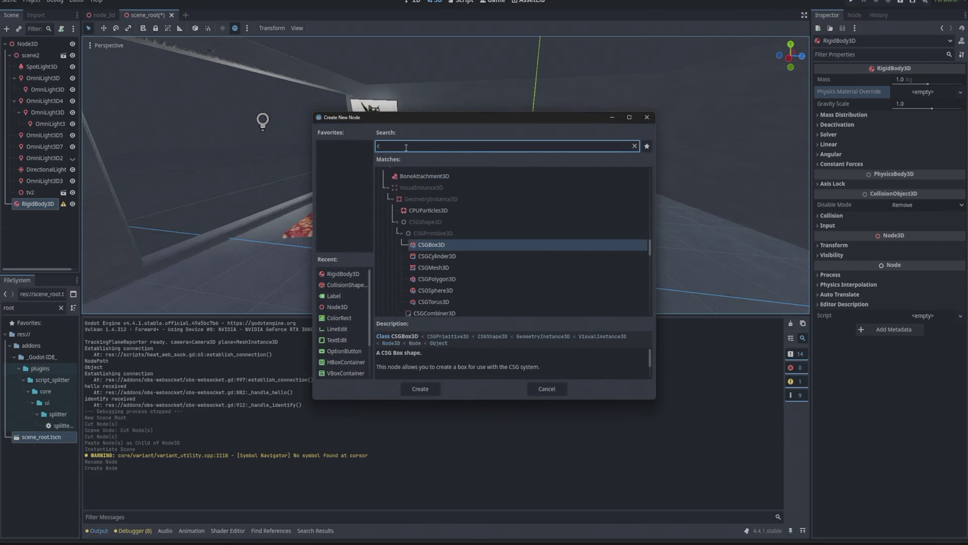
text(ikk)
key(BackSpace)
key(BackSpace)
key(BackSpace)
text(oll)
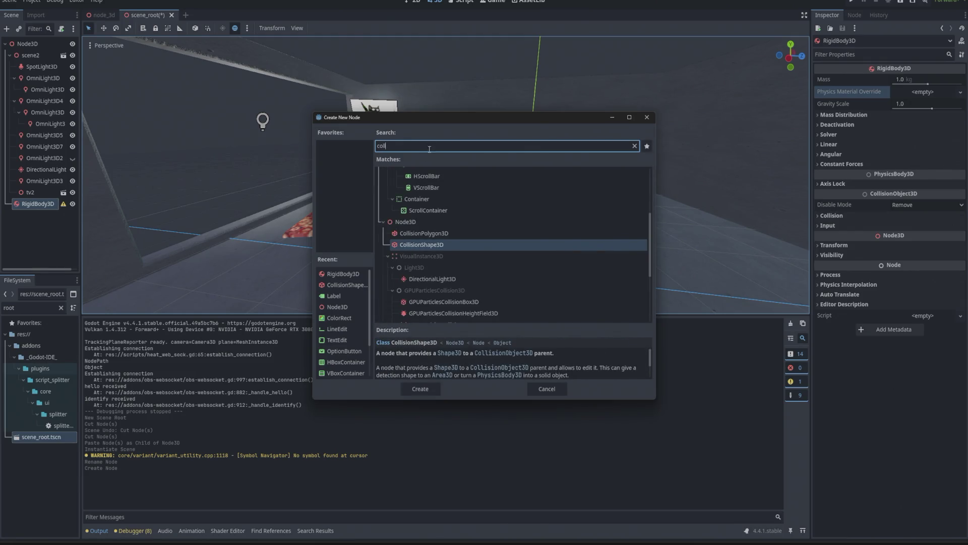
double_click(403, 246)
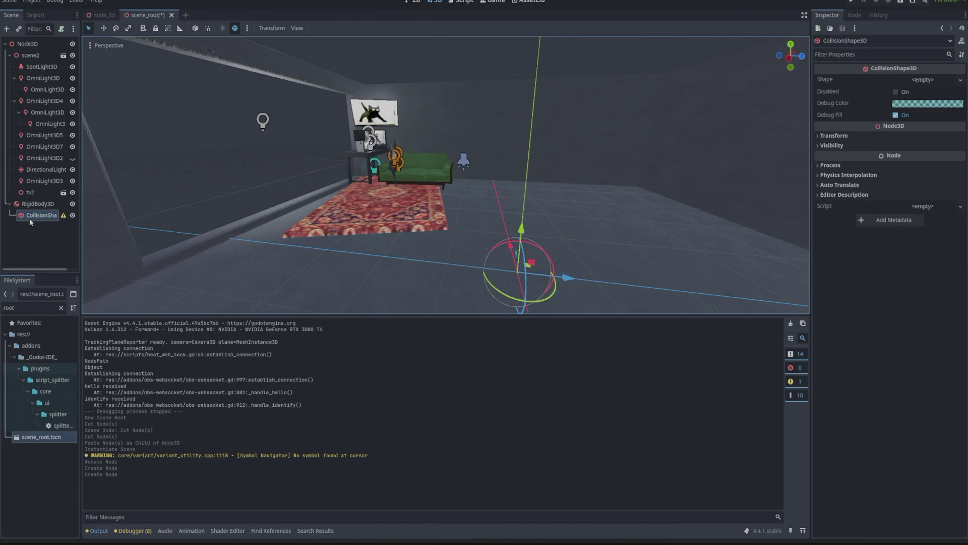
Give the CollisionShape3D a new BoxShape3D and stretch it to about 9.95 × 9.83 across the floor
click(948, 83)
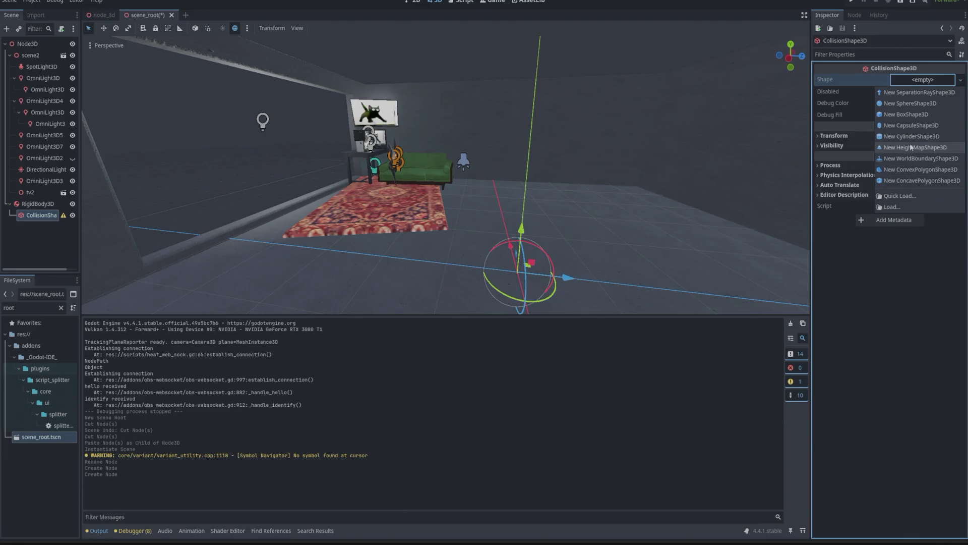
click(908, 115)
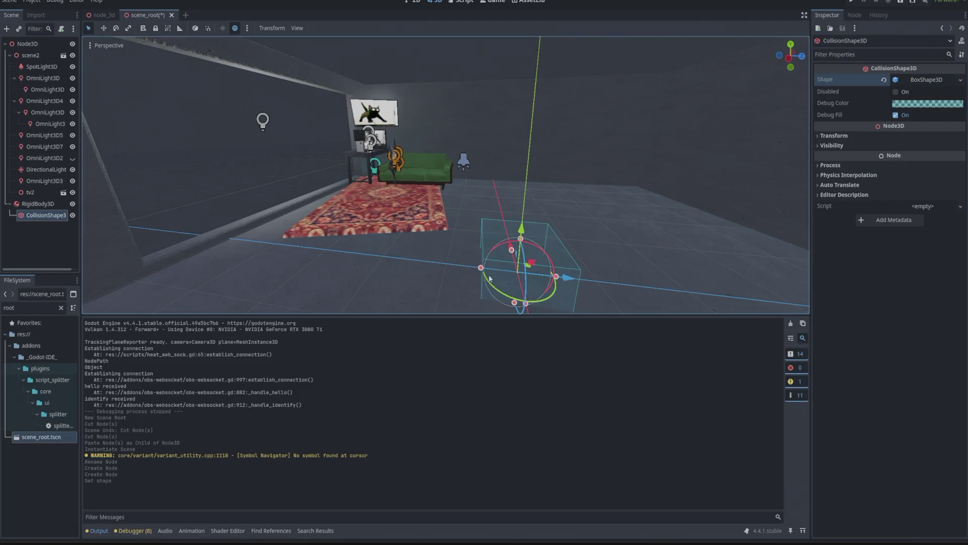
click(791, 44)
drag(368, 242, 120, 241)
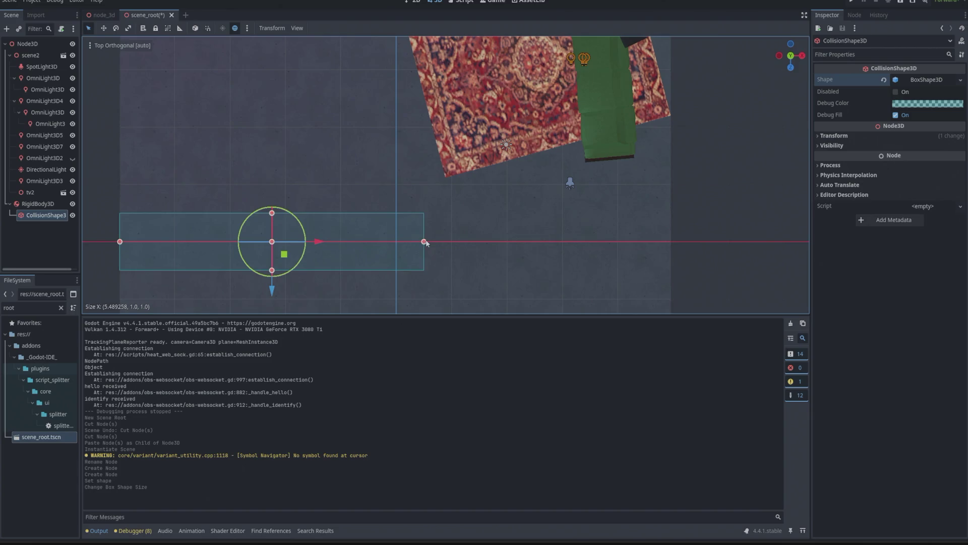
drag(425, 242, 672, 240)
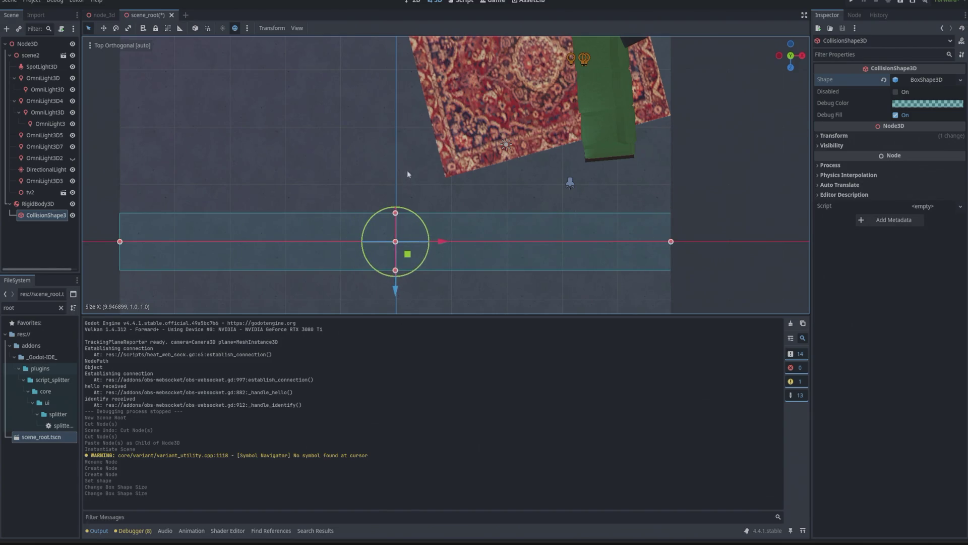
scroll(407, 169, down, 5)
drag(425, 190, 426, 92)
scroll(431, 228, down, 6)
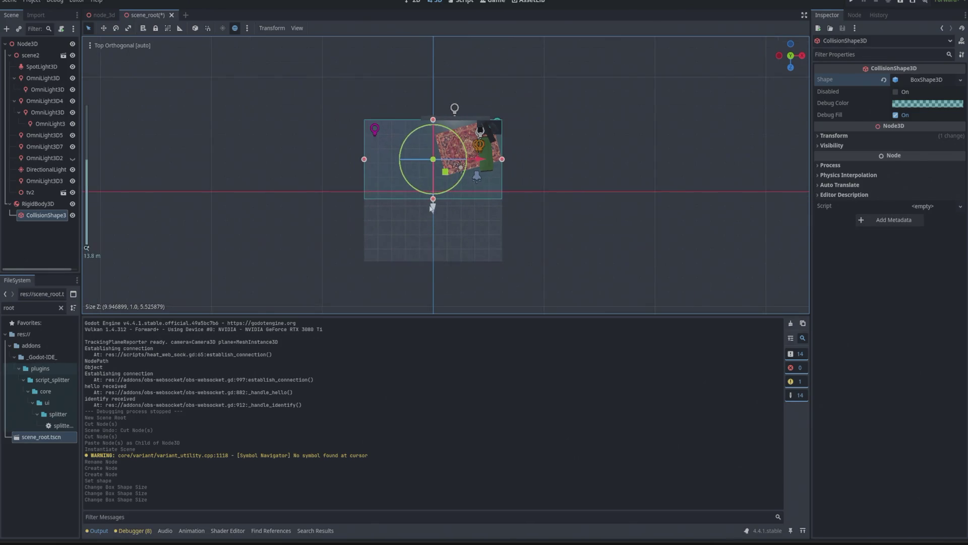
drag(435, 200, 433, 262)
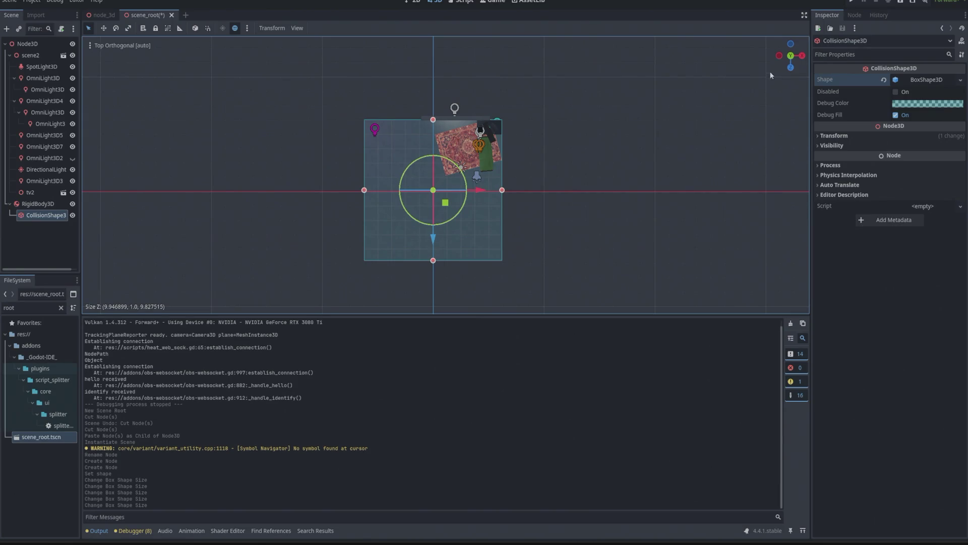
In front orthogonal view, flatten the box to about 0.49 m tall
key(KP_1)
scroll(445, 187, up, 8)
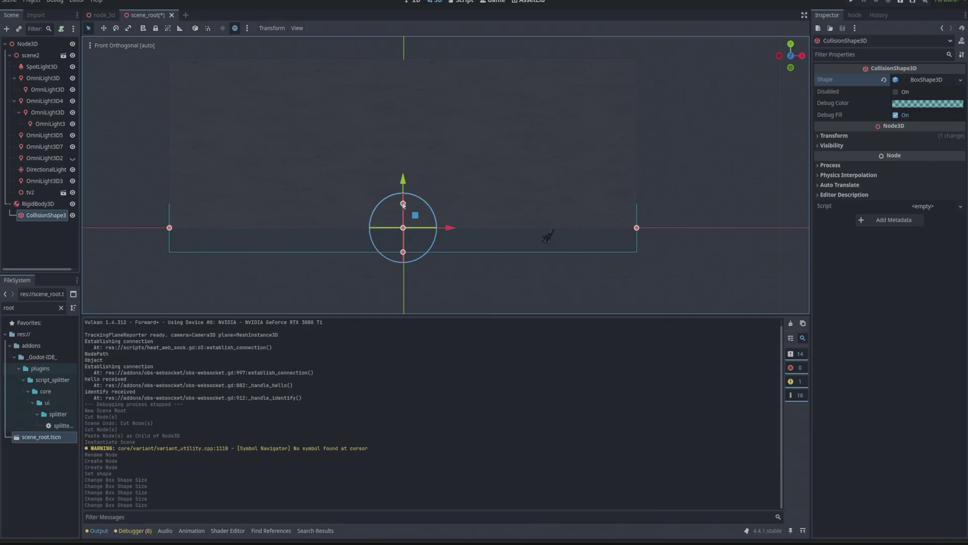
drag(402, 204, 402, 231)
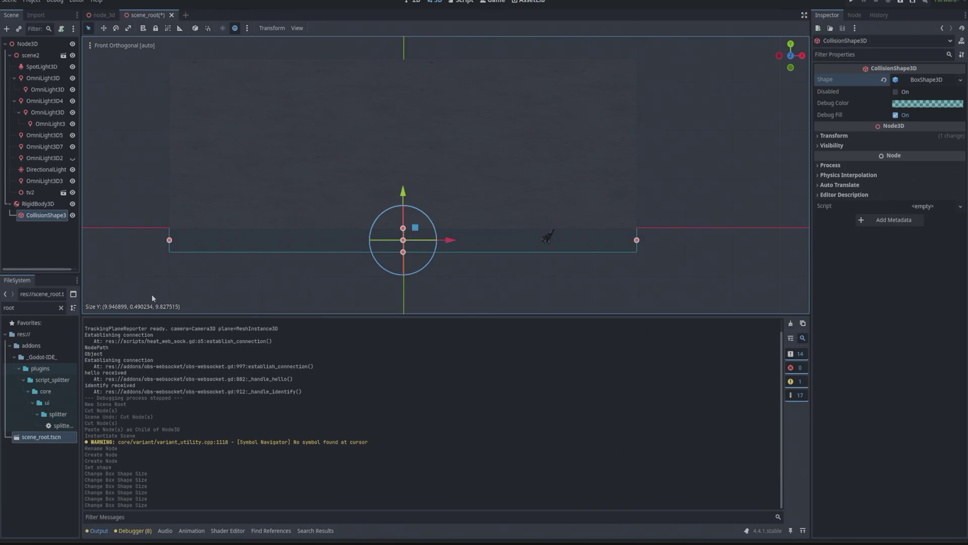
click(244, 177)
scroll(230, 169, down, 4)
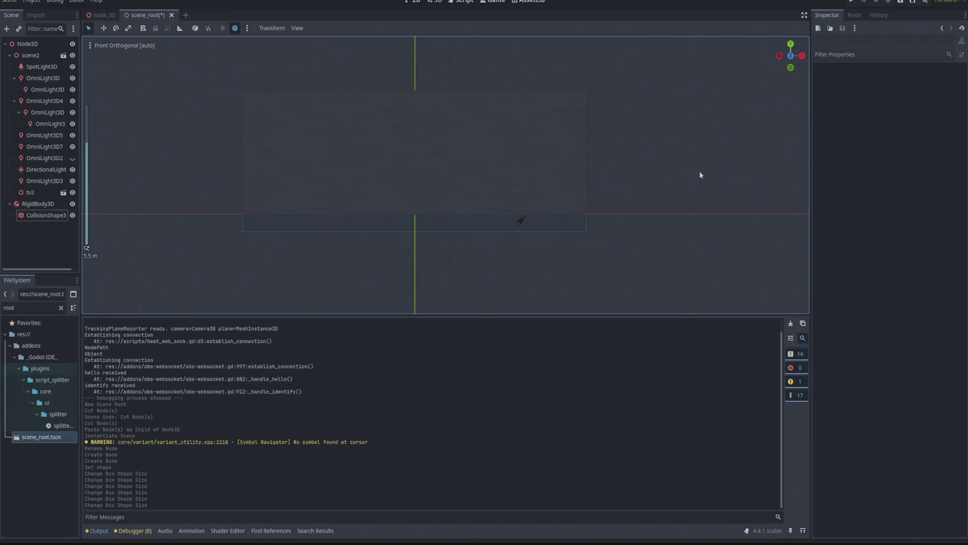
Paste a copy of the first collision shape directly under RigidBody3D
click(34, 217)
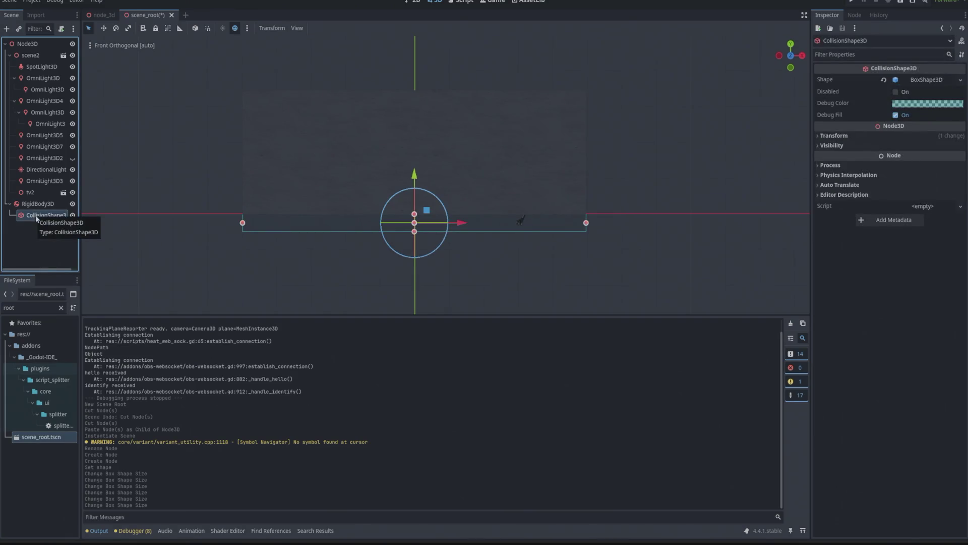
key(ctrl+v)
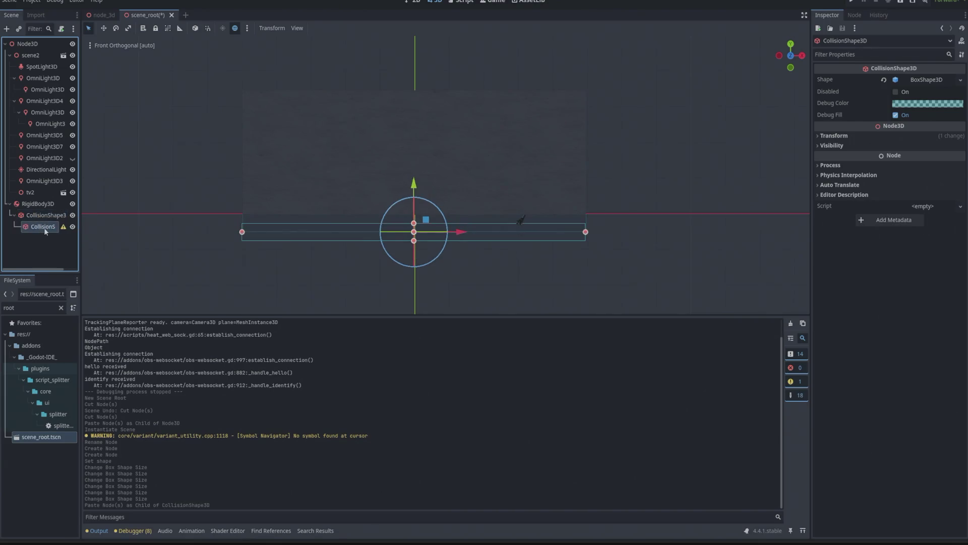
drag(34, 228, 38, 204)
key(Return)
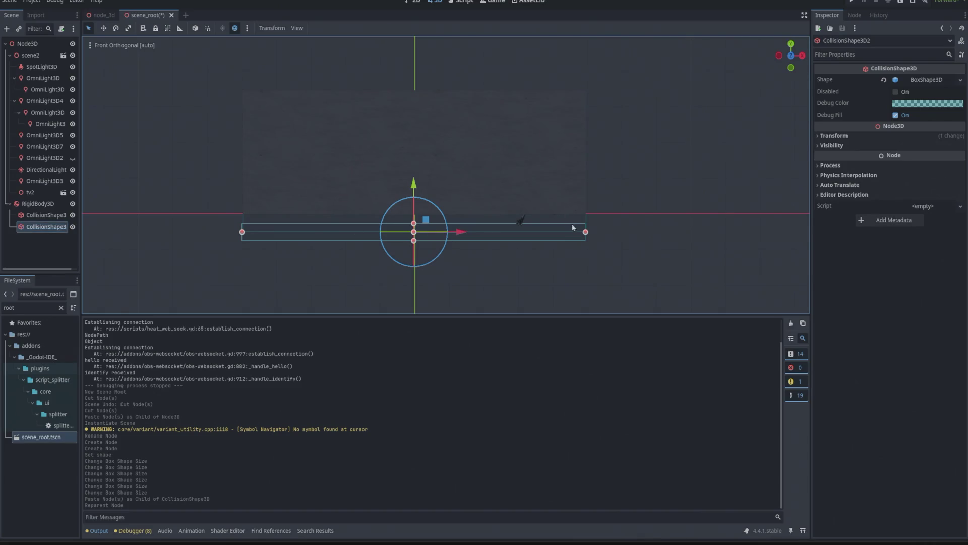
drag(587, 234, 279, 236)
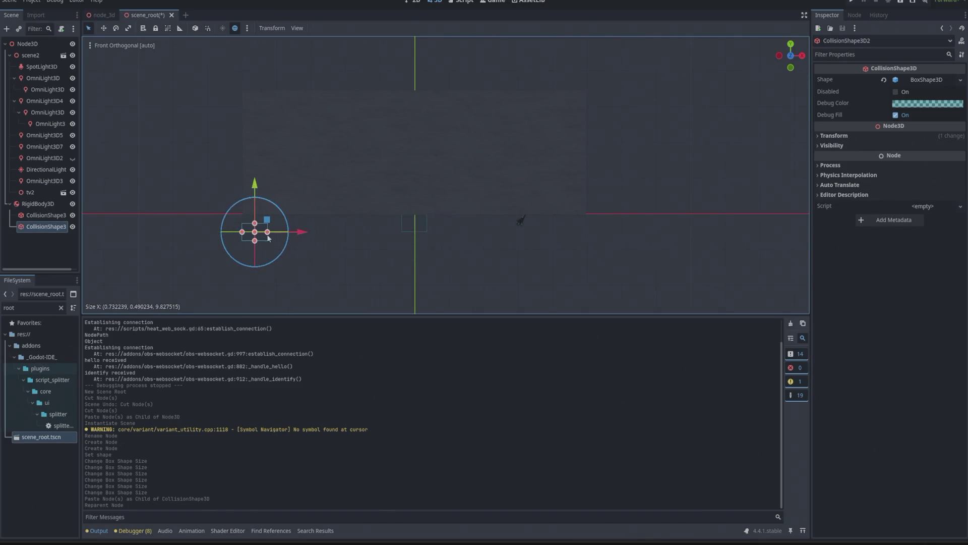
key(ctrl+z)
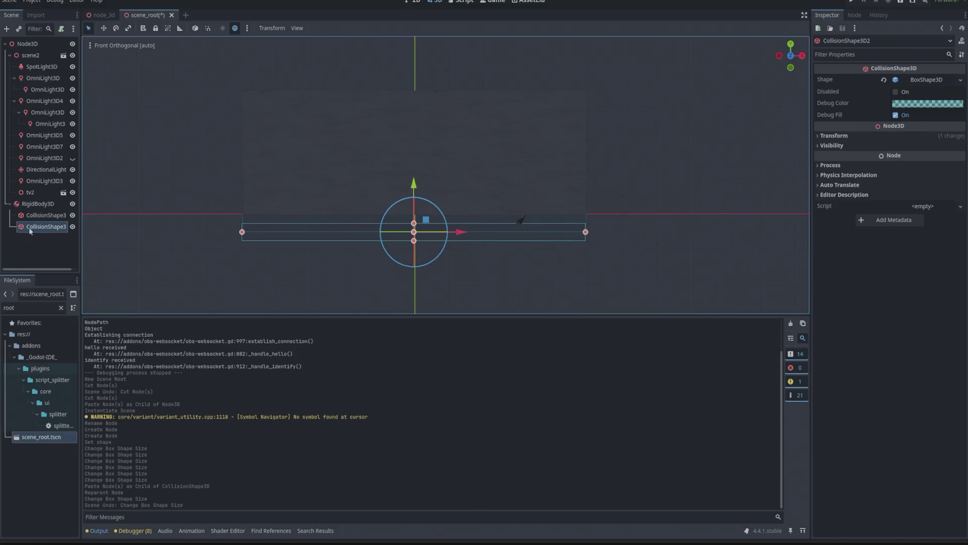
right_click(29, 227)
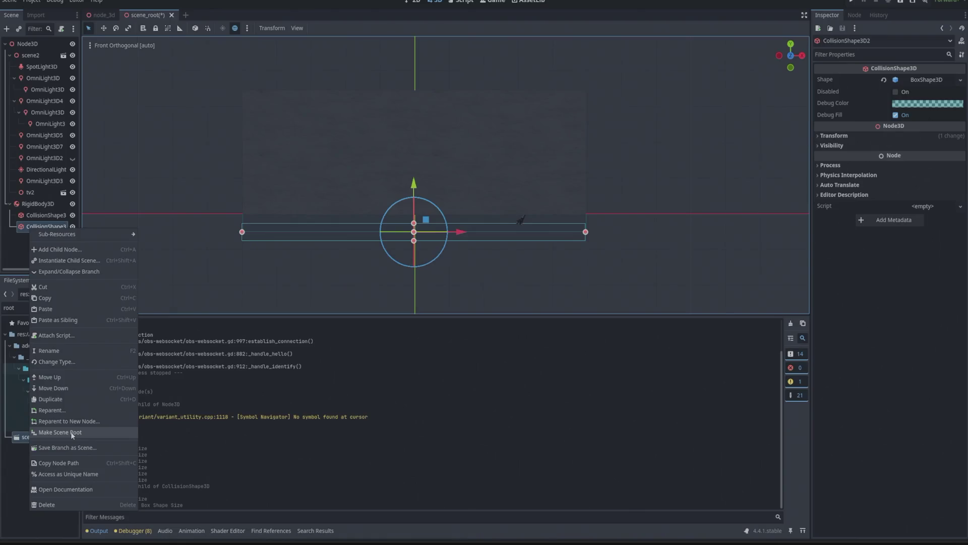
click(17, 466)
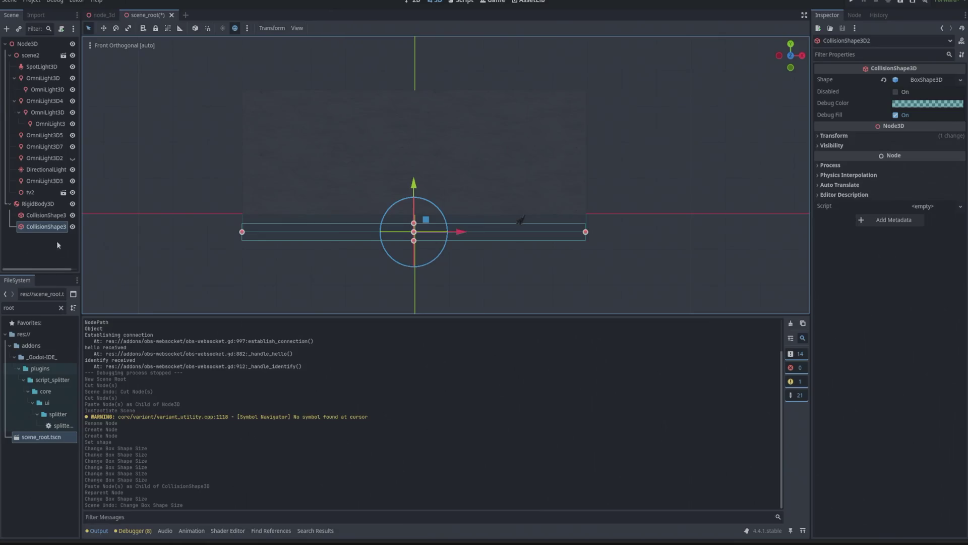
Make the copy's box unique and shrink it to a thin wall about 0.31 × 3.62 × 9.83
right_click(925, 80)
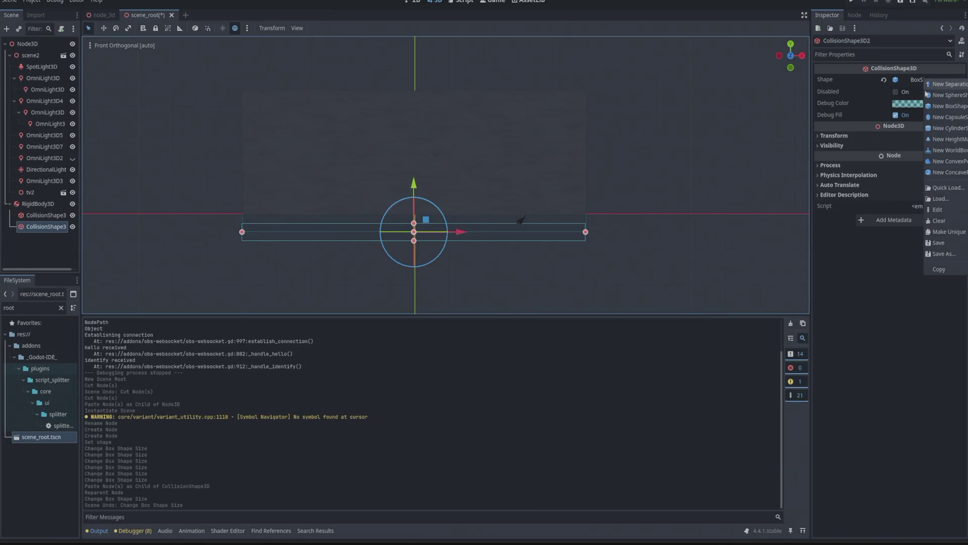
click(954, 233)
mouse_move(586, 234)
mouse_down()
mouse_move(299, 232)
mouse_move(259, 89)
mouse_up()
drag(269, 244, 268, 222)
drag(300, 156, 252, 154)
From the top view, align the wall collider with the room's left edge
click(790, 44)
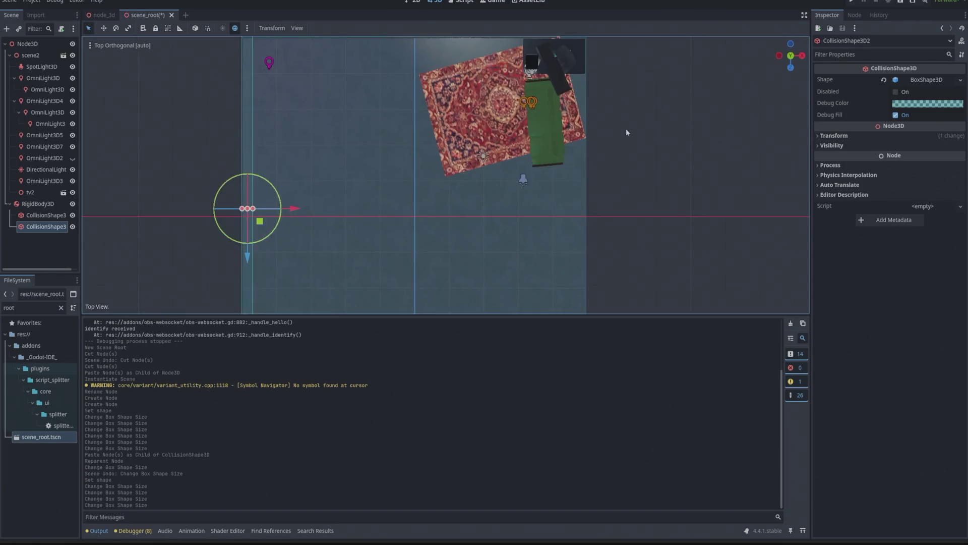
mouse_move(288, 214)
mouse_down()
mouse_move(268, 209)
mouse_move(284, 213)
mouse_up()
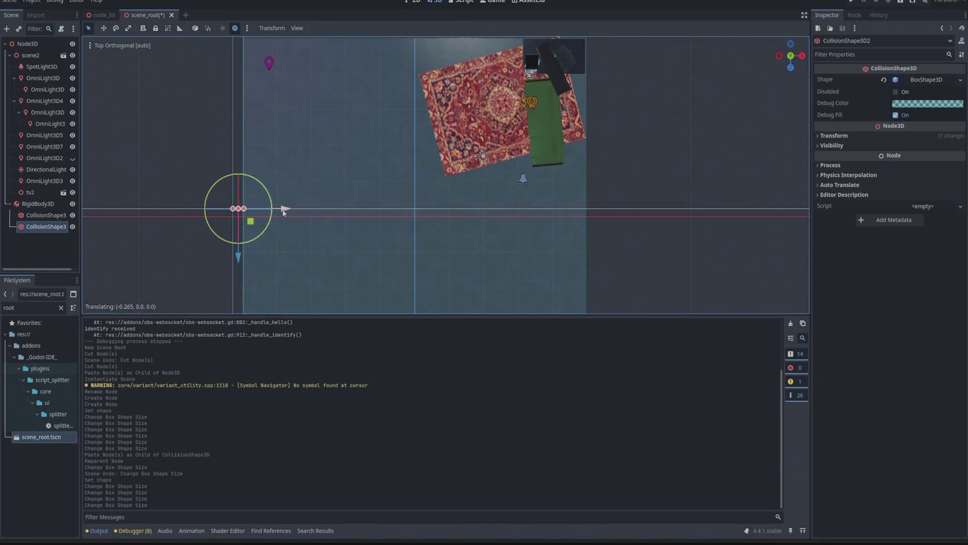
click(177, 177)
scroll(189, 175, down, 5)
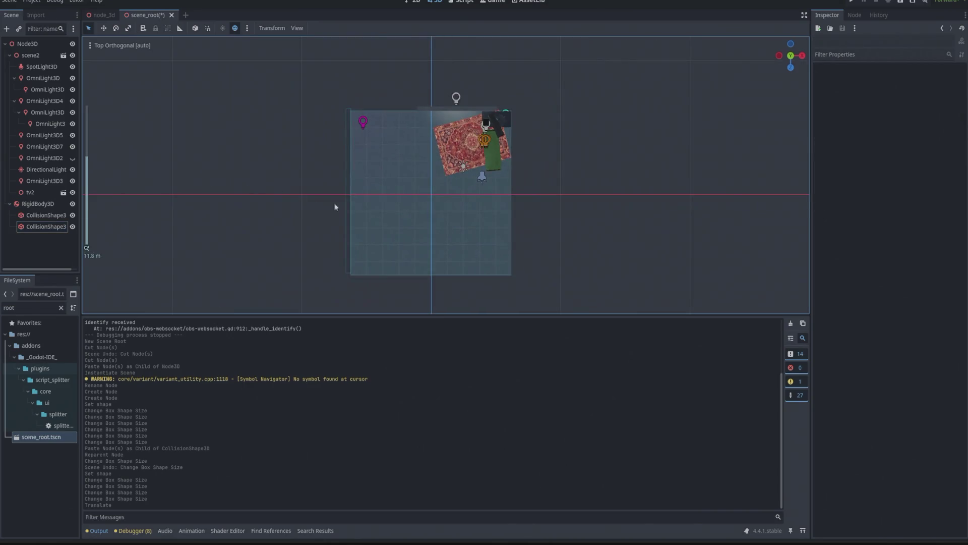
scroll(378, 215, up, 3)
scroll(310, 134, down, 2)
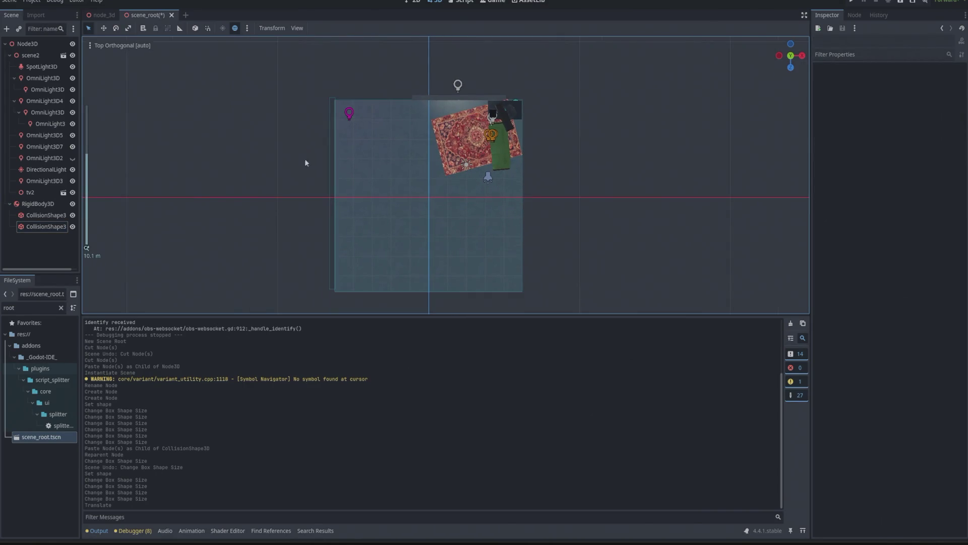
click(330, 225)
drag(333, 242, 332, 246)
click(284, 189)
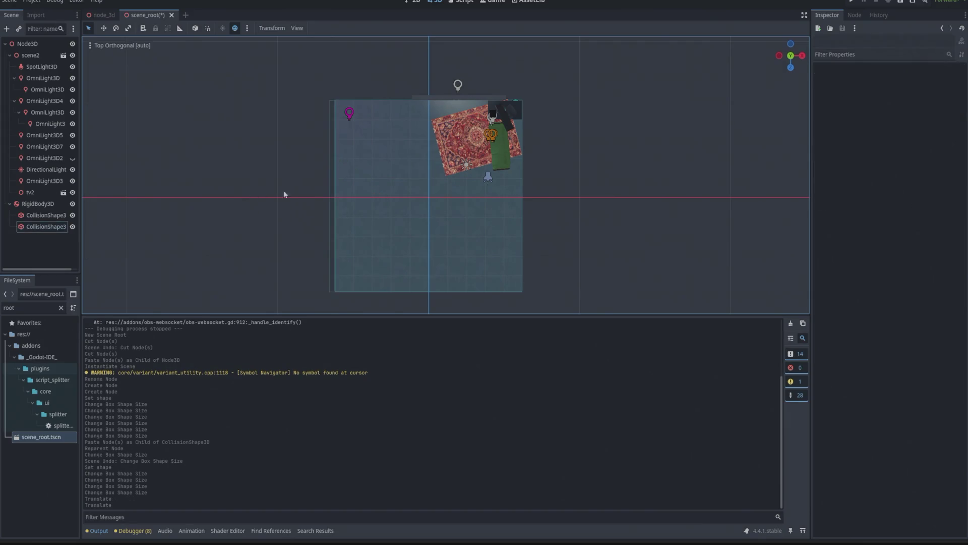
click(330, 191)
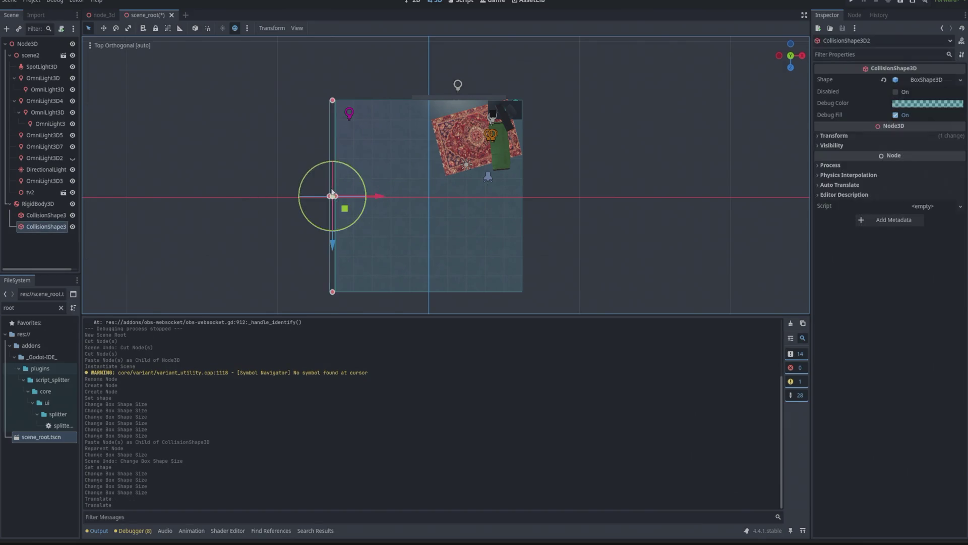
Paste another wall collider under RigidBody3D and move it to the room's right edge
click(37, 204)
key(ctrl+v)
drag(384, 202, 572, 204)
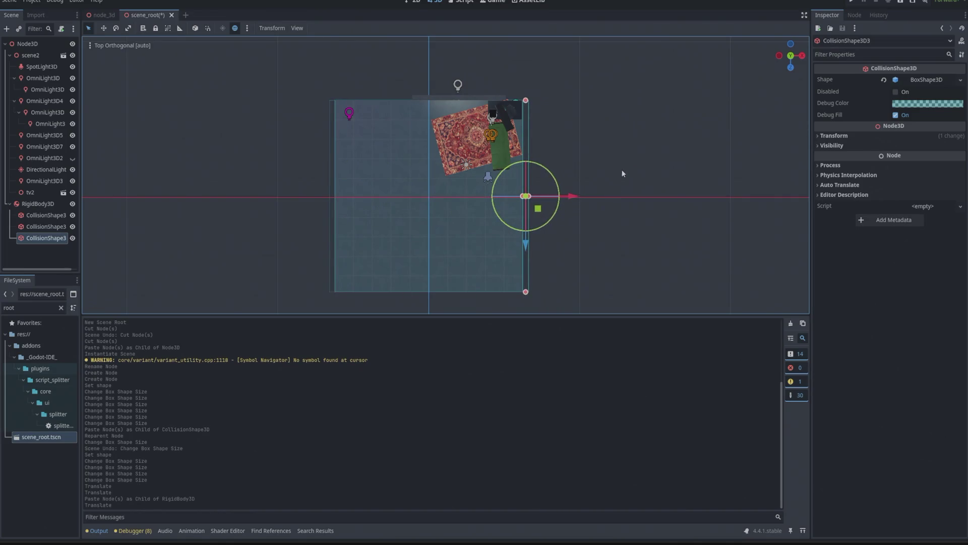
Paste a fourth wall collider, rotate it horizontal and place it along the room's top edge
click(20, 203)
key(ctrl+v)
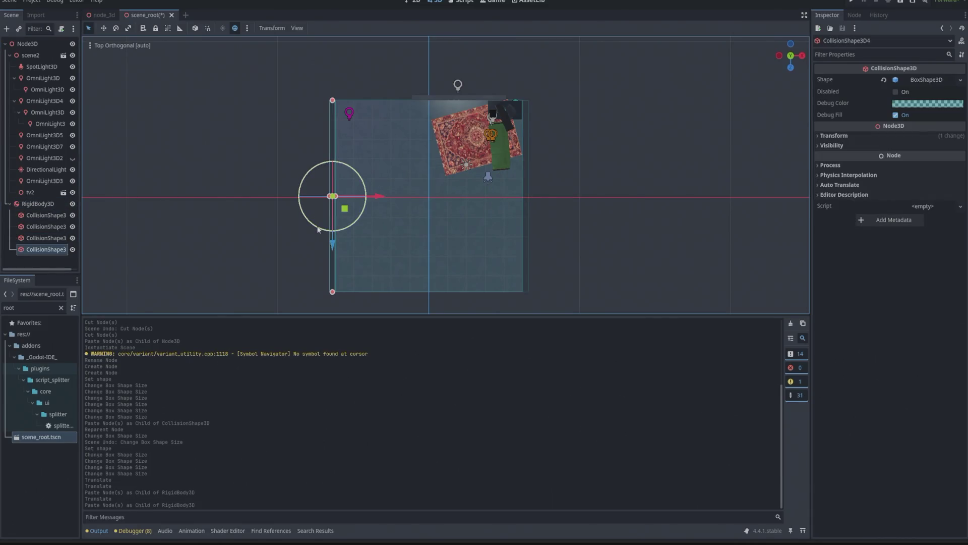
drag(335, 228, 376, 218)
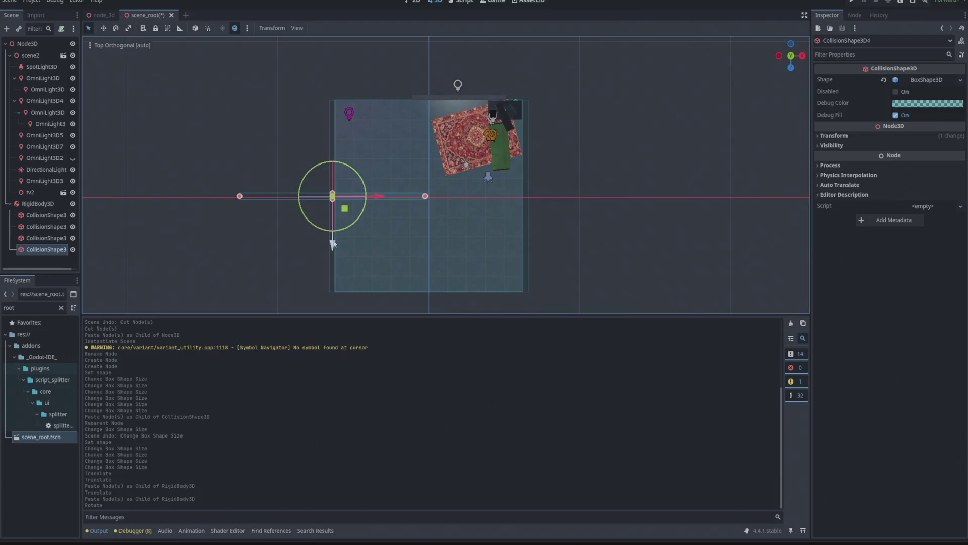
drag(332, 245, 330, 145)
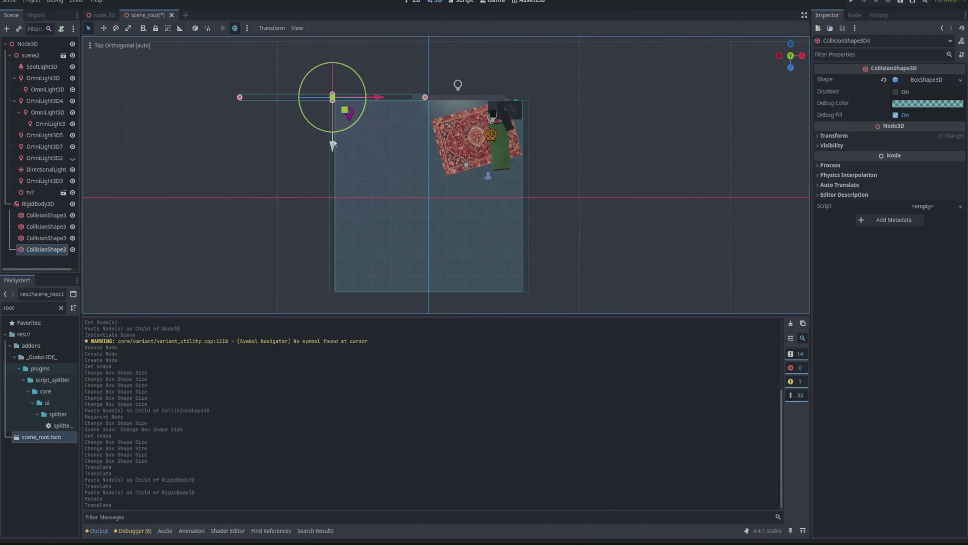
mouse_move(389, 95)
mouse_down()
mouse_move(499, 98)
mouse_move(476, 99)
mouse_up()
click(260, 112)
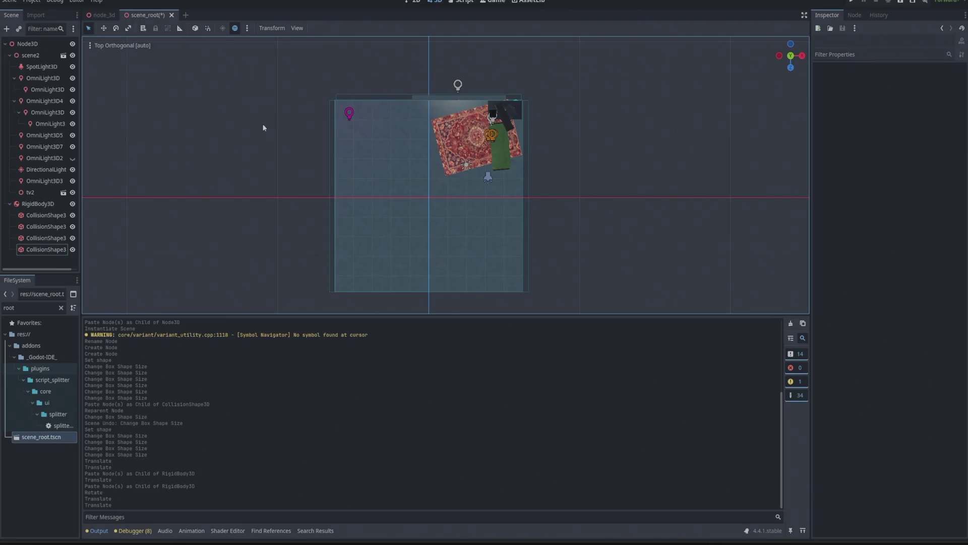
click(378, 95)
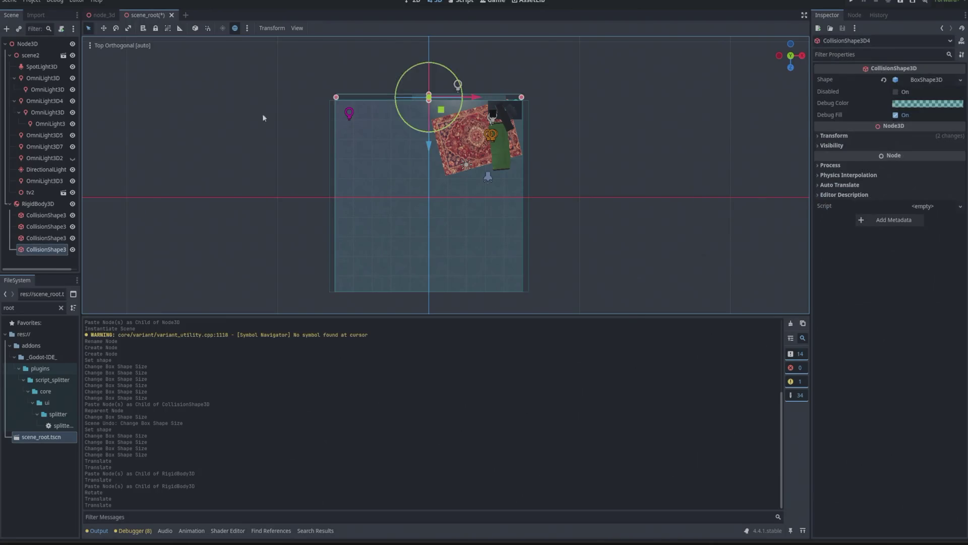
In perspective view, nudge the left wall collider CollisionShape3D2 slightly left
mouse_move(262, 114)
mouse_down()
mouse_move(225, 66)
mouse_move(229, 101)
mouse_up()
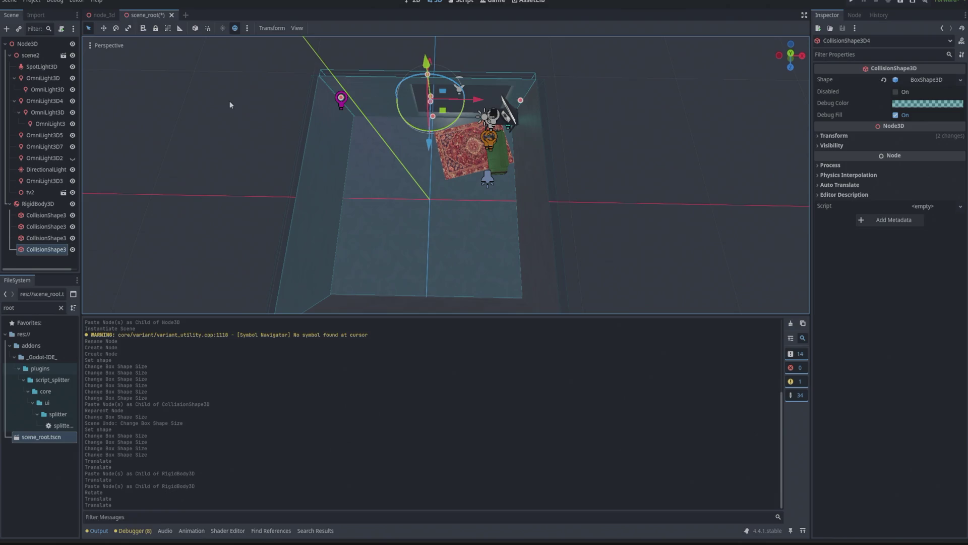
click(320, 207)
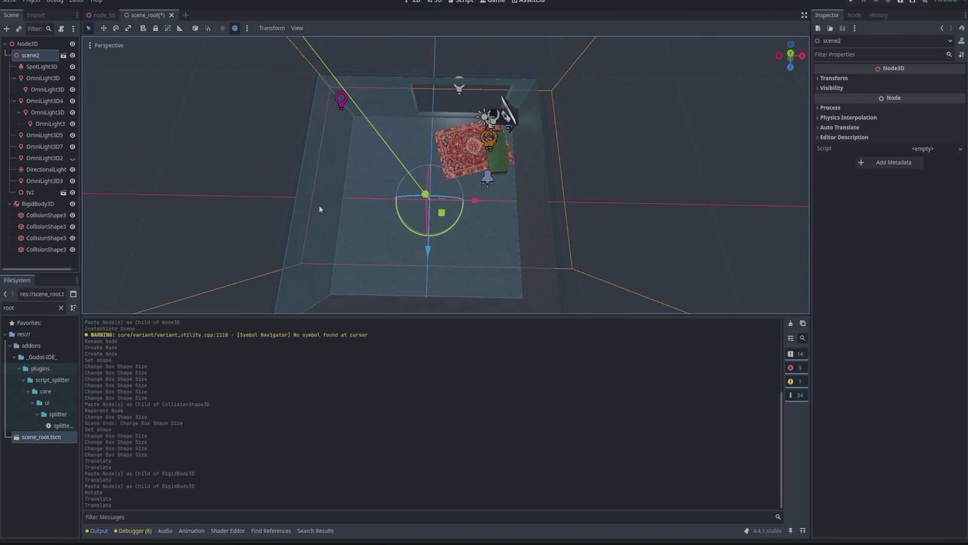
click(146, 221)
click(45, 227)
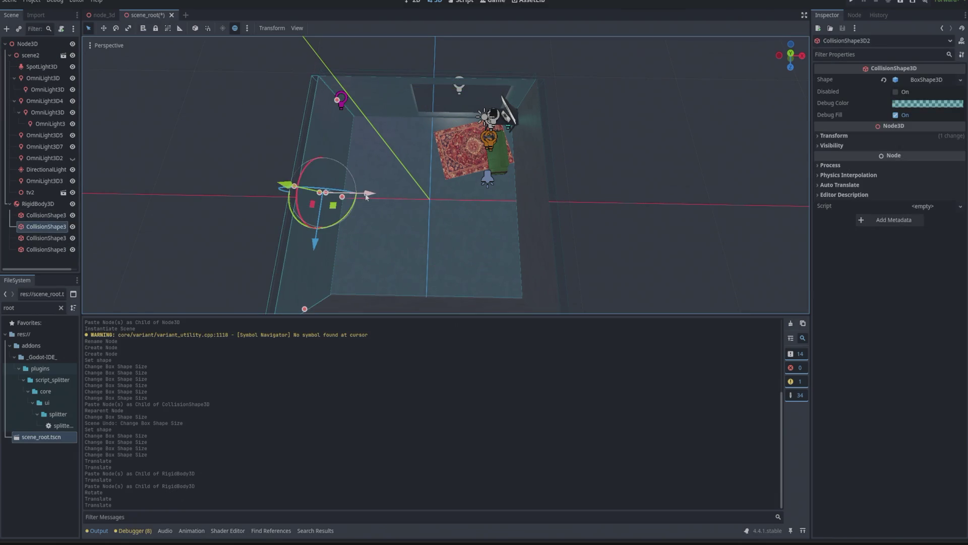
drag(366, 197, 362, 199)
click(215, 163)
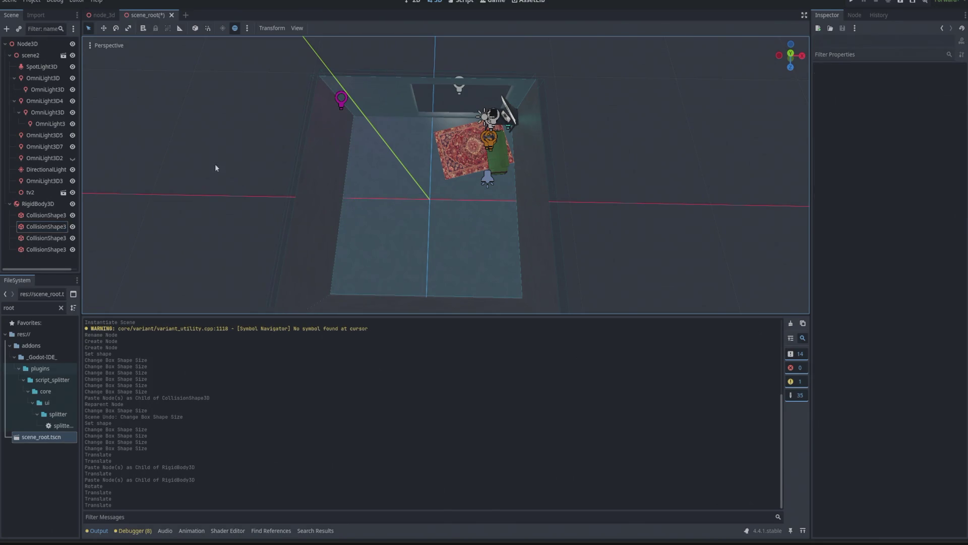
click(368, 95)
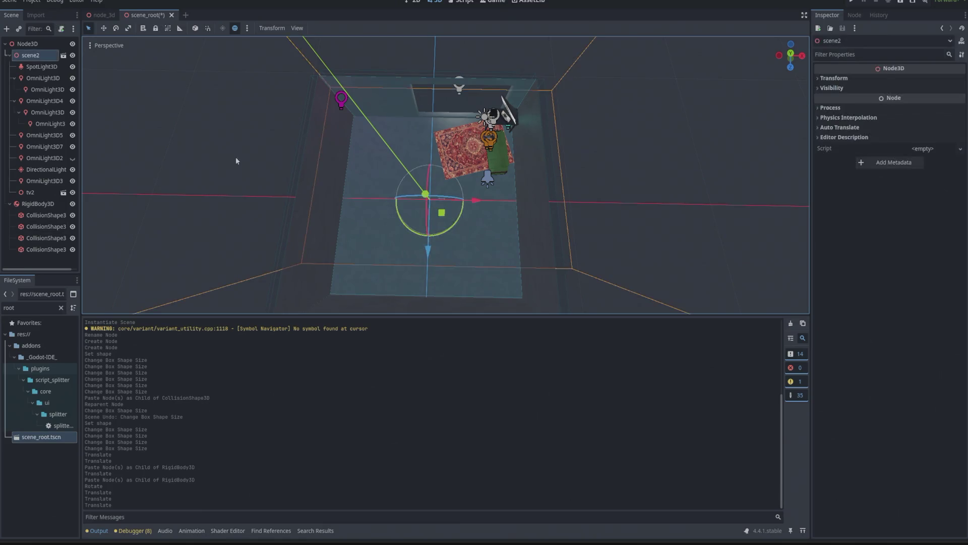
click(235, 156)
Copy a collision shape, paste a fifth under RigidBody3D and slide it along Z into place
click(40, 250)
click(38, 203)
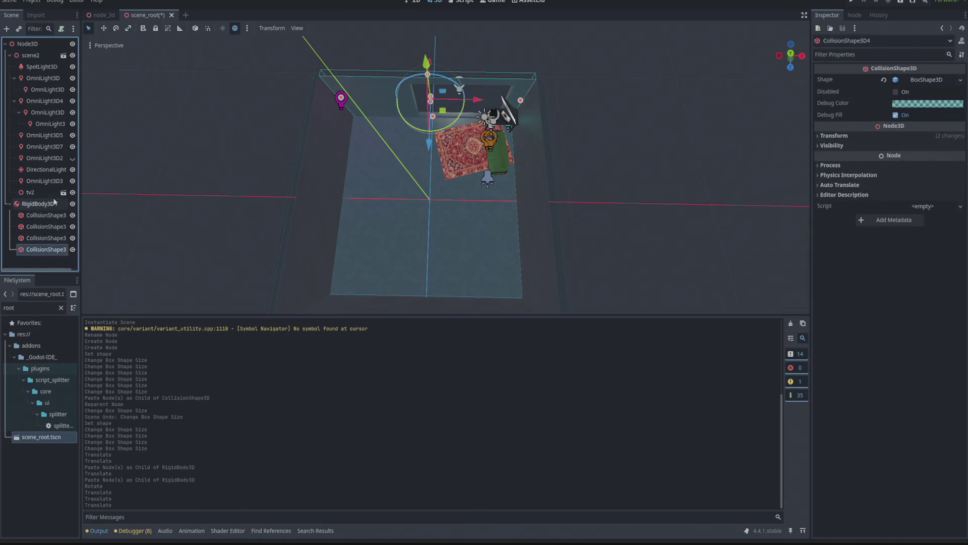
click(35, 249)
key(ctrl+c)
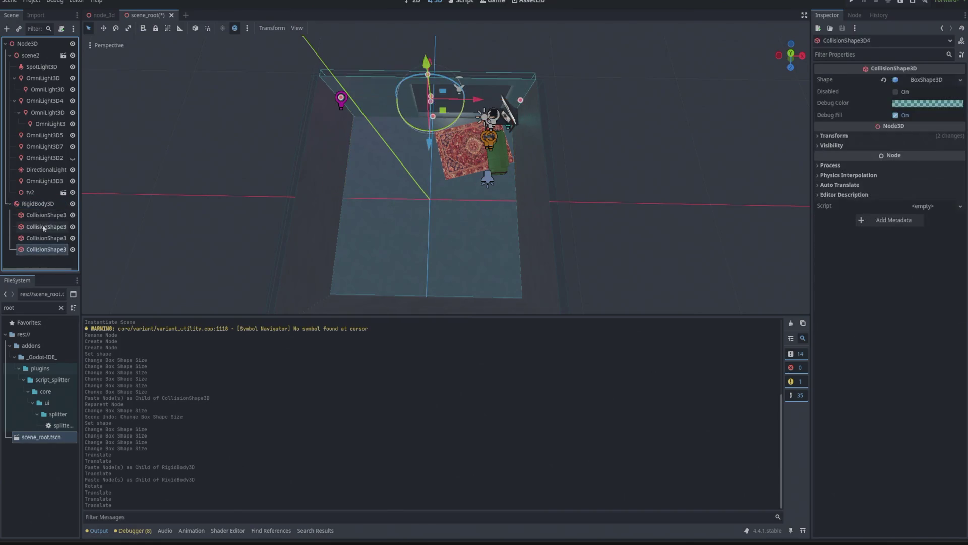
click(38, 204)
key(ctrl+v)
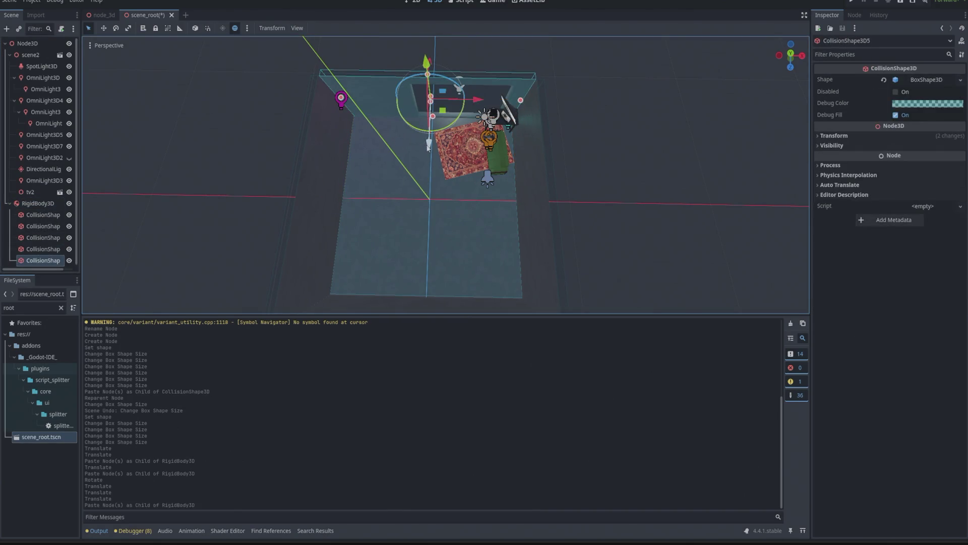
drag(429, 146, 426, 309)
key(f)
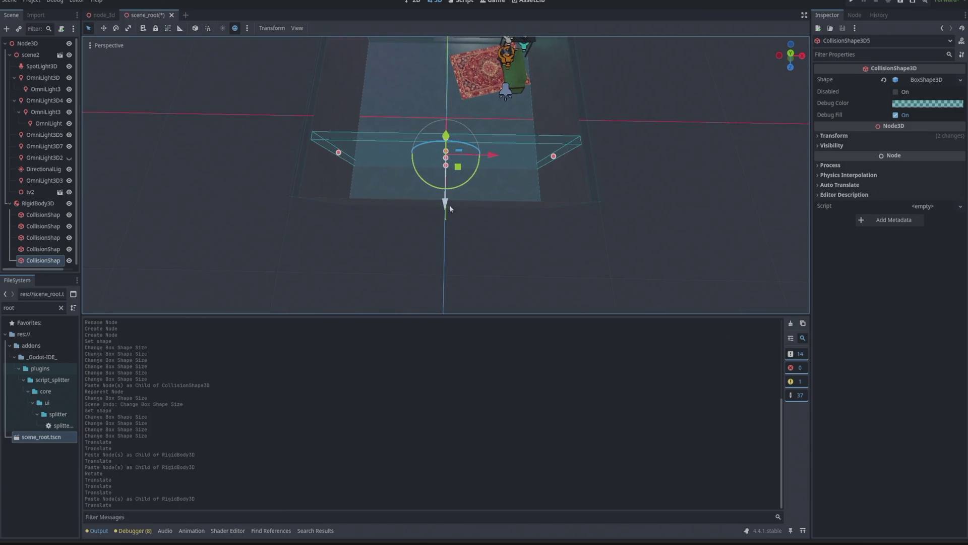
drag(450, 207, 432, 268)
click(588, 208)
Orbit and zoom the view to review the room's five collision shapes
mouse_move(589, 207)
mouse_down()
mouse_move(618, 130)
mouse_move(575, 161)
mouse_move(579, 99)
mouse_move(621, 171)
mouse_move(622, 128)
mouse_move(651, 91)
mouse_move(618, 121)
mouse_move(643, 106)
mouse_up()
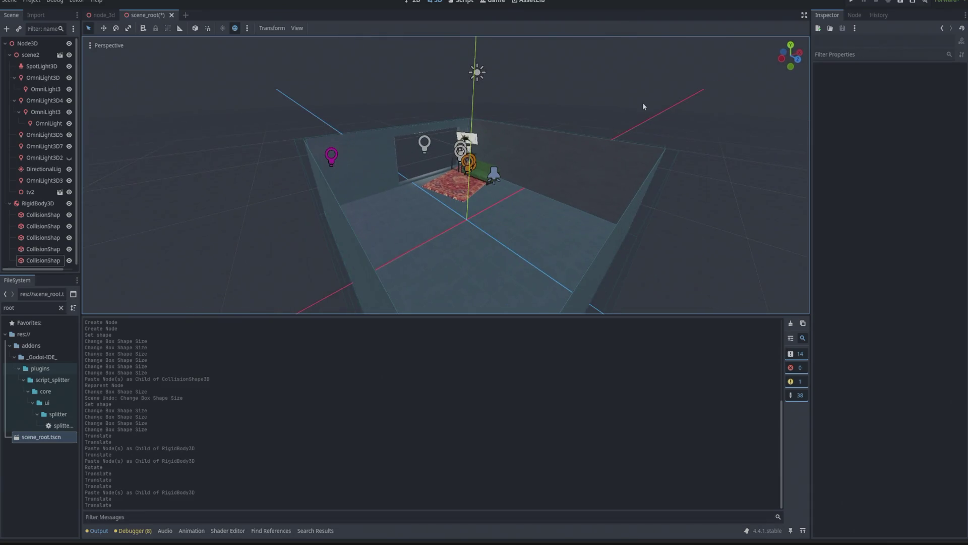
scroll(554, 175, up, 10)
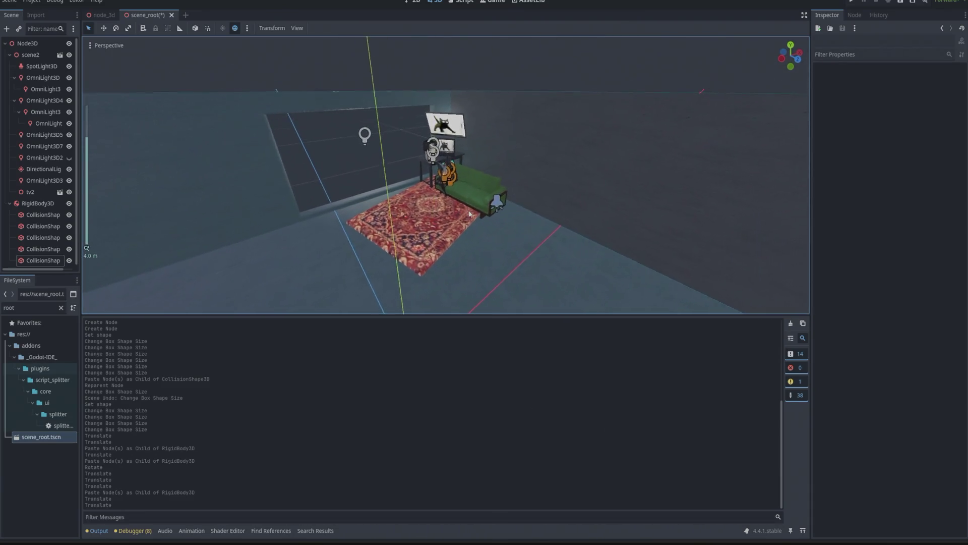
scroll(469, 214, up, 10)
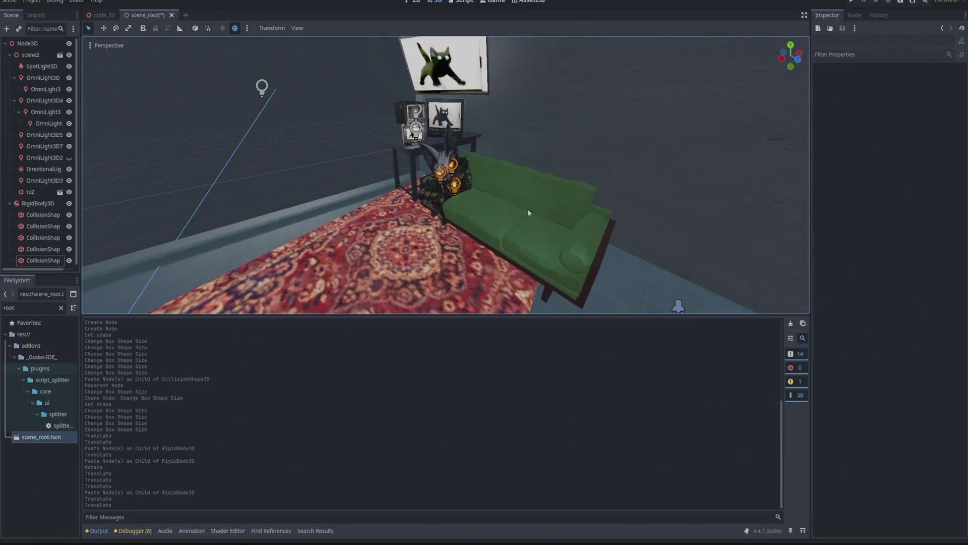
key(alt+Tab)
Search Google for 'godot collision shape from mesh' and open the Reddit and Godot Forum results
click(409, 217)
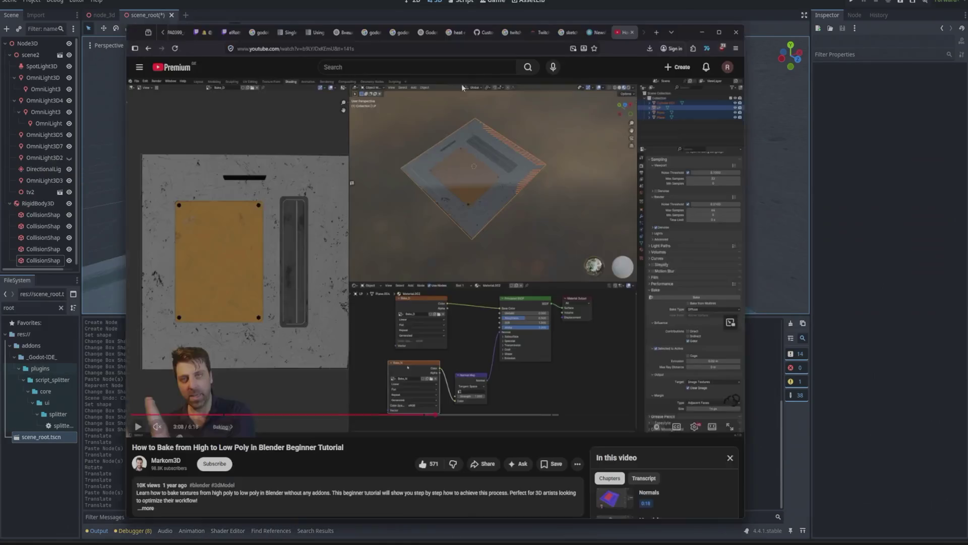
click(585, 19)
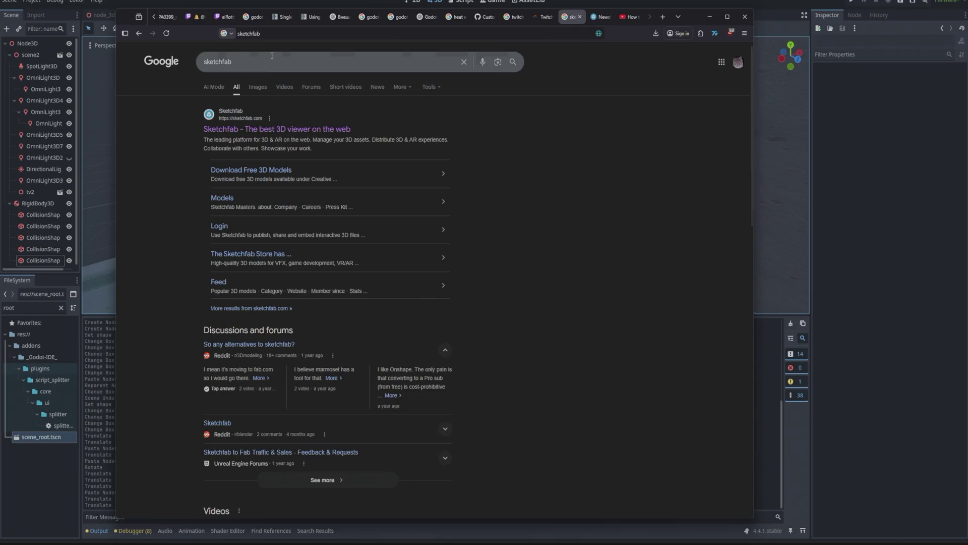
click(253, 63)
double_click(253, 64)
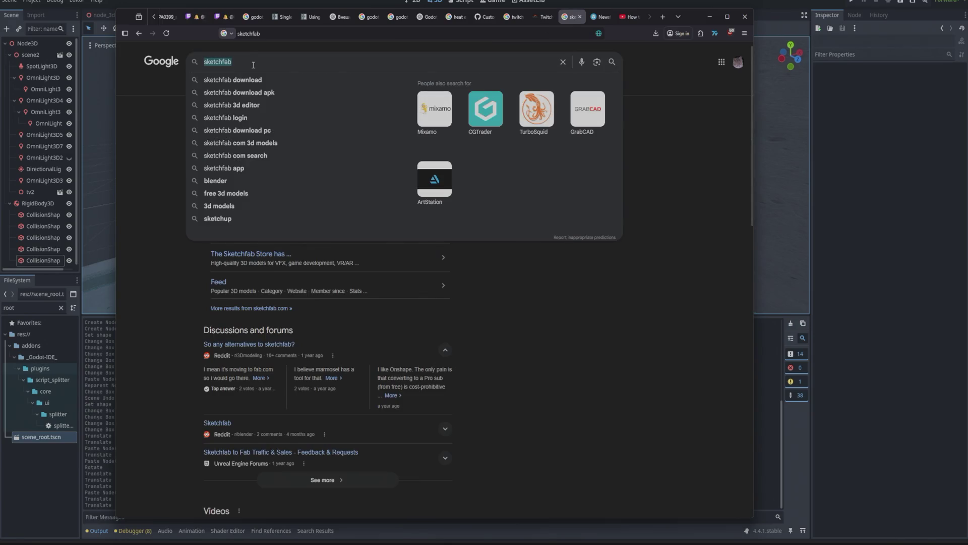
text(godot )
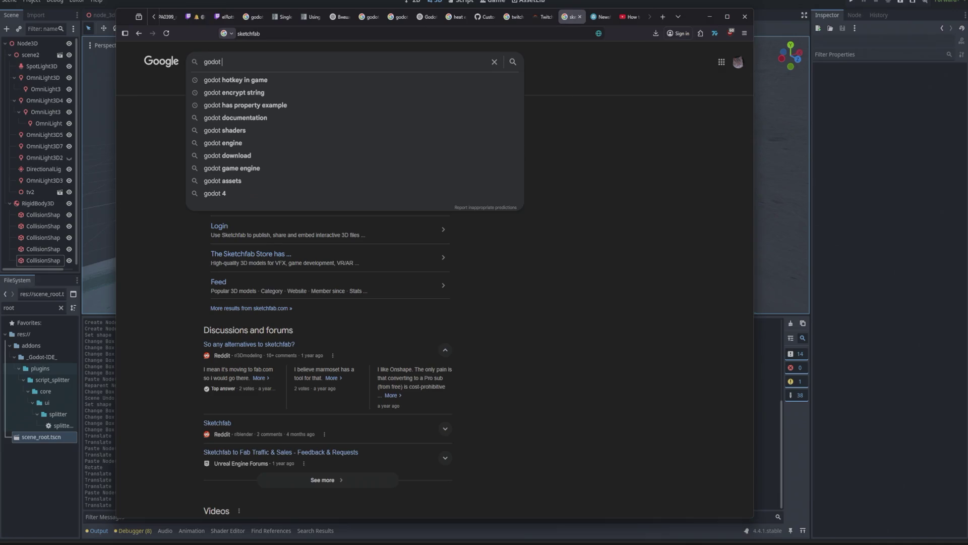
text(collision)
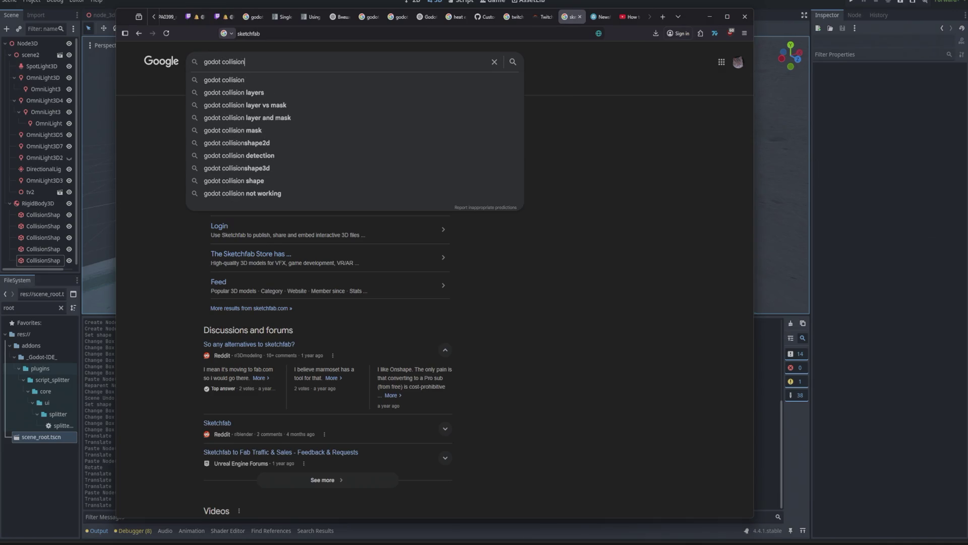
text( shape by)
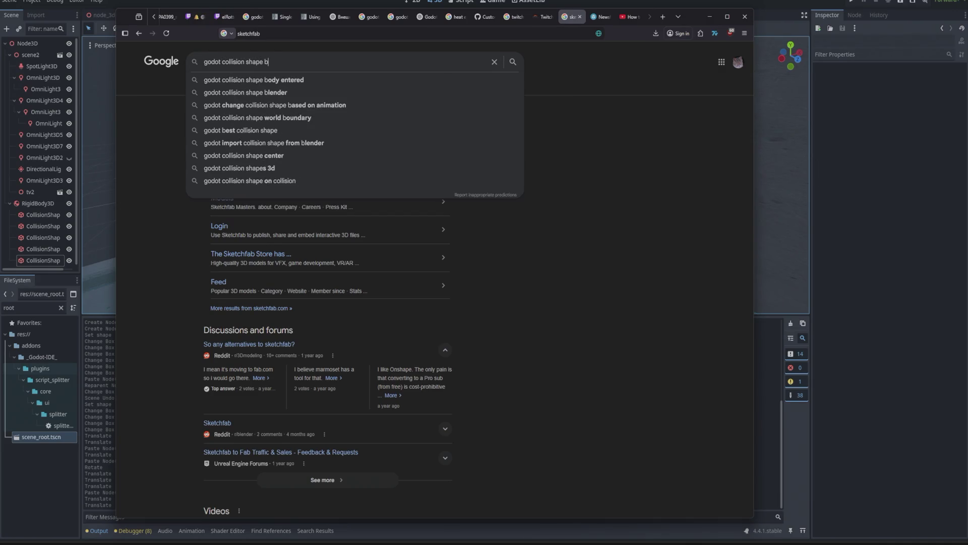
key(Down)
key(Return)
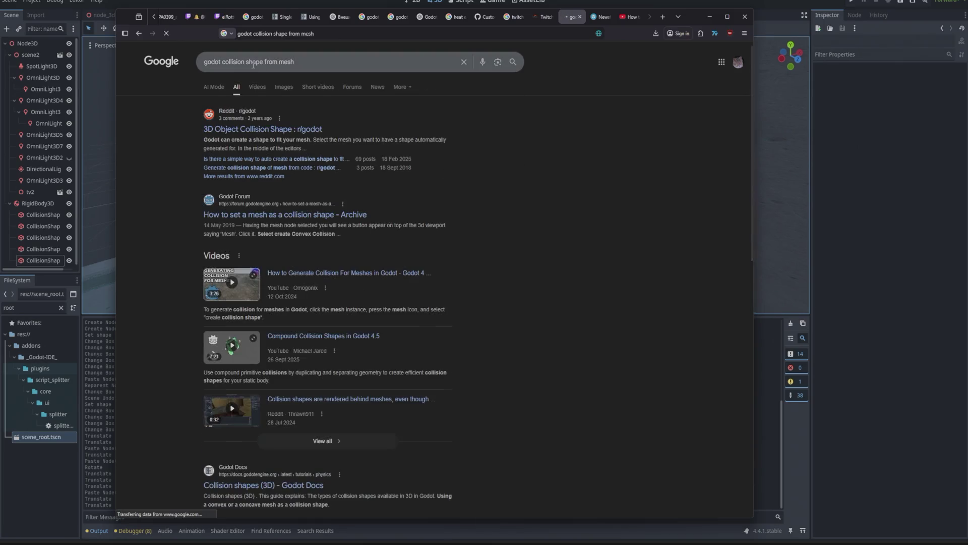
middle_click(296, 130)
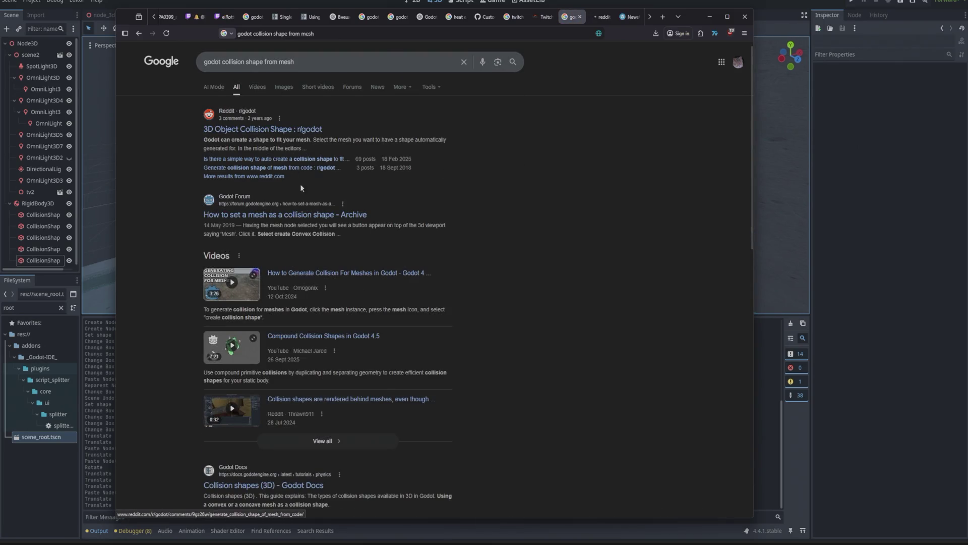
middle_click(312, 216)
Read the top r/godot reply on auto-generating a trimesh collider, then return to Godot
click(607, 19)
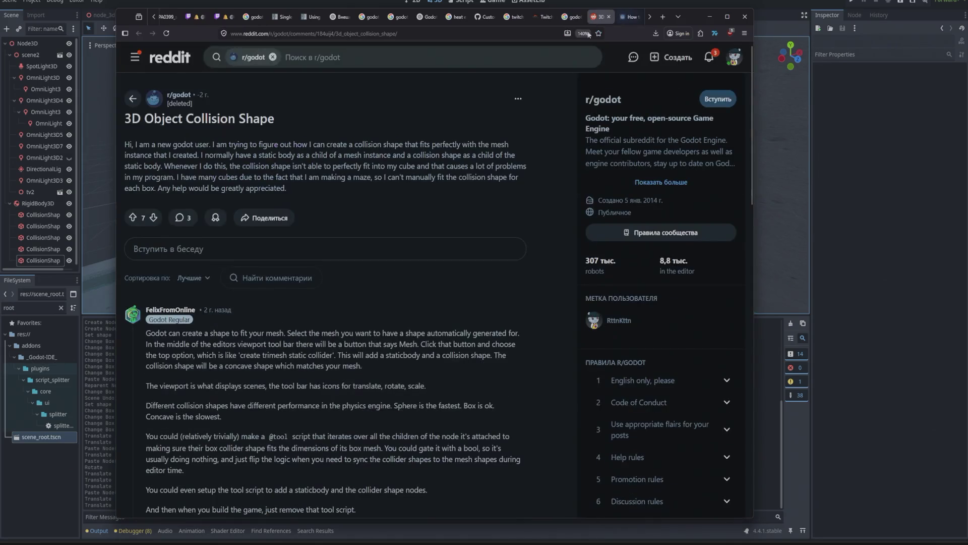
scroll(262, 226, down, 3)
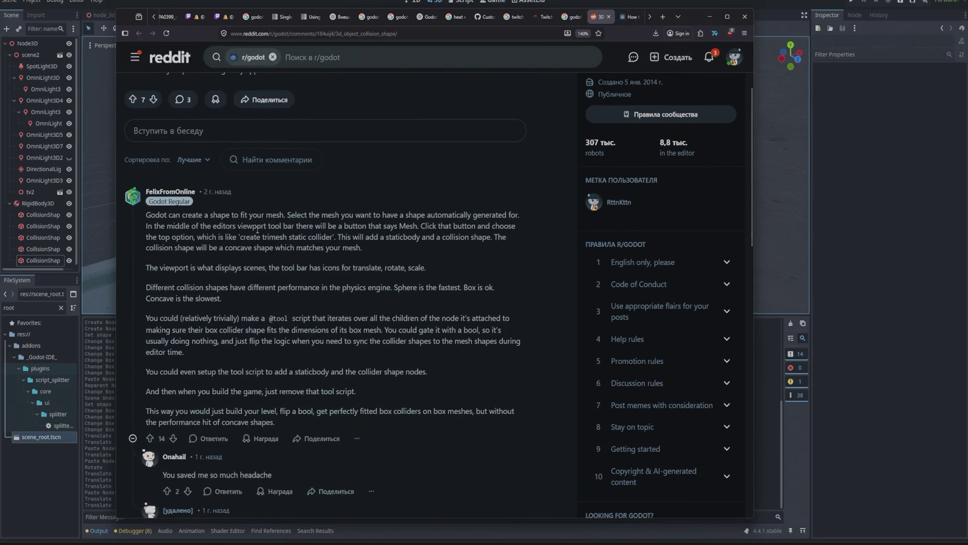
scroll(260, 232, up, 1)
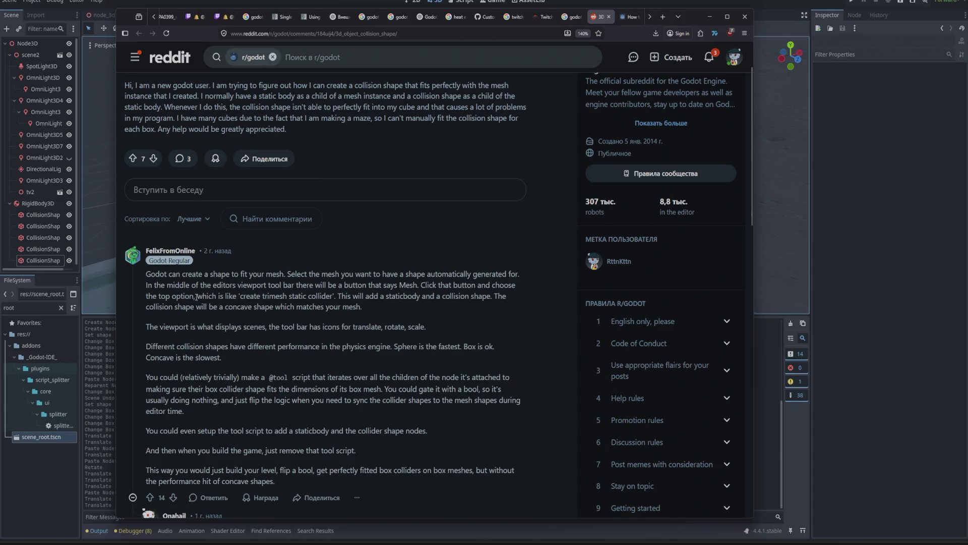
key(alt+Tab)
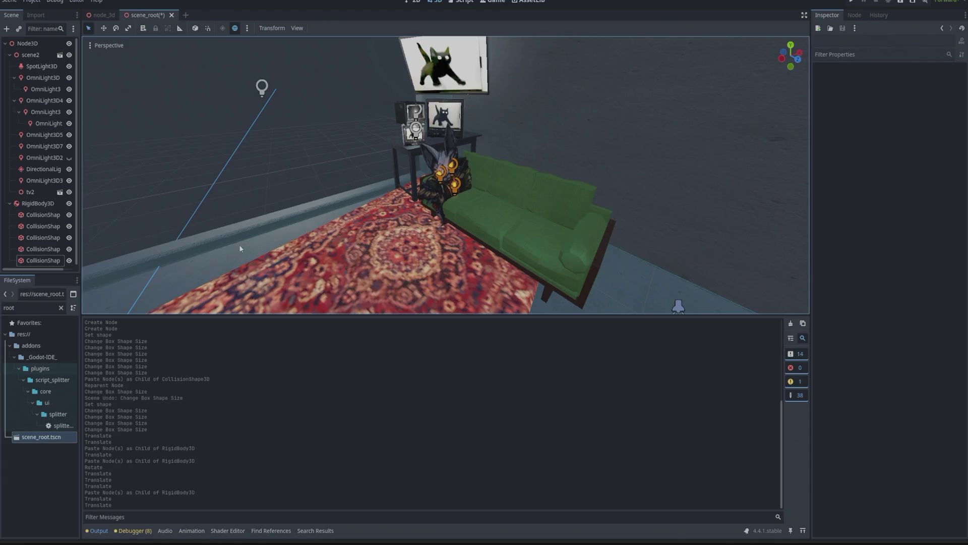
Open the scene2 scene and give the metal table a sibling trimesh collision shape
scroll(329, 202, up, 2)
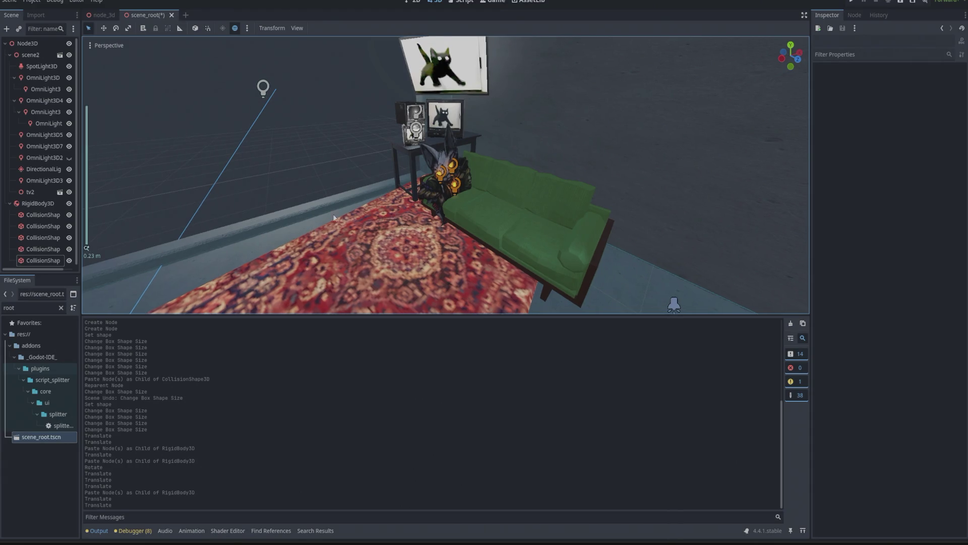
click(415, 154)
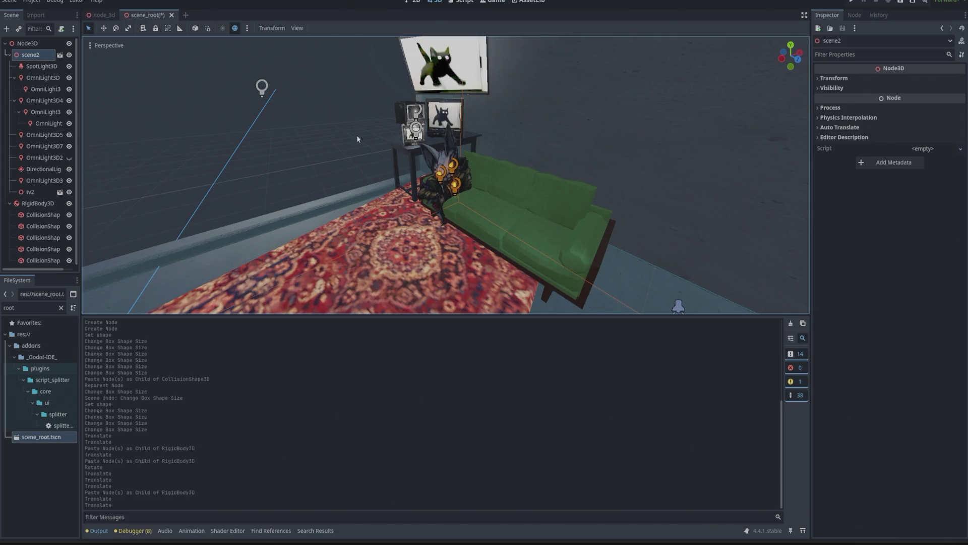
click(61, 55)
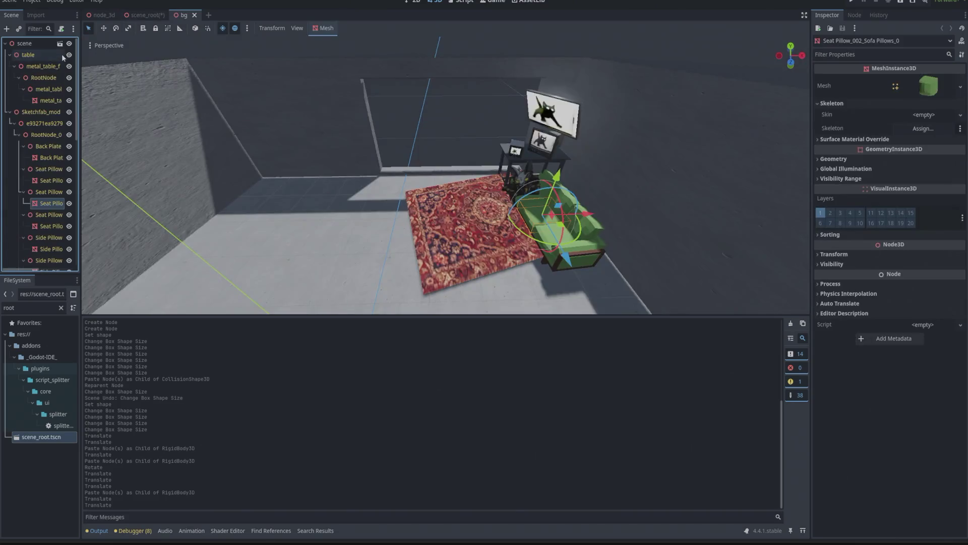
click(528, 154)
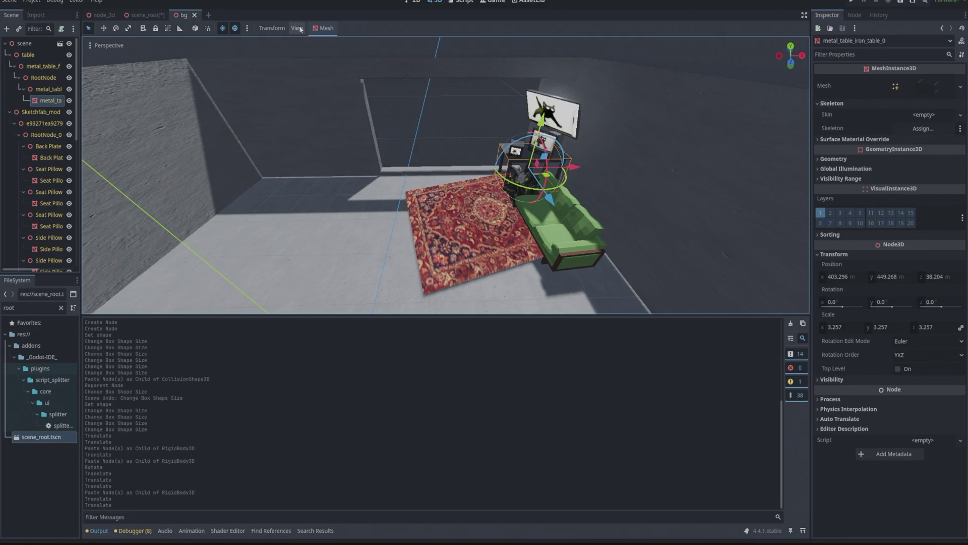
click(325, 29)
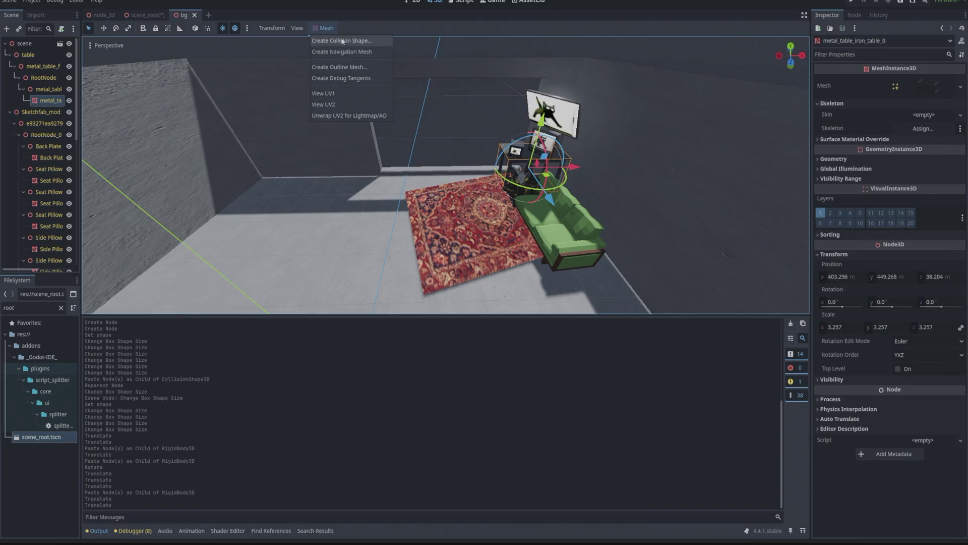
click(345, 41)
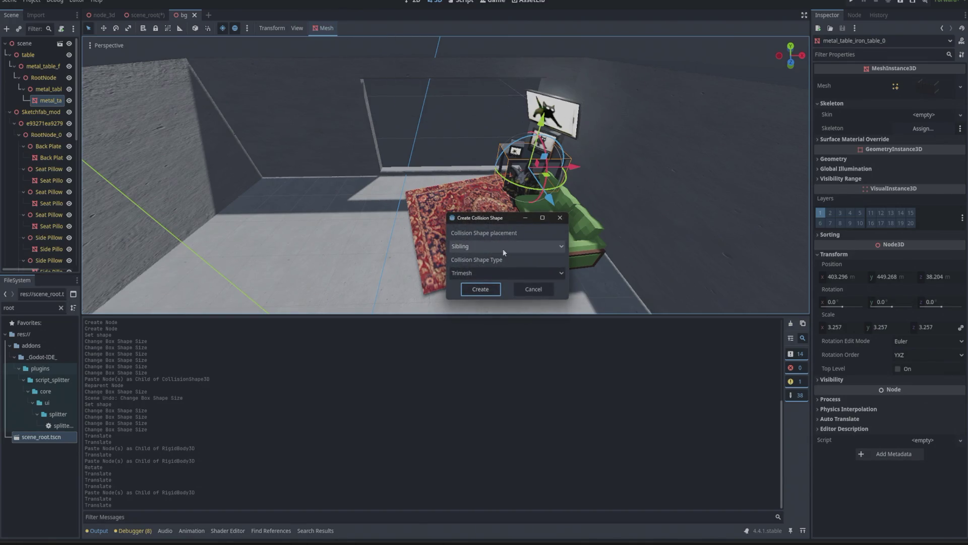
click(480, 289)
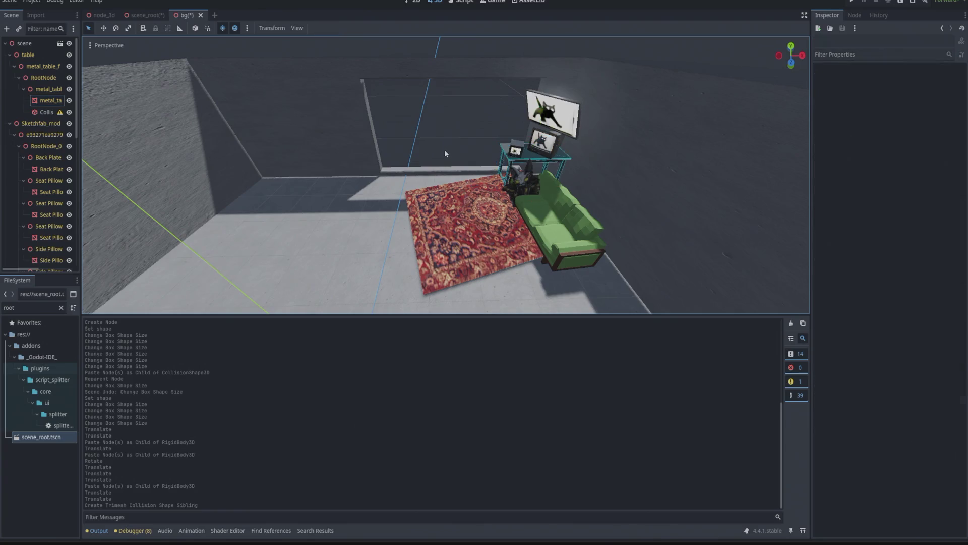
Select the sofa's back plate, seat, side and top pillows, sofa body and sofa base meshes
click(561, 237)
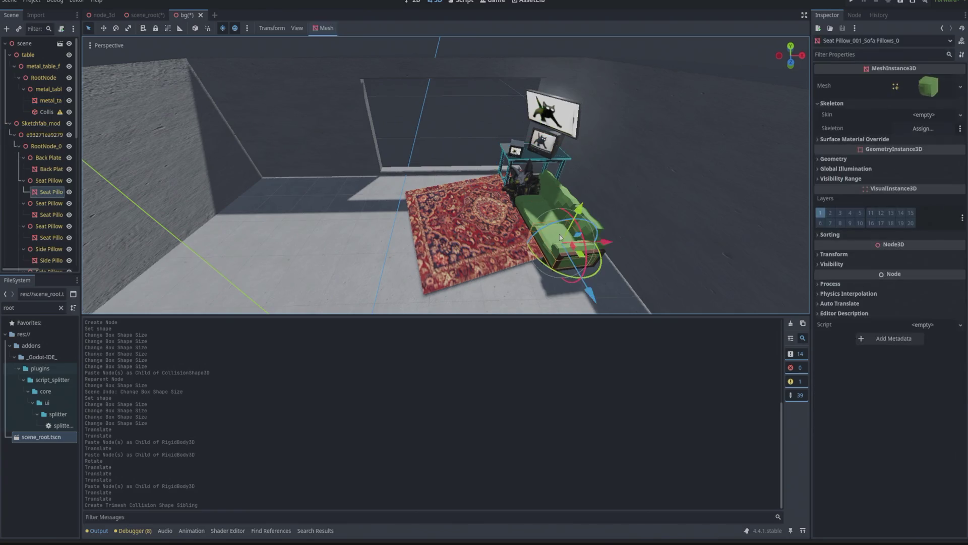
ctrl+click(50, 169)
ctrl+click(49, 215)
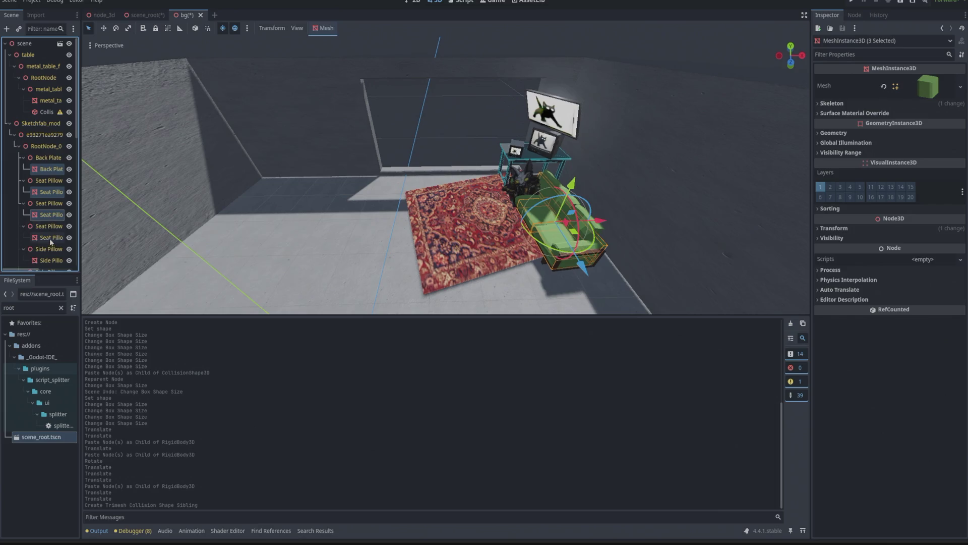
ctrl+click(49, 237)
ctrl+click(50, 261)
scroll(46, 152, down, 5)
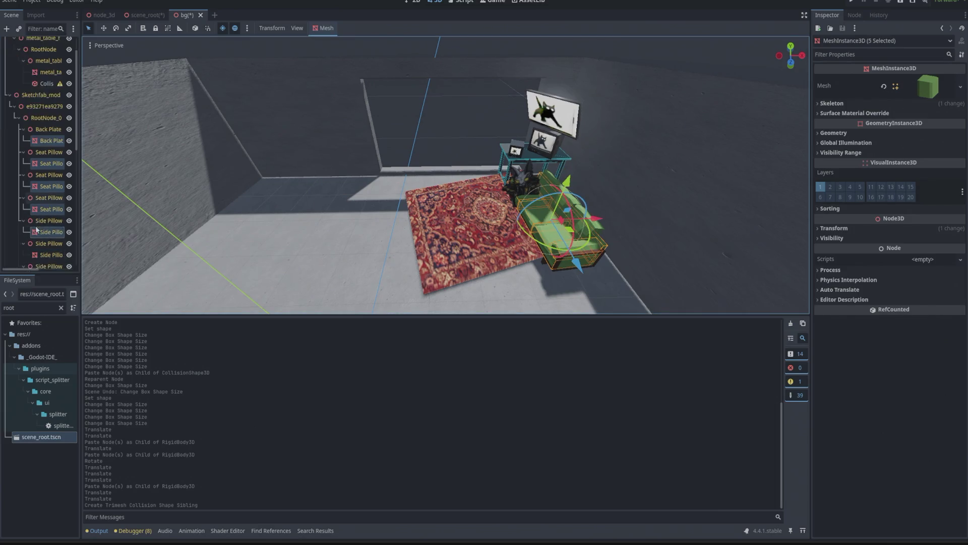
ctrl+click(46, 170)
ctrl+click(46, 193)
ctrl+click(46, 216)
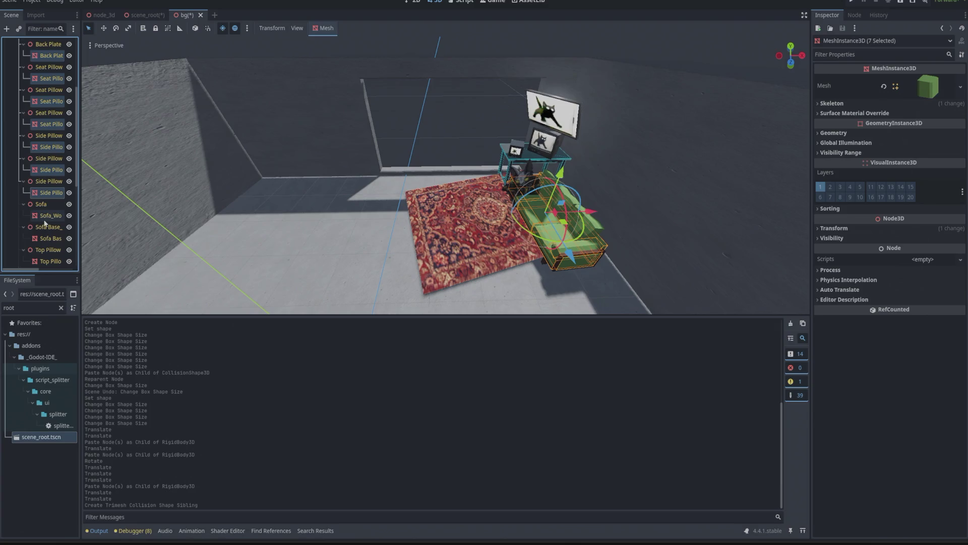
ctrl+click(46, 238)
scroll(48, 232, down, 3)
ctrl+click(50, 204)
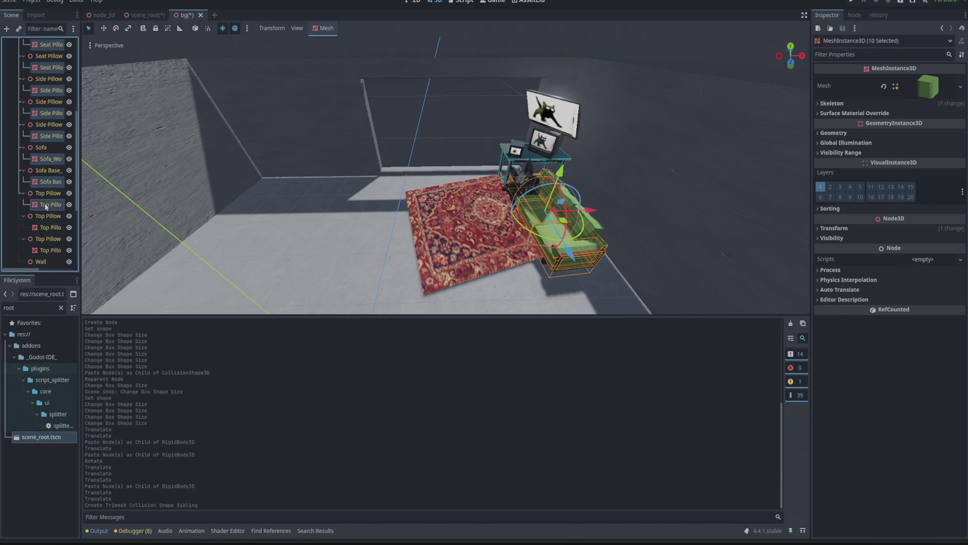
ctrl+click(50, 227)
ctrl+click(49, 249)
scroll(45, 242, down, 3)
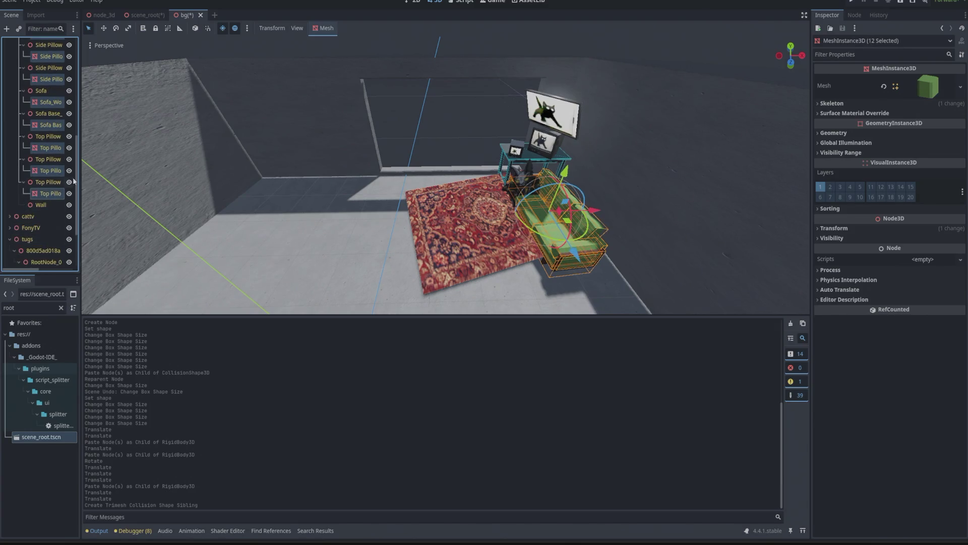
Create sibling trimesh collision shapes for all the selected sofa meshes
click(322, 28)
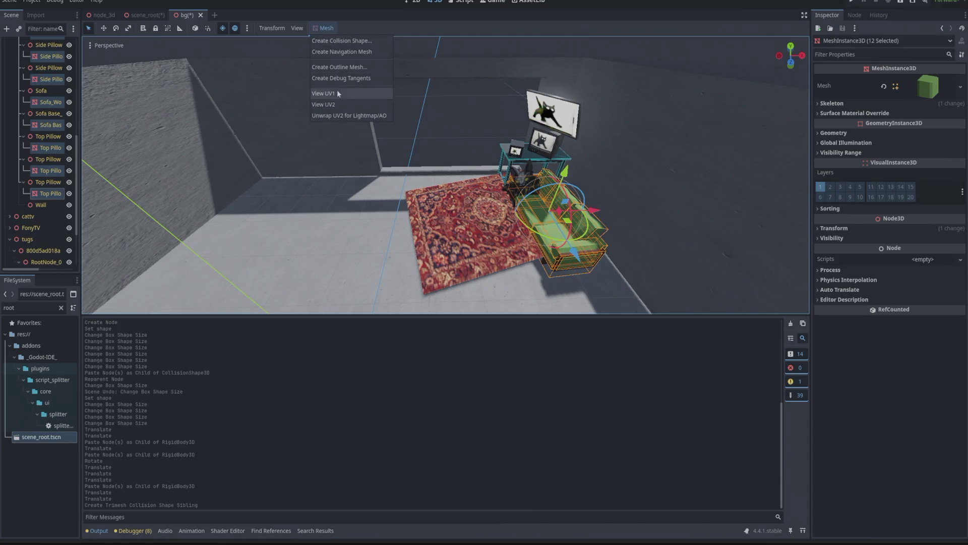
click(361, 43)
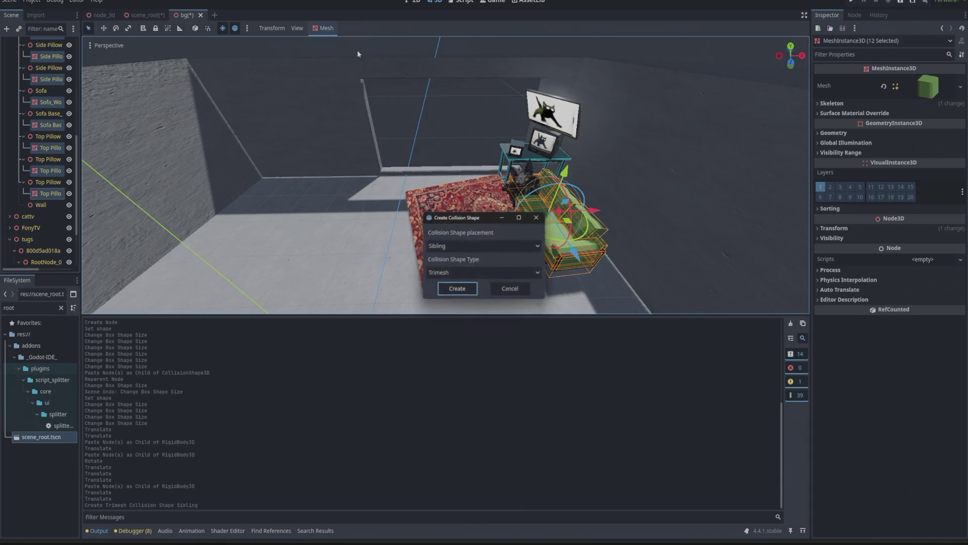
click(454, 289)
click(444, 129)
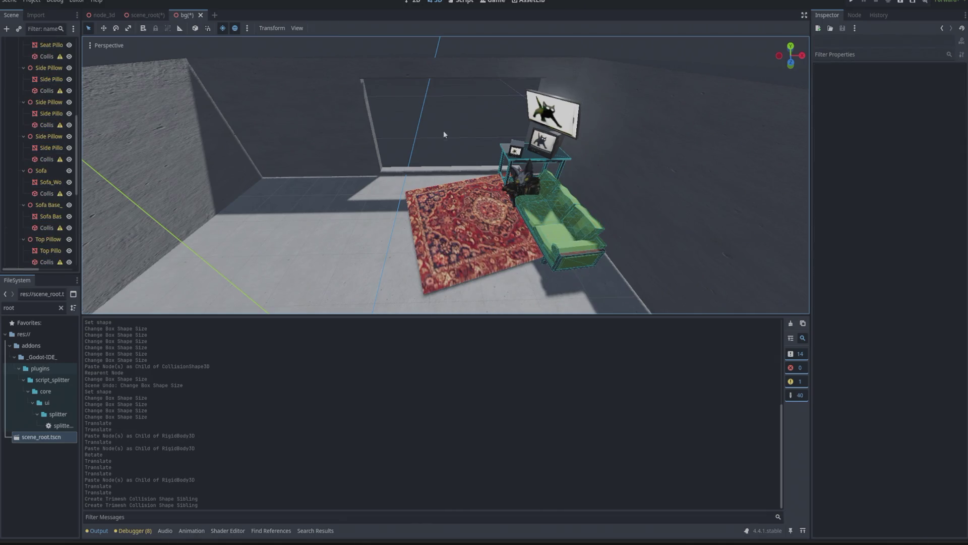
Frame a seat pillow, lower the view to sofa eye level, and select the seated cat mesh
scroll(519, 233, up, 8)
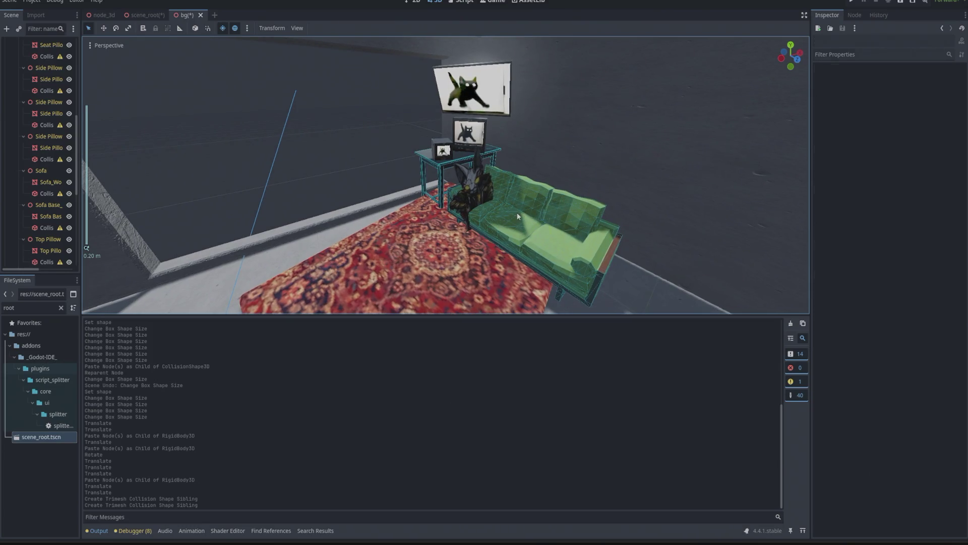
click(516, 213)
key(f)
scroll(510, 191, down, 10)
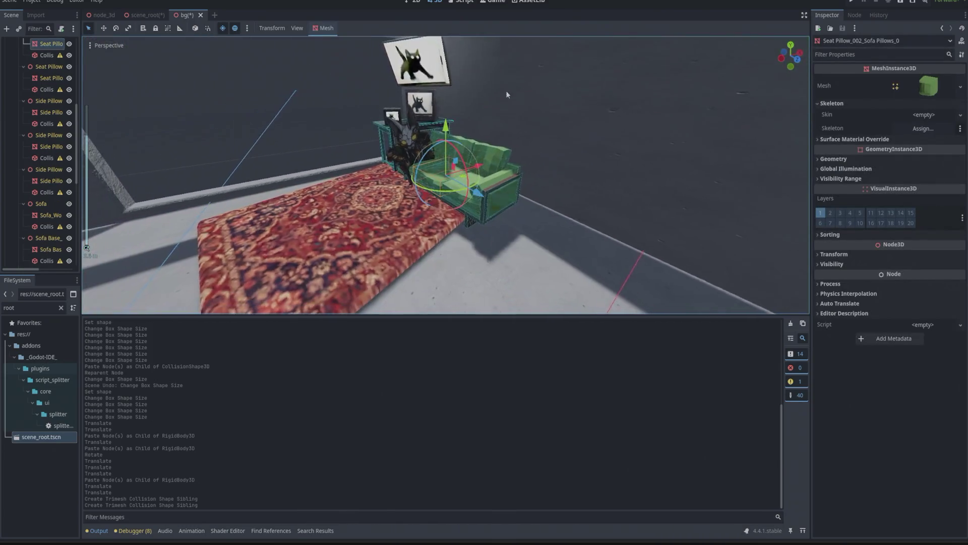
click(334, 88)
mouse_move(335, 89)
mouse_down()
mouse_move(456, 113)
mouse_move(471, 88)
mouse_move(428, 77)
mouse_move(331, 84)
mouse_move(354, 121)
mouse_up()
scroll(432, 167, up, 5)
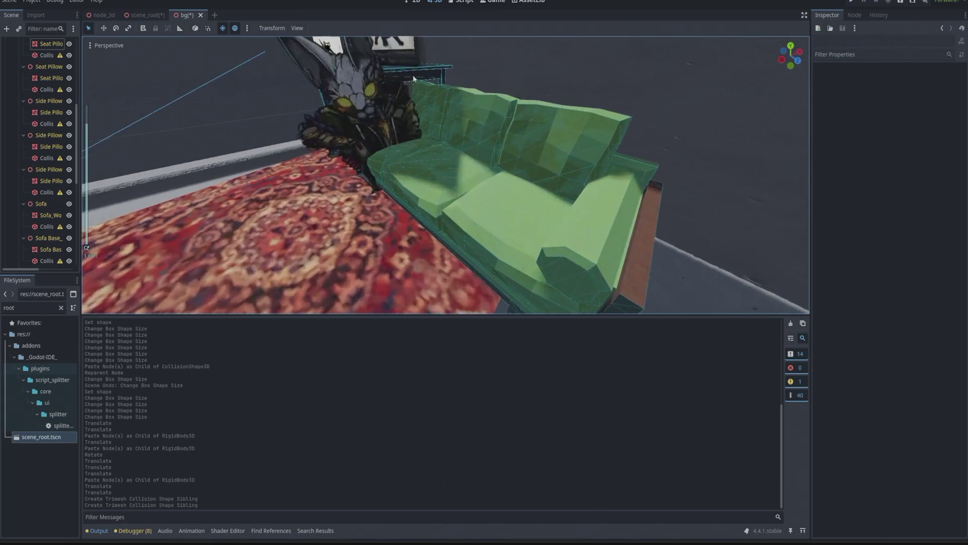
click(488, 228)
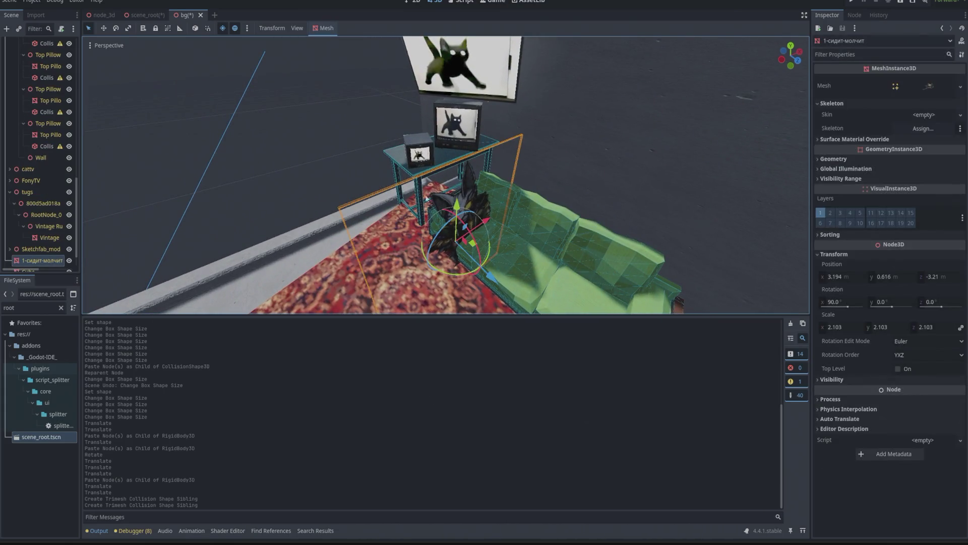
Create a sibling trimesh collision shape for the seated cat mesh 1-сидит-молчит
click(321, 28)
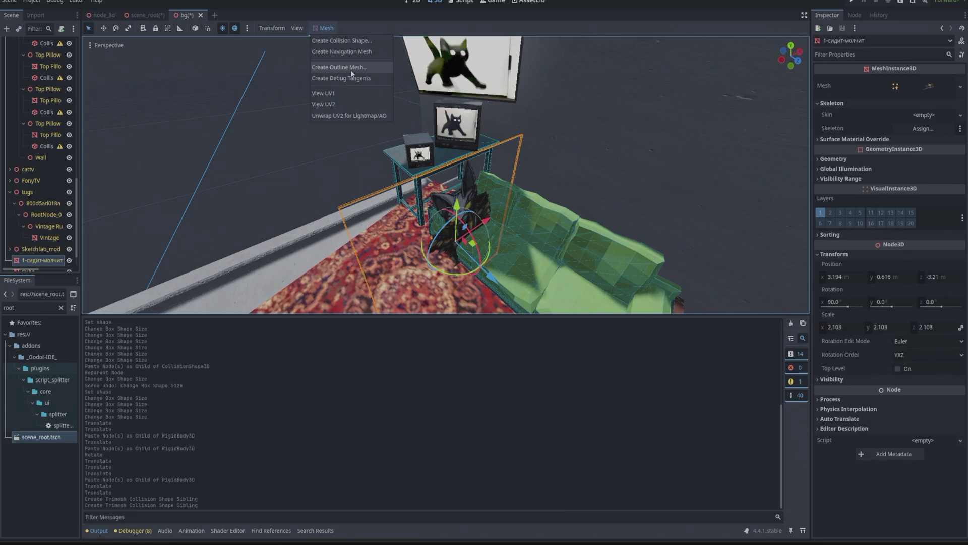
click(354, 45)
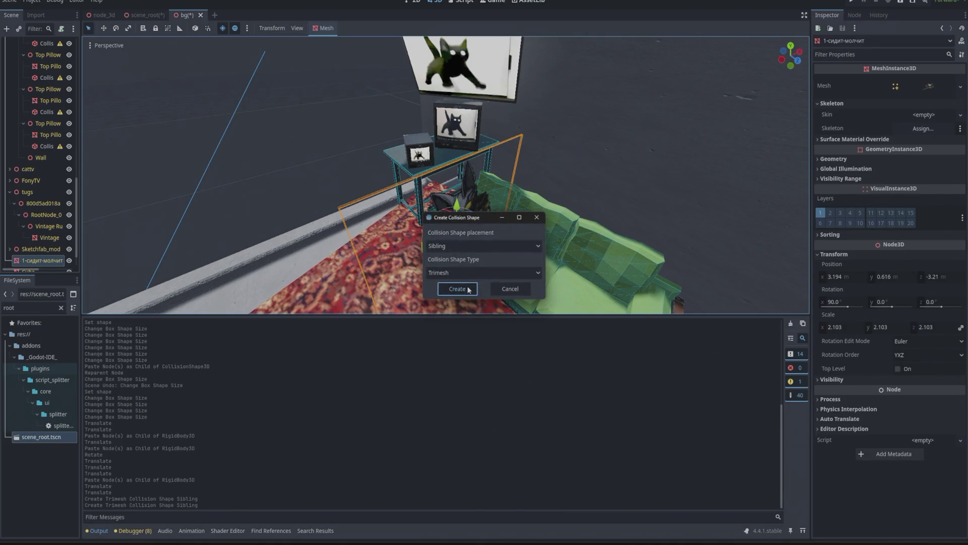
click(457, 289)
drag(299, 146, 314, 140)
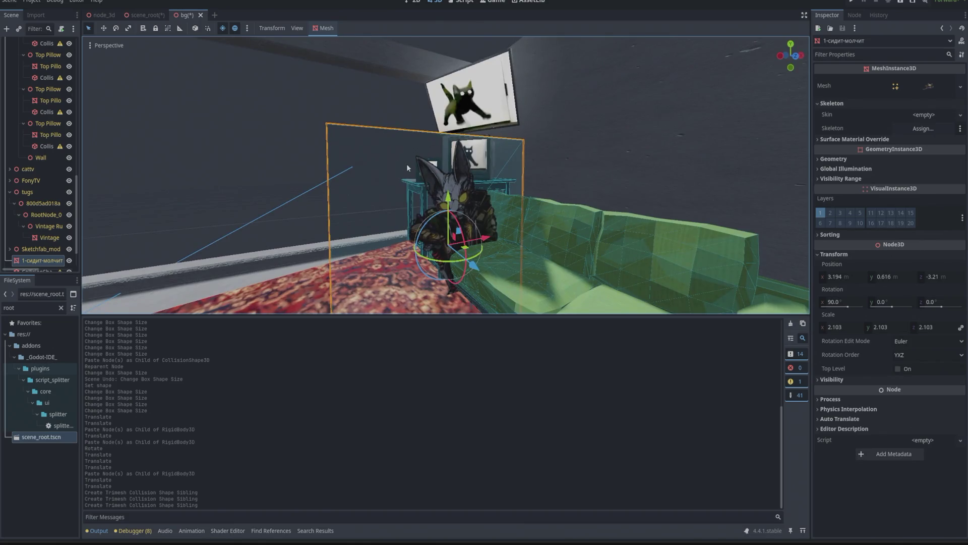
Inspect the cat's mesh resource, Surface 0 and Shadow Mesh details, undoing an accidental move
click(933, 85)
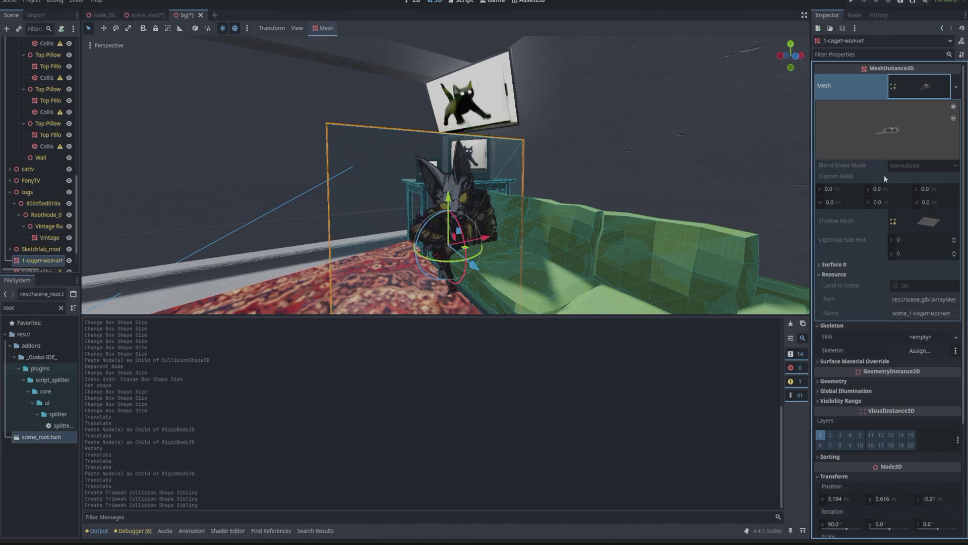
right_click(907, 90)
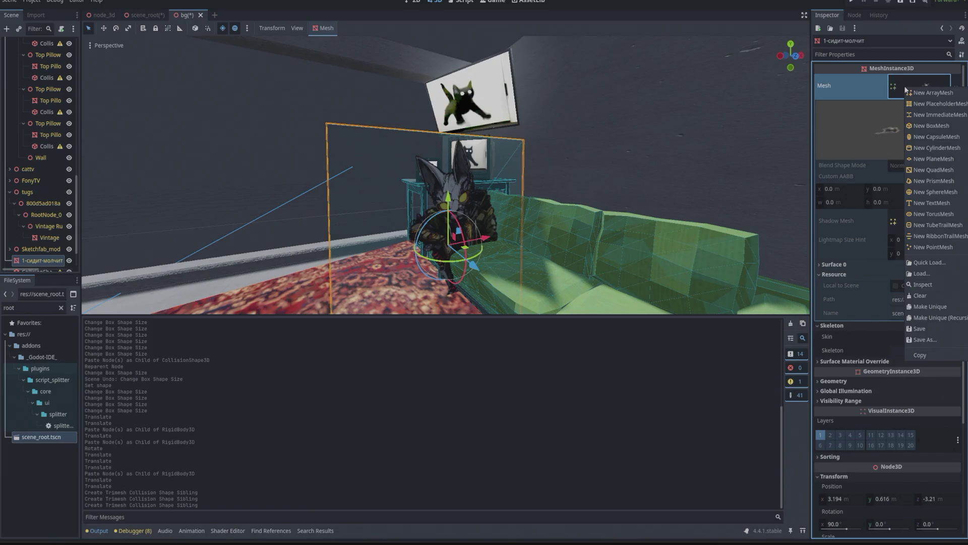
click(235, 122)
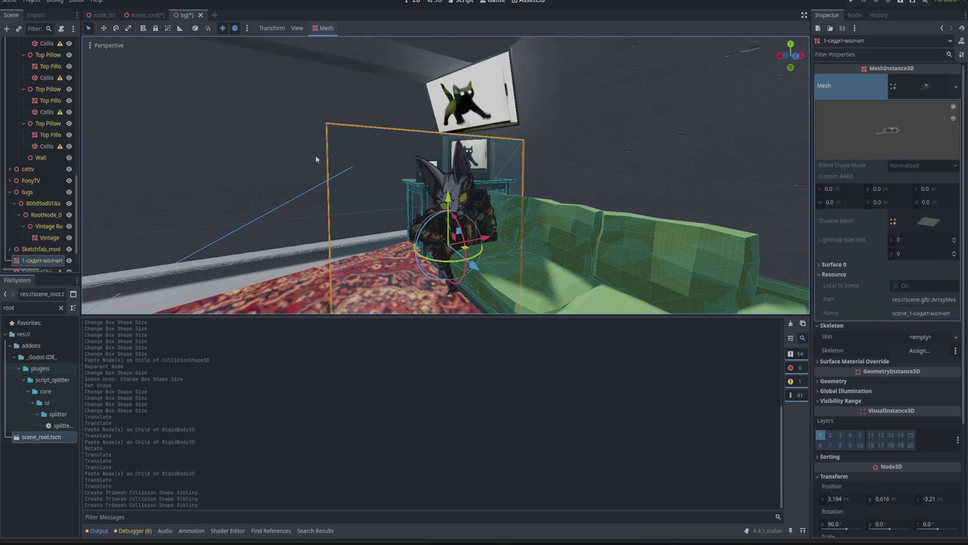
drag(448, 201, 448, 200)
key(ctrl+z)
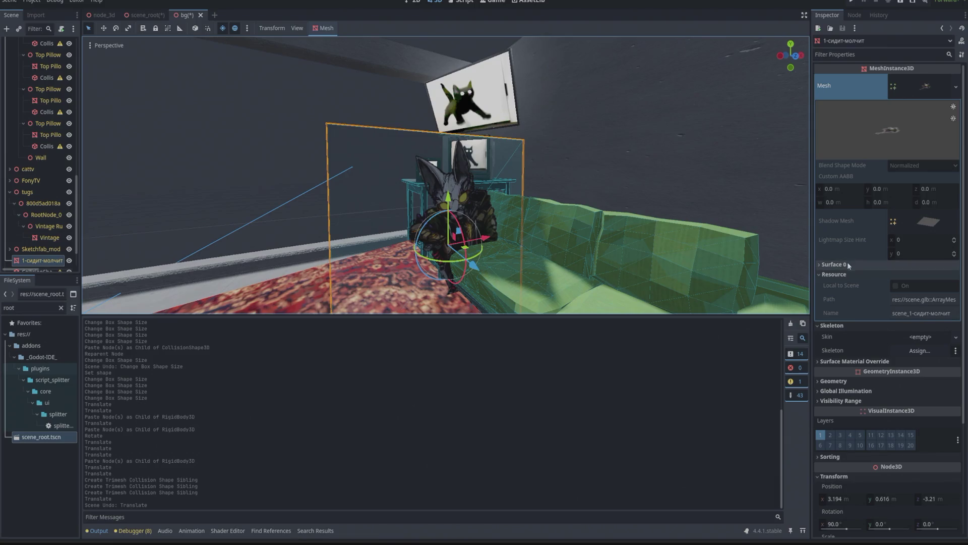
click(834, 274)
click(834, 264)
click(922, 222)
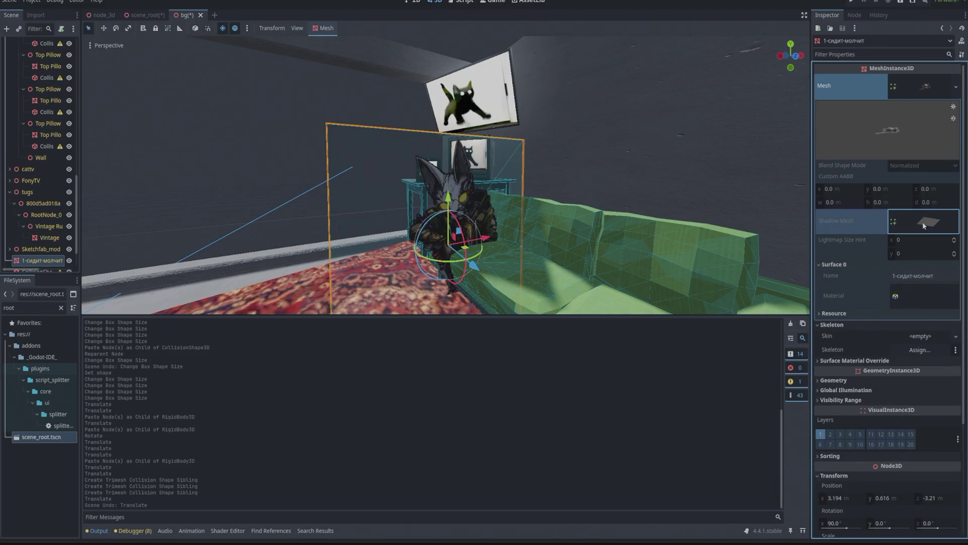
click(923, 224)
click(922, 89)
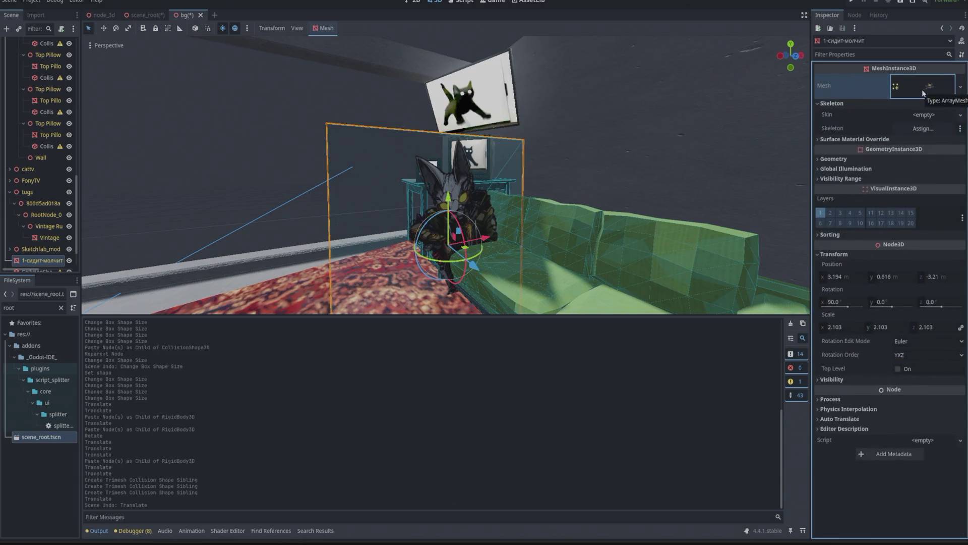
click(922, 90)
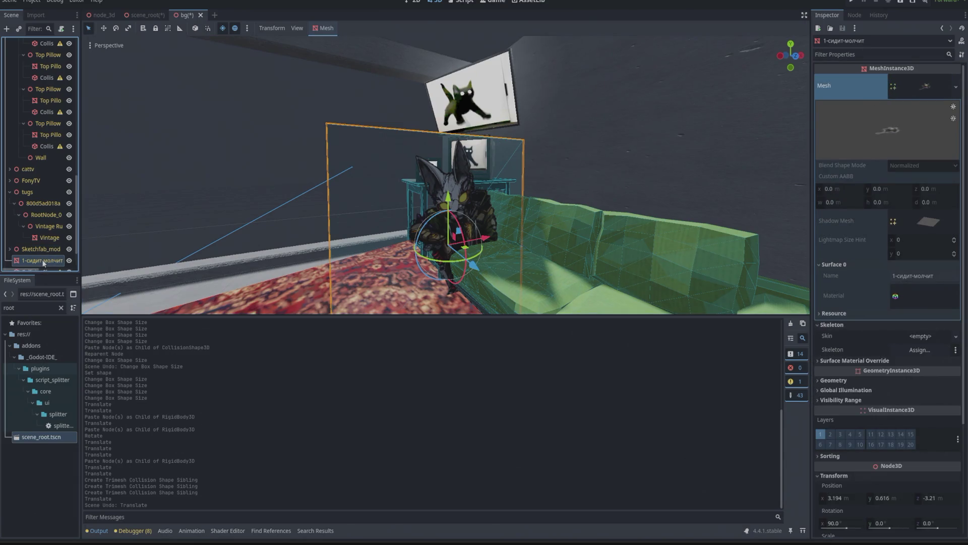
scroll(40, 232, down, 2)
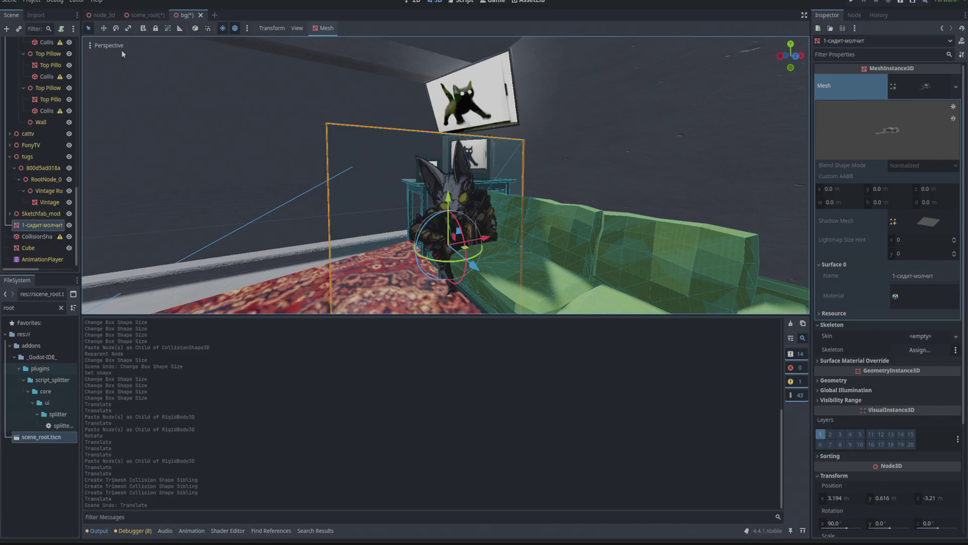
Try scaling the cat, undo it, and select its new CollisionShape3D node
click(128, 29)
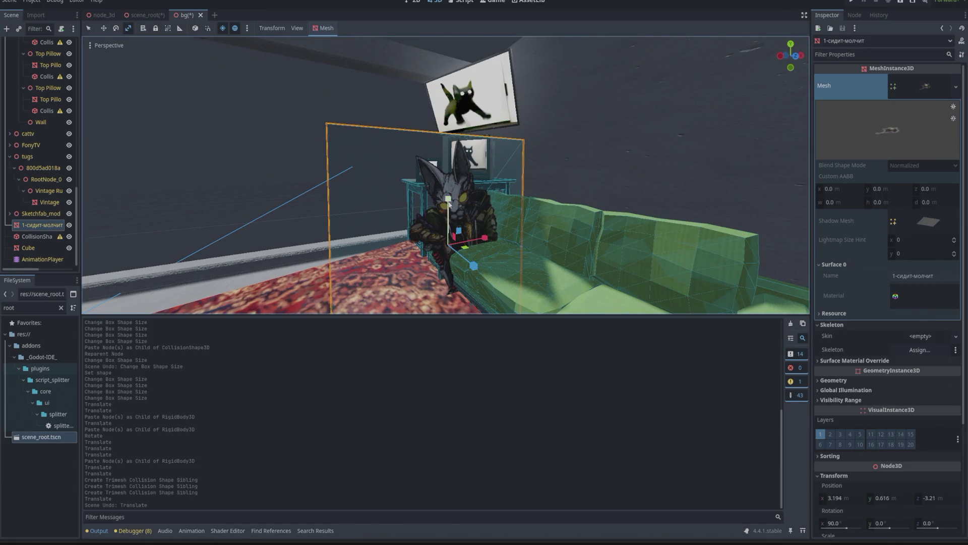
drag(449, 203, 404, 205)
key(ctrl+z)
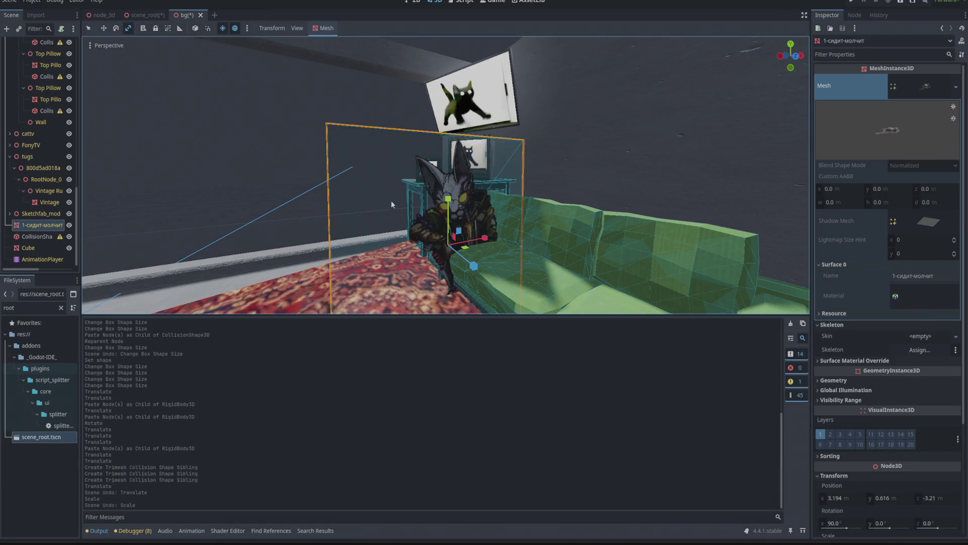
click(27, 225)
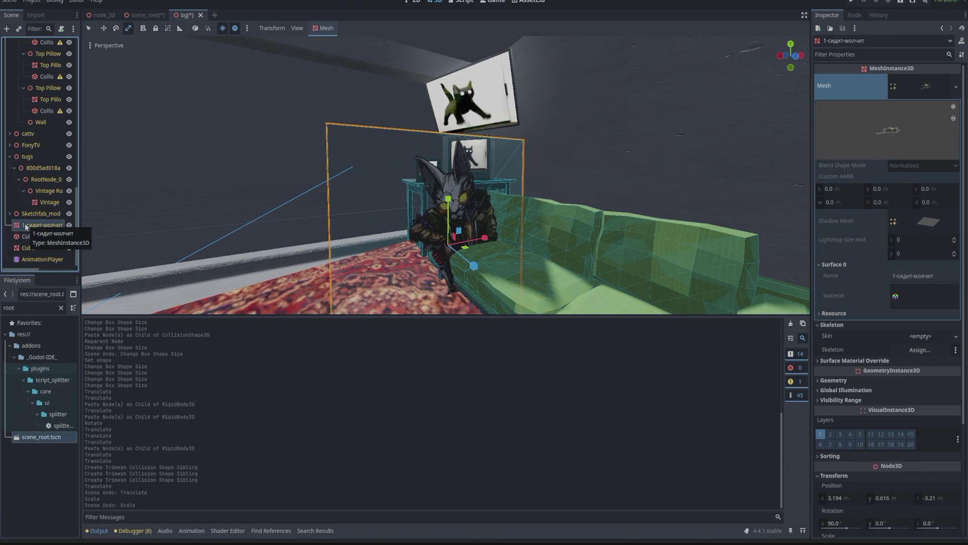
click(37, 238)
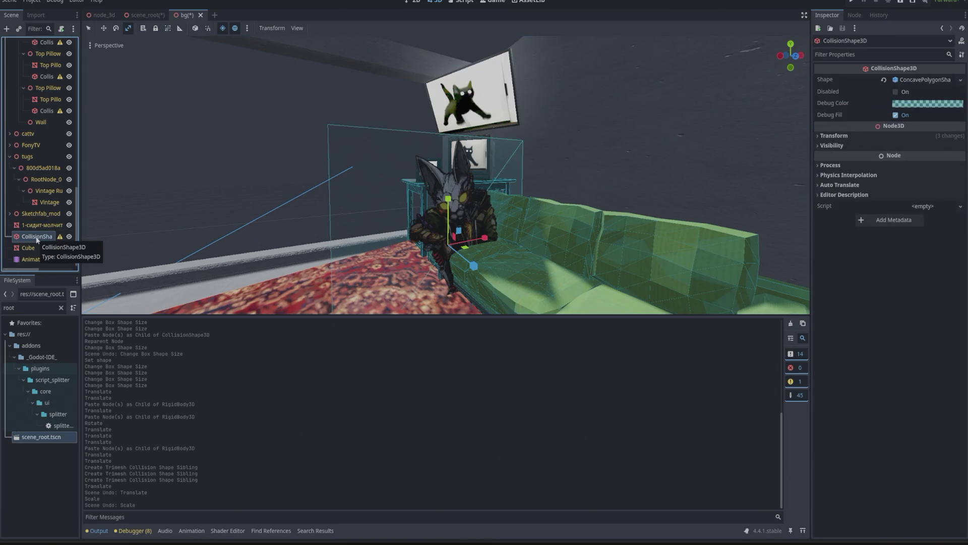
right_click(37, 240)
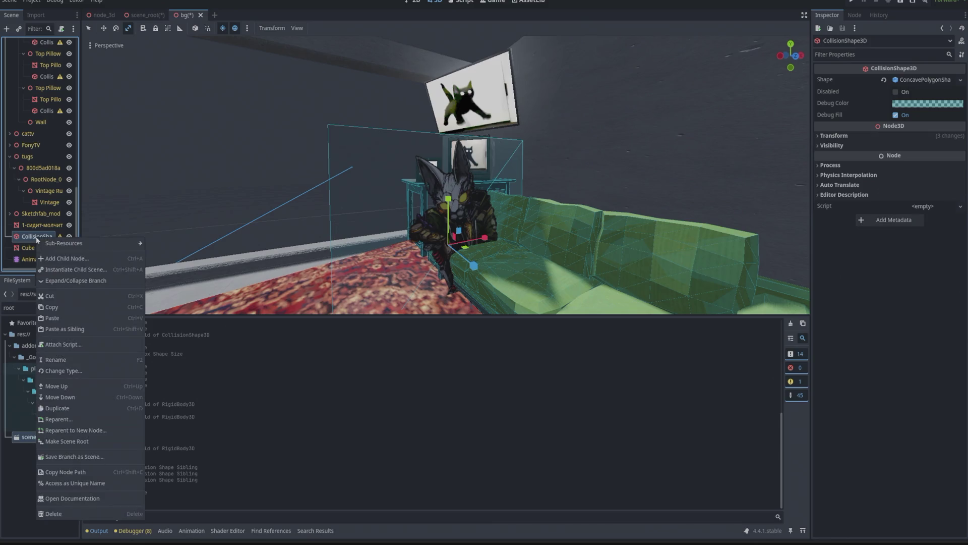
click(59, 512)
key(Return)
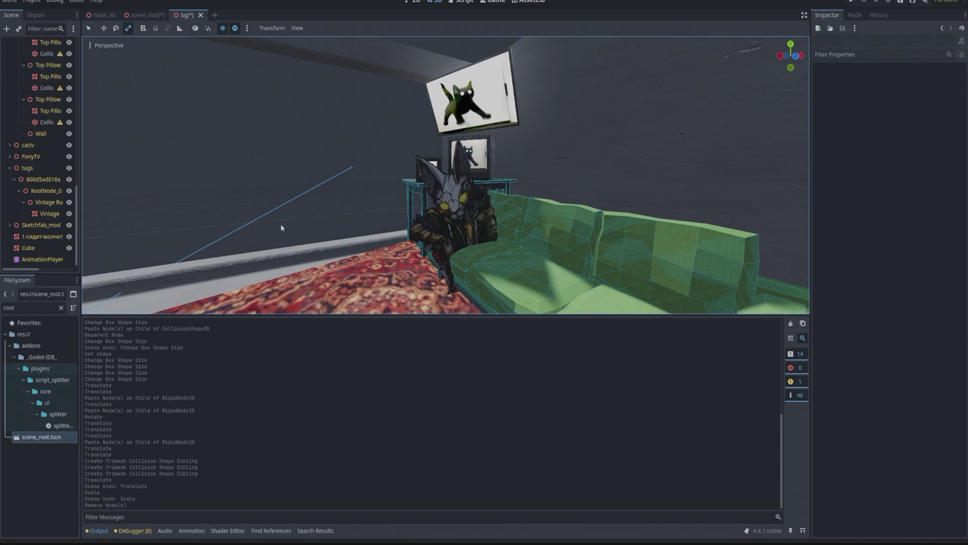
key(ctrl+z)
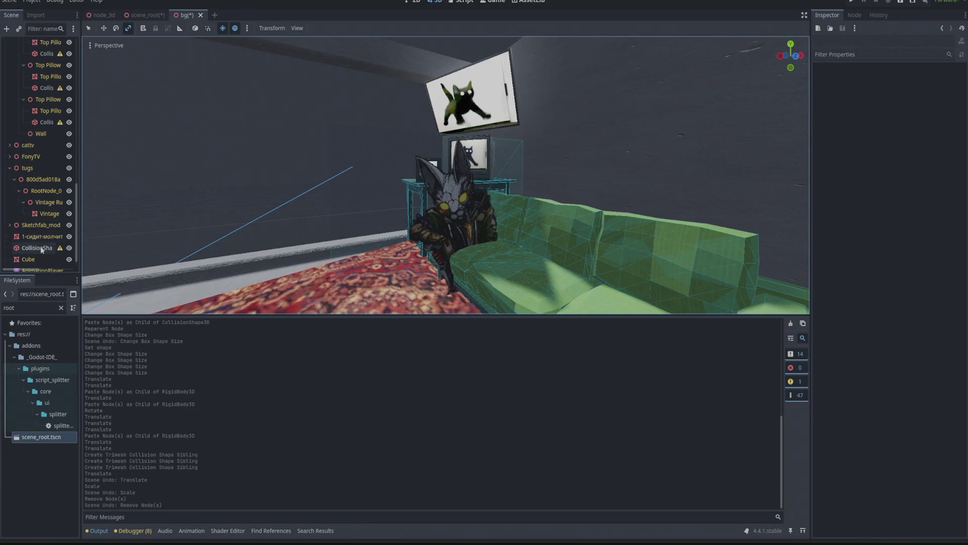
scroll(42, 177, up, 10)
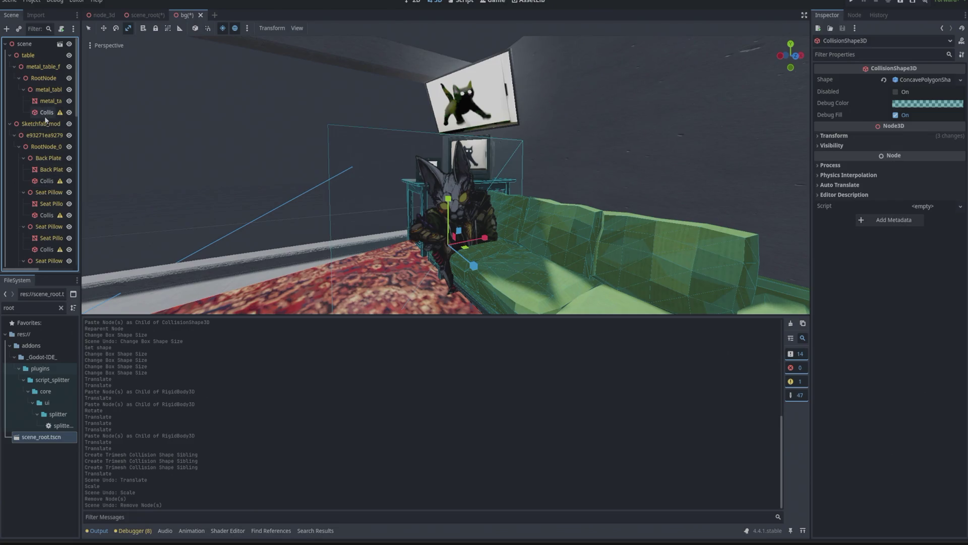
click(29, 46)
right_click(30, 46)
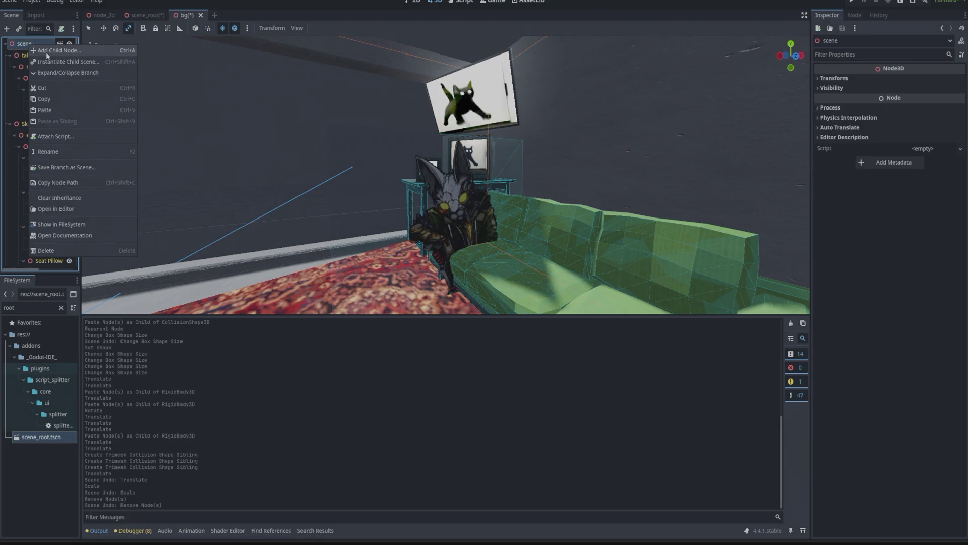
click(49, 52)
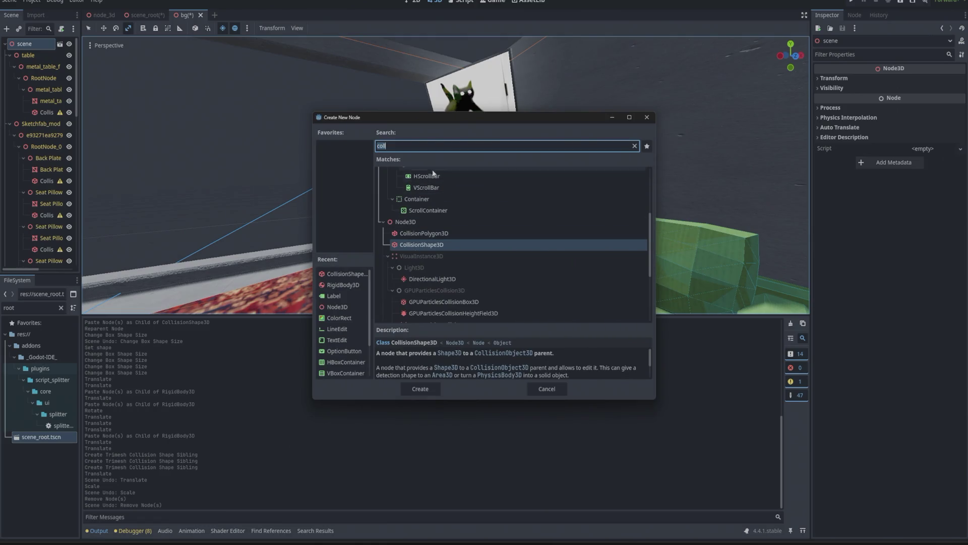
text(ri)
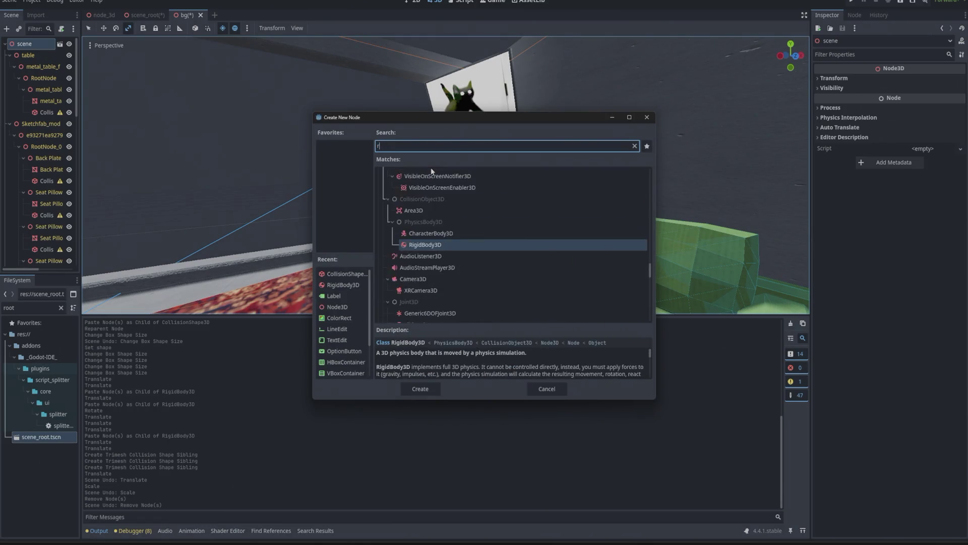
key(Return)
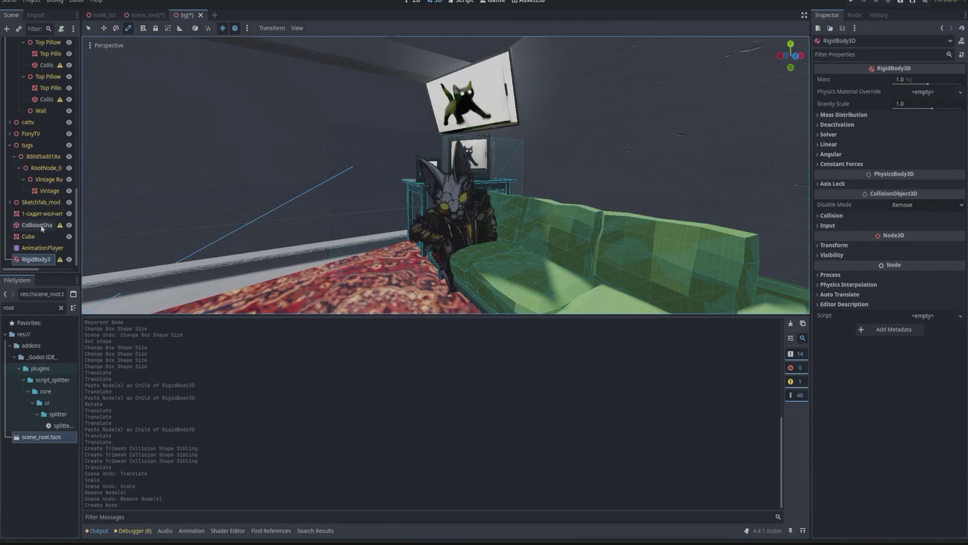
drag(38, 225, 36, 259)
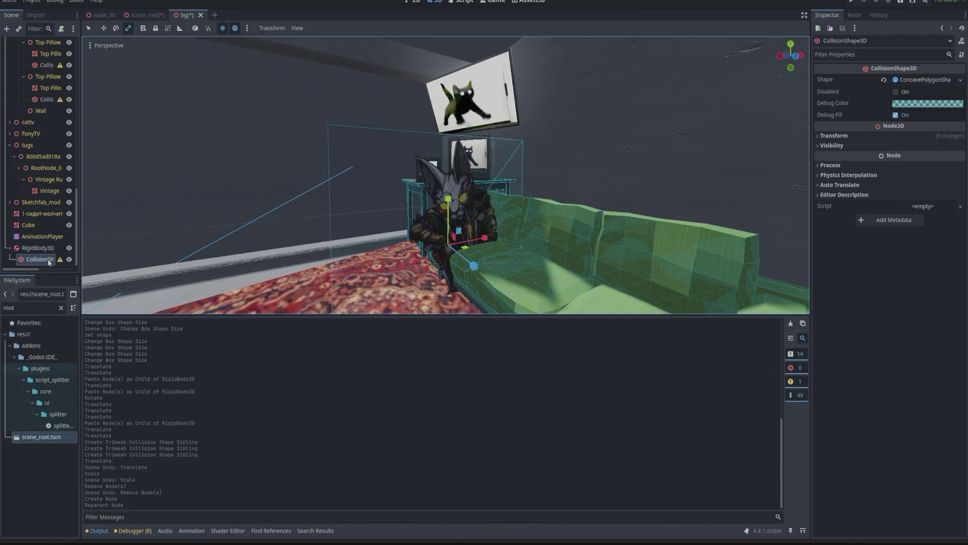
Set RigidBody3D's Gravity Scale to 0 under Mass Distribution, then peek at Collision and Axis Lock
mouse_move(62, 261)
click(36, 250)
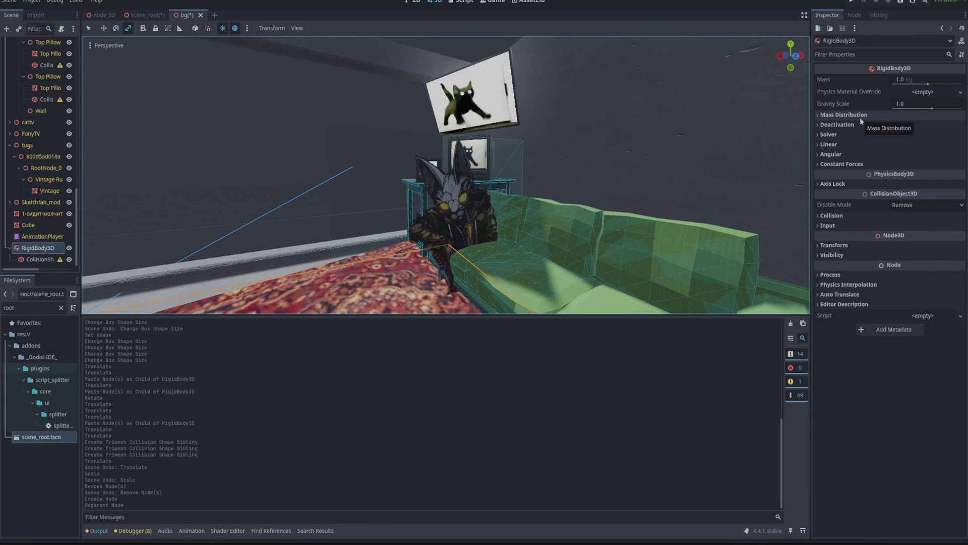
click(861, 115)
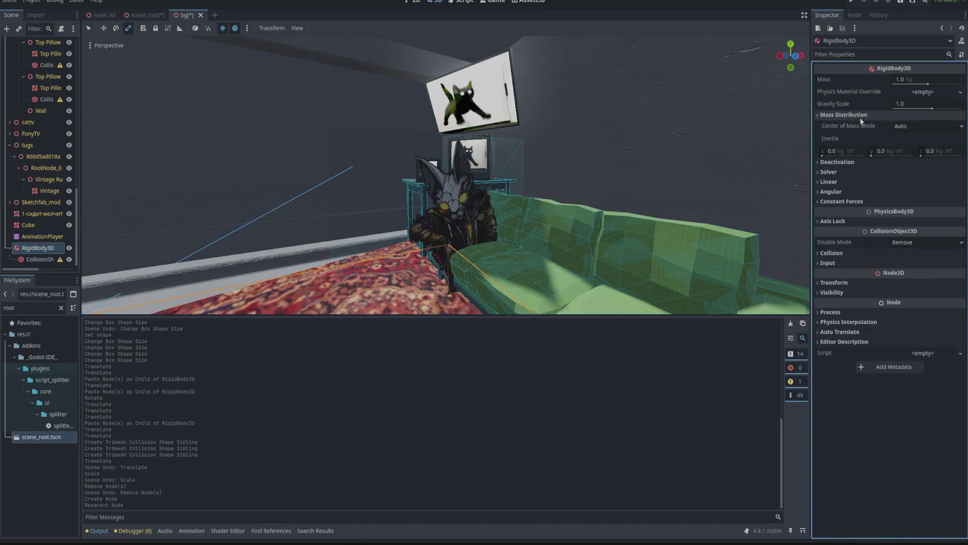
click(915, 104)
text(0)
key(Return)
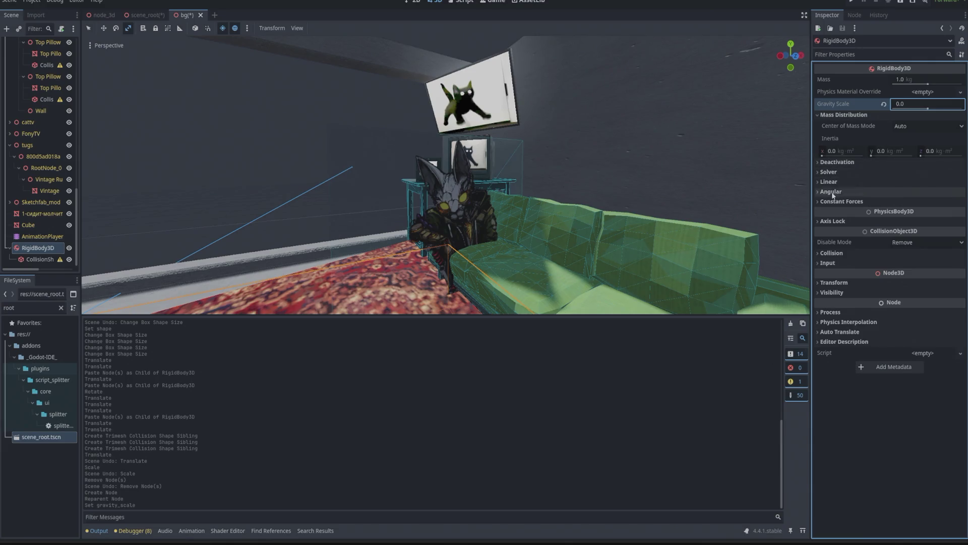
click(834, 253)
click(834, 254)
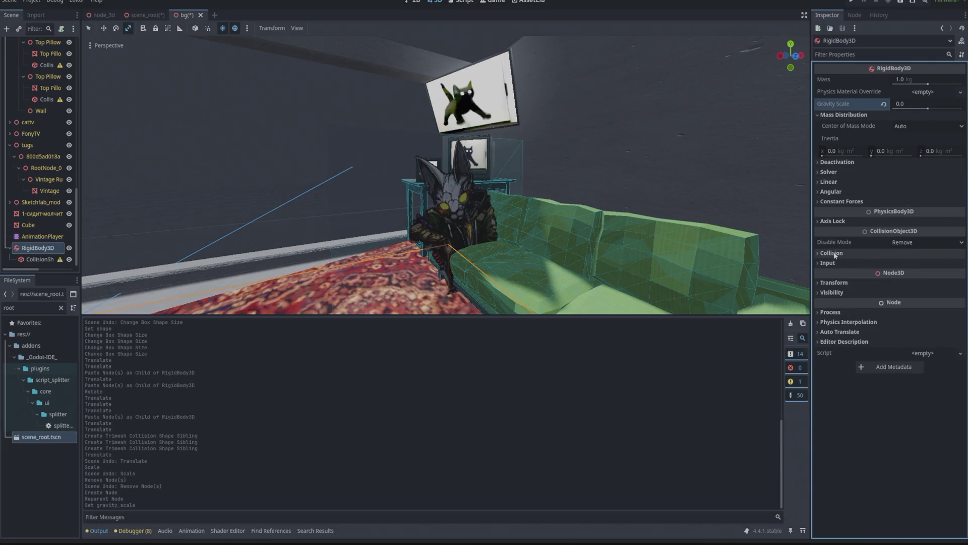
click(827, 221)
click(828, 221)
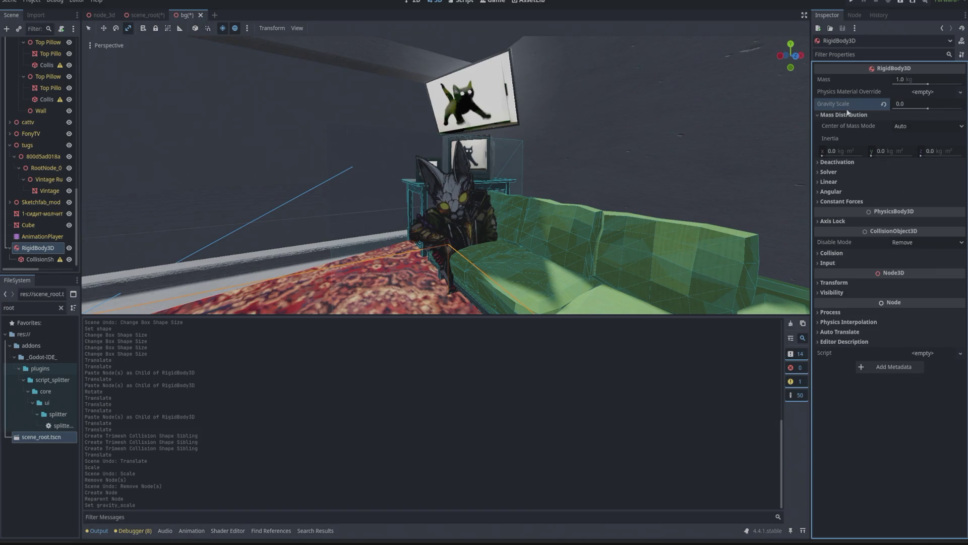
Try moving the Vintage rug under RigidBody3D and dismiss the inherited-scene alert
click(38, 191)
drag(44, 194, 38, 252)
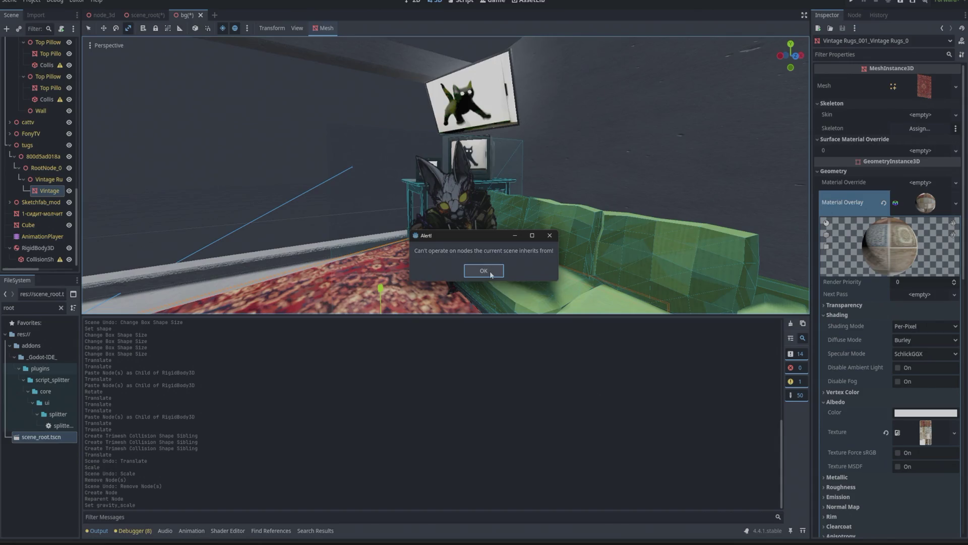
click(491, 274)
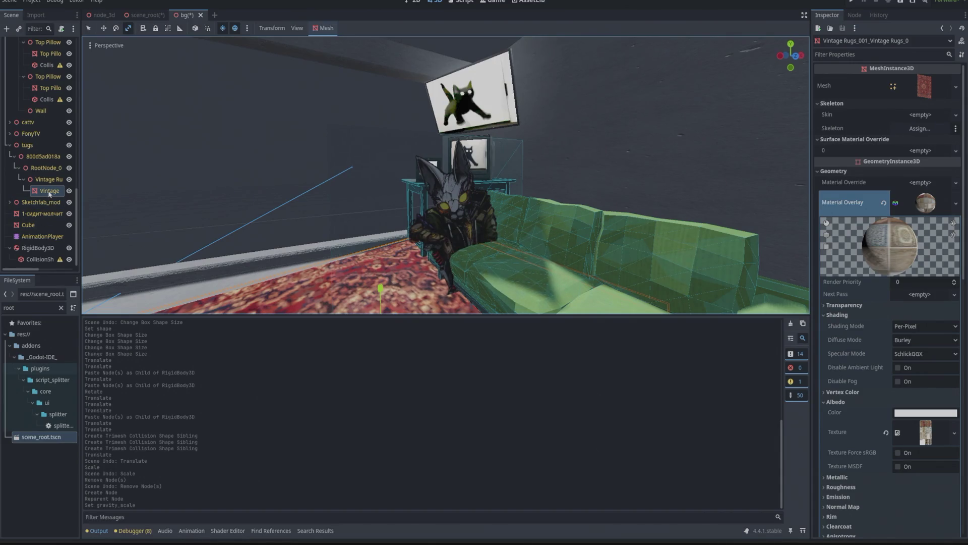
Move a Top Pillow collision shape under RigidBody3D and inspect the first child's concave shape
click(10, 202)
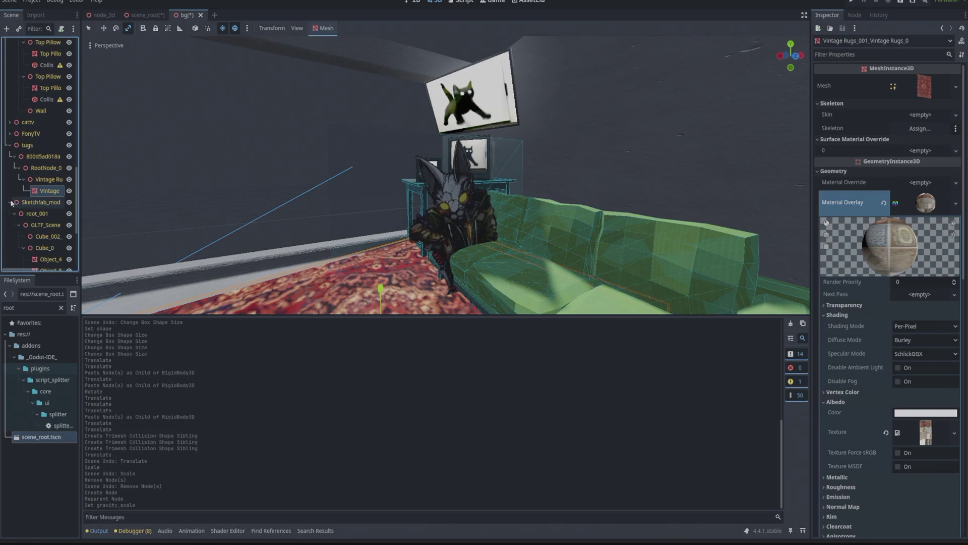
scroll(30, 212, down, 3)
click(49, 202)
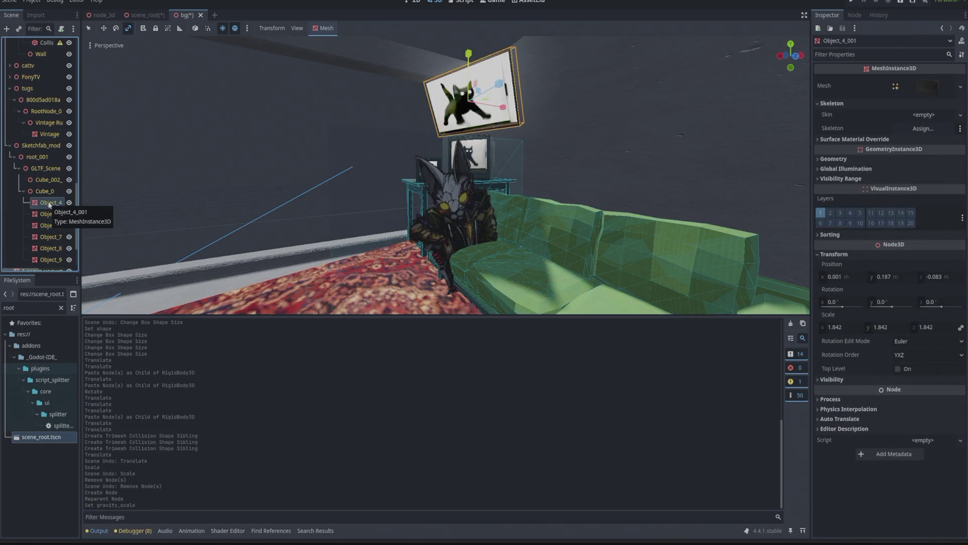
click(10, 146)
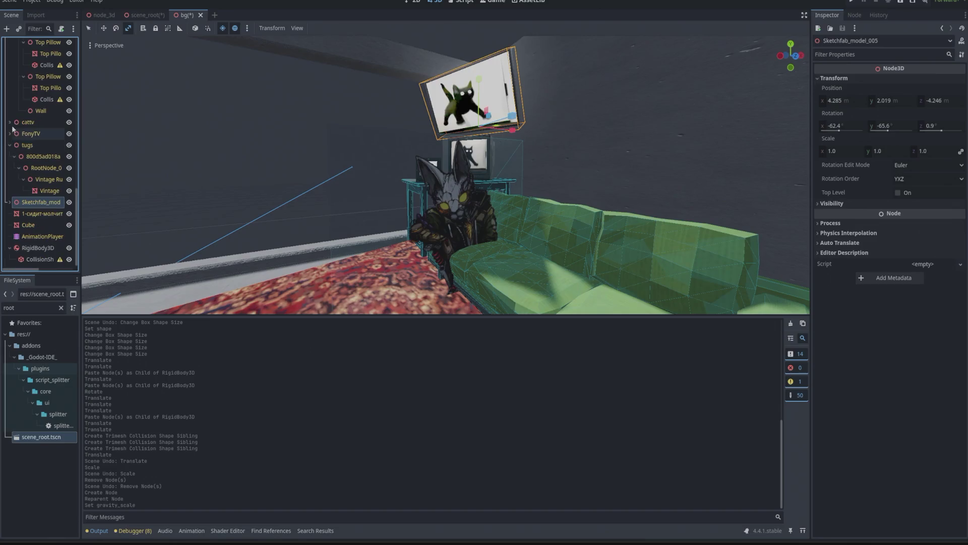
drag(47, 145, 50, 254)
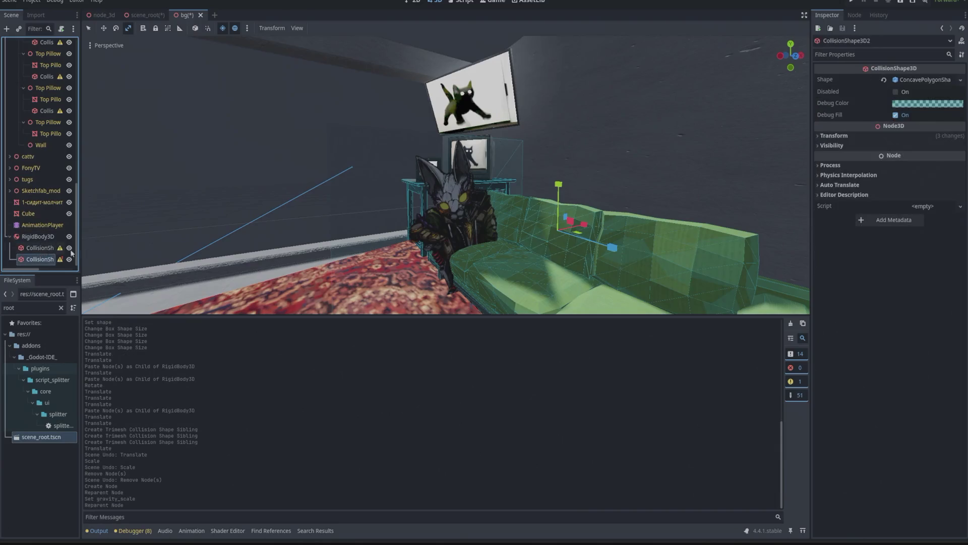
mouse_move(61, 260)
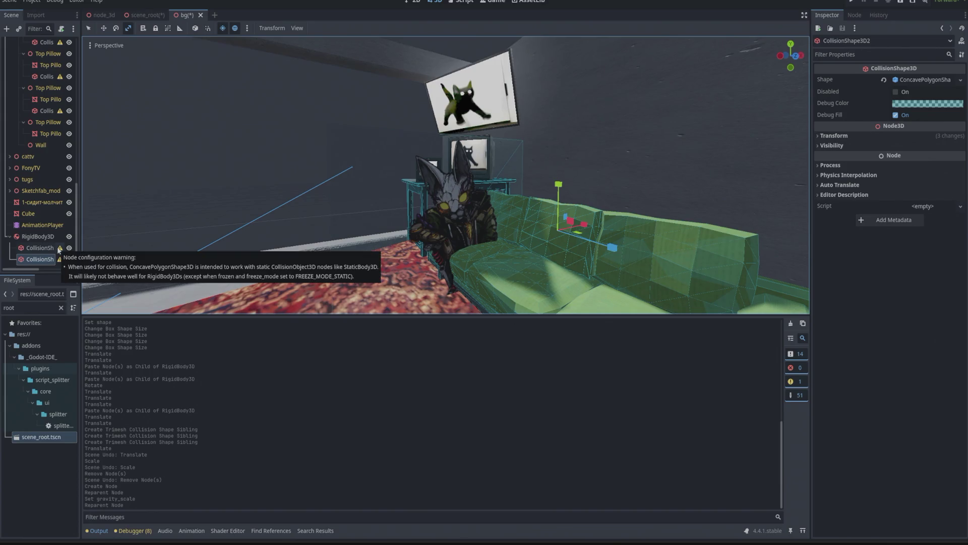
click(53, 248)
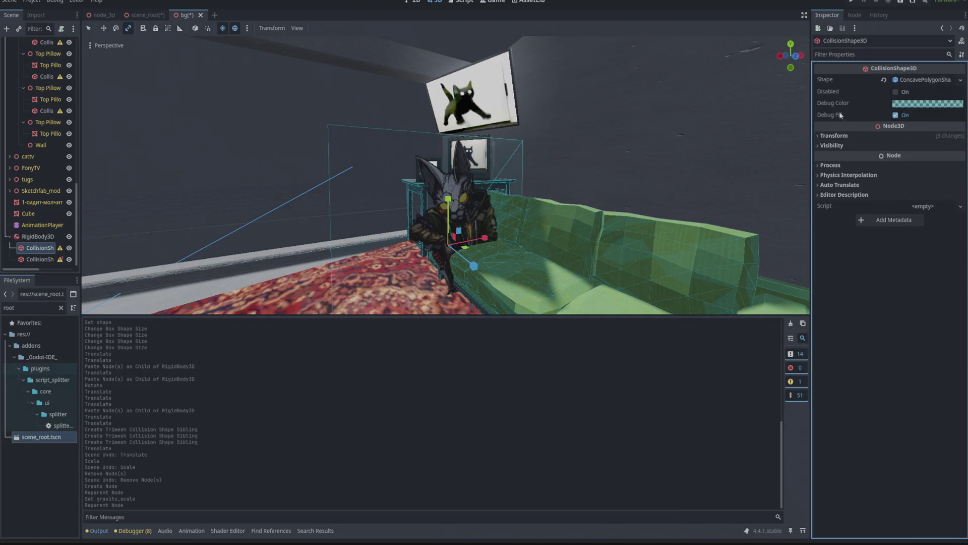
click(914, 81)
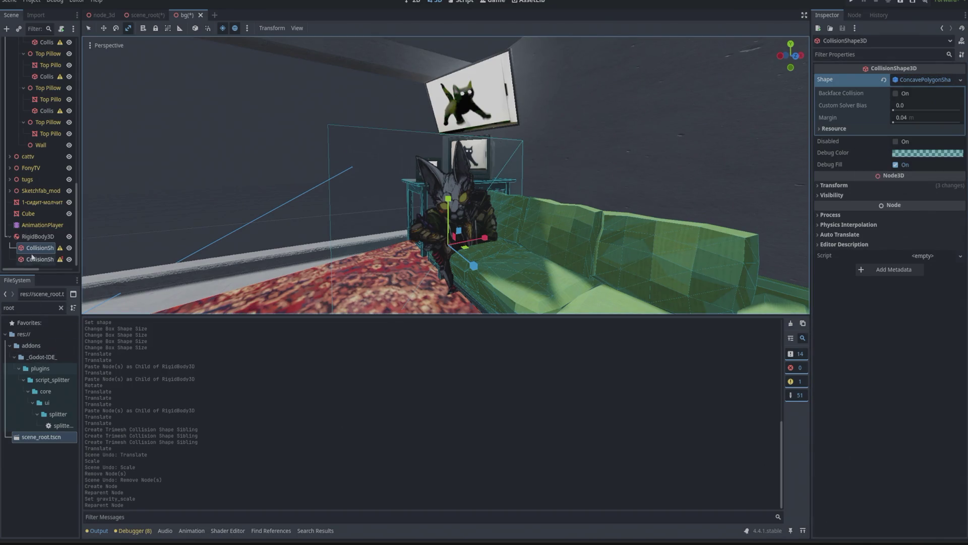
Select the table, back plate, seat, side and top pillow, Sofa and Sofa Base collision shapes
scroll(44, 165, up, 5)
scroll(46, 166, up, 8)
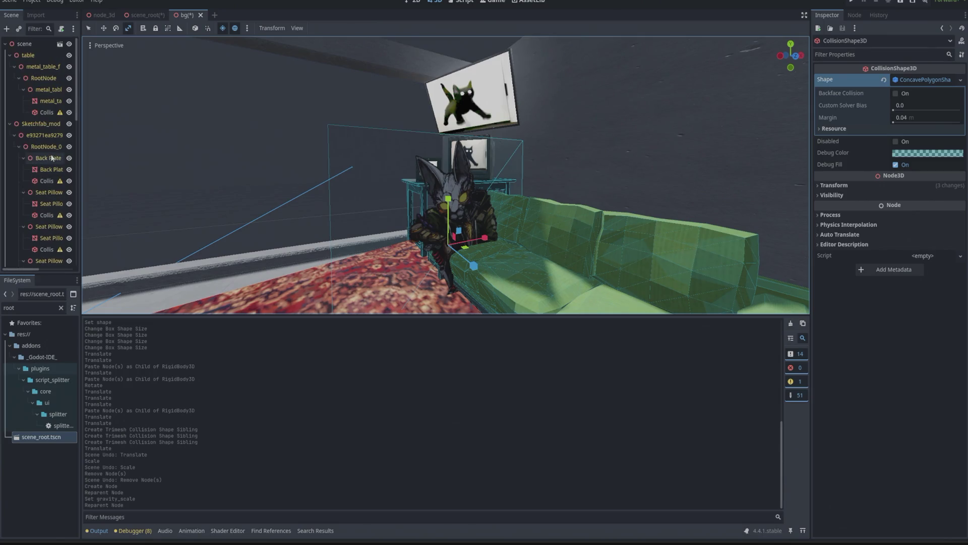
click(46, 112)
ctrl+click(49, 180)
ctrl+click(47, 215)
scroll(47, 215, down, 3)
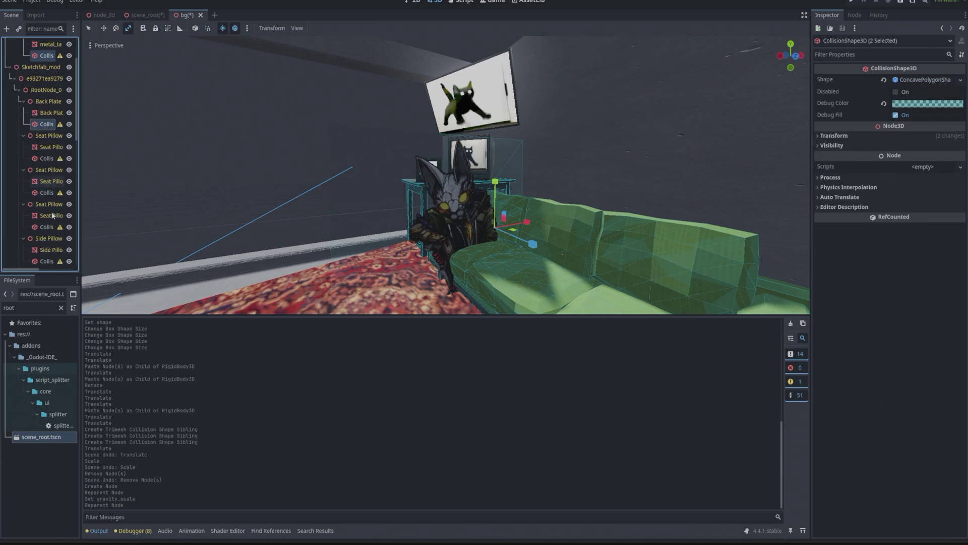
ctrl+click(46, 192)
scroll(47, 192, down, 3)
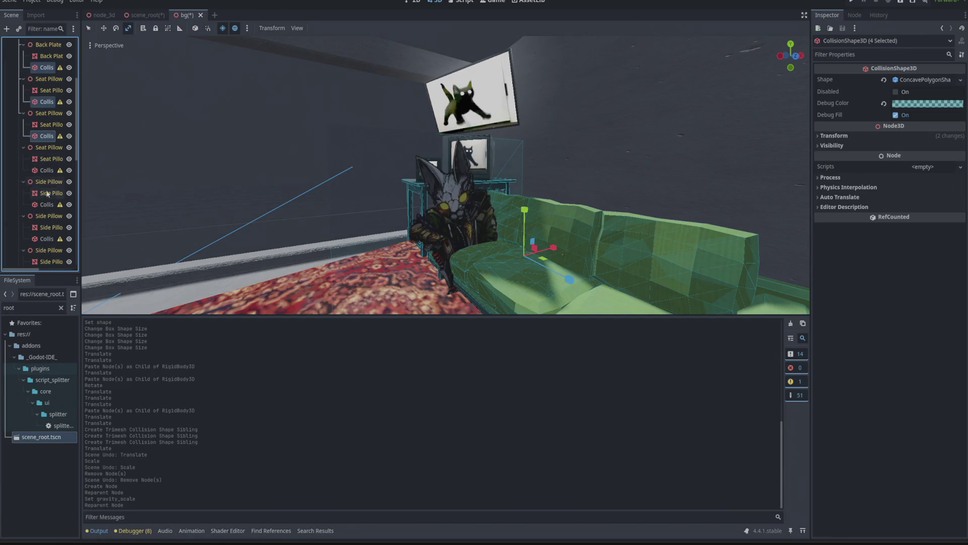
ctrl+click(46, 170)
ctrl+click(44, 204)
scroll(44, 204, down, 5)
ctrl+click(47, 188)
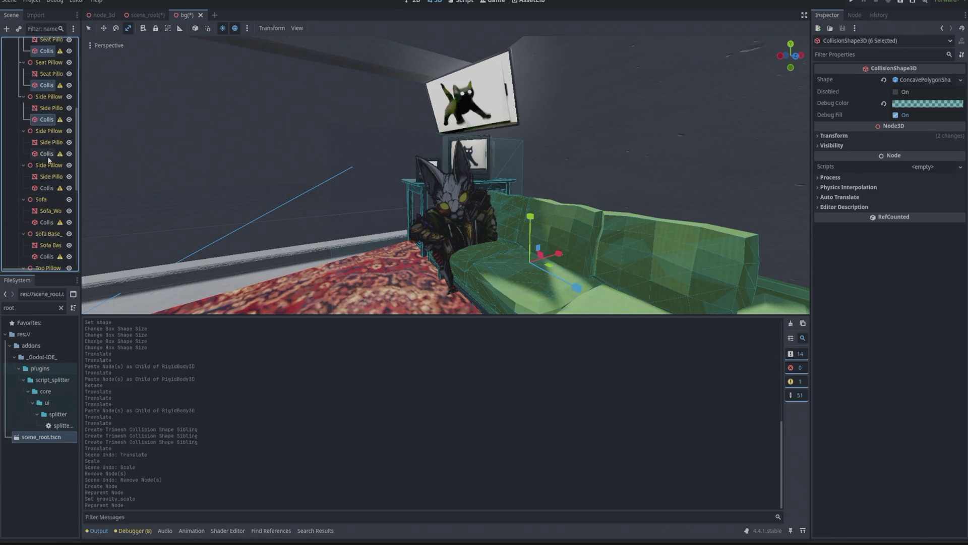
ctrl+click(46, 153)
ctrl+click(45, 221)
ctrl+click(46, 256)
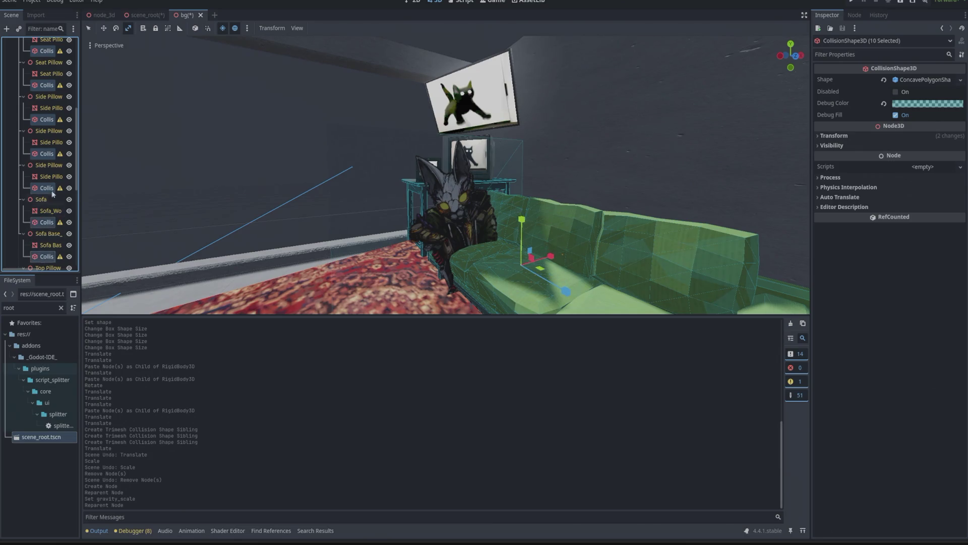
scroll(46, 252, down, 6)
ctrl+click(46, 177)
ctrl+click(47, 212)
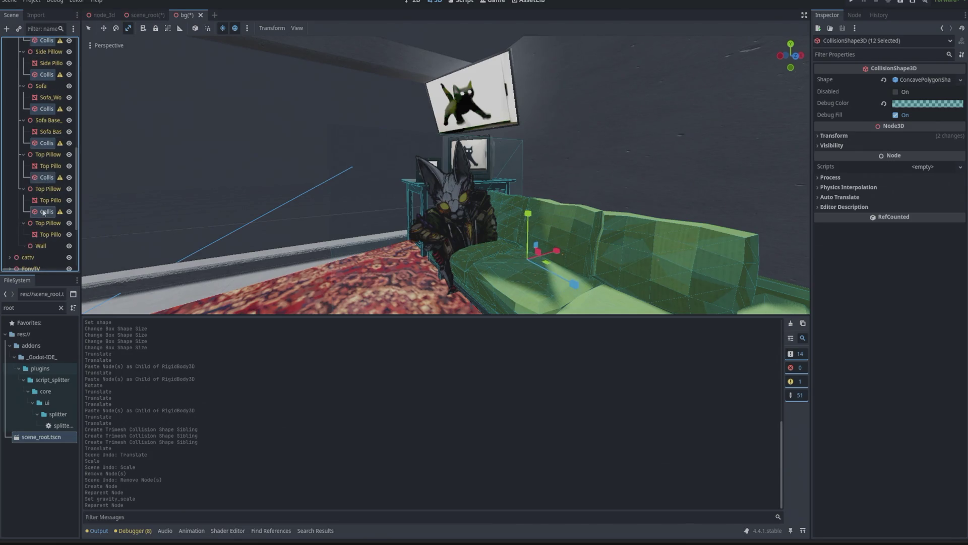
Cut the selected collision shapes and paste them under RigidBody3D
key(ctrl+x)
click(36, 237)
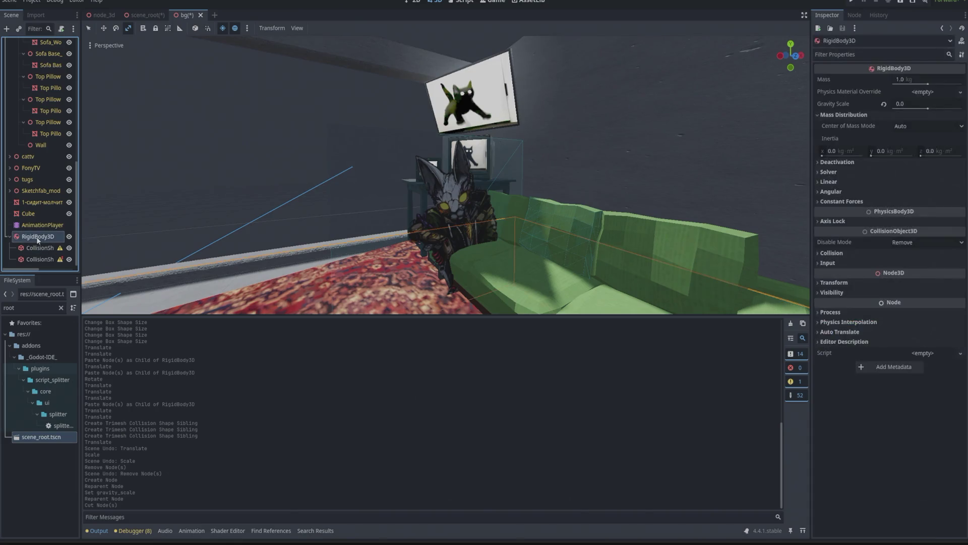
key(ctrl+v)
Select the first collision shape under RigidBody3D and move it into place over the sofa
scroll(48, 181, up, 2)
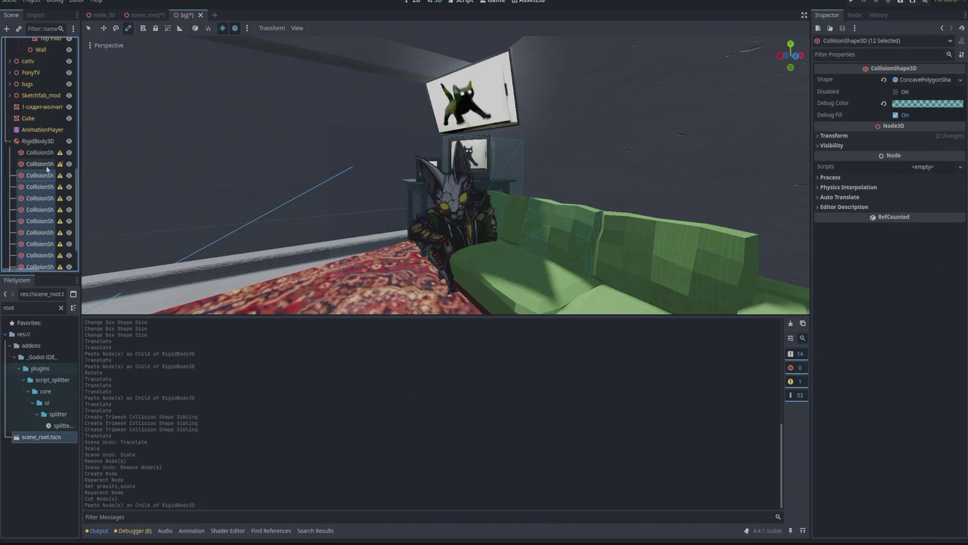
click(37, 141)
scroll(293, 150, down, 8)
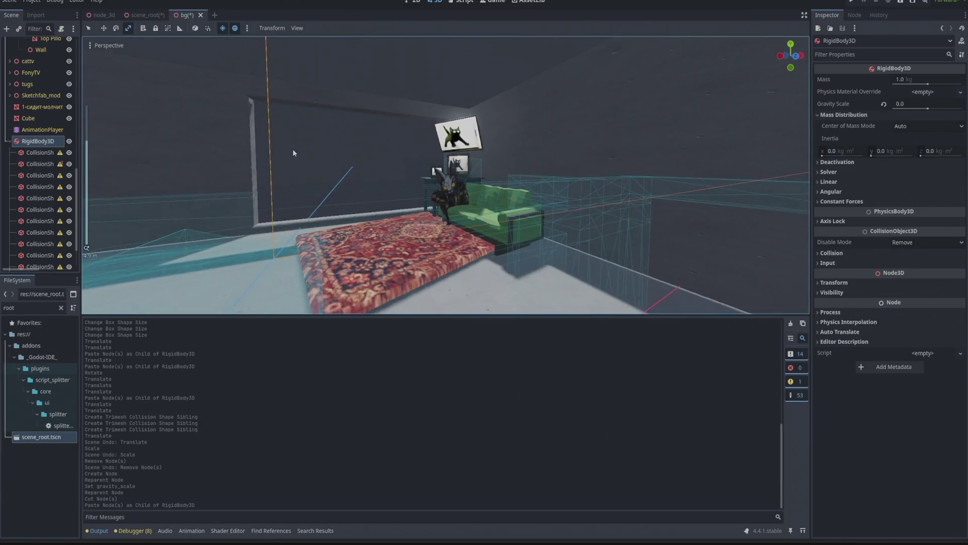
scroll(325, 201, up, 8)
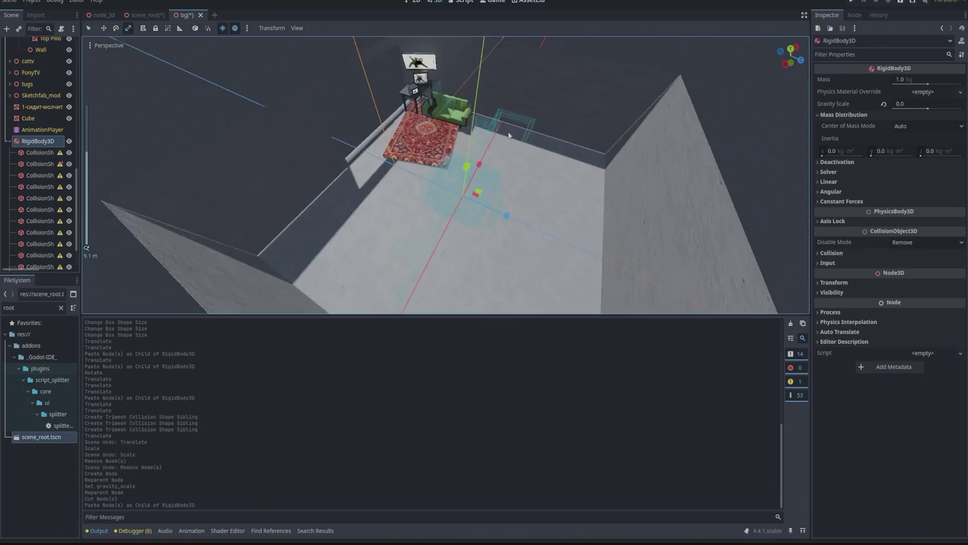
mouse_move(509, 135)
mouse_down()
mouse_move(632, 107)
mouse_move(307, 117)
mouse_up()
click(40, 152)
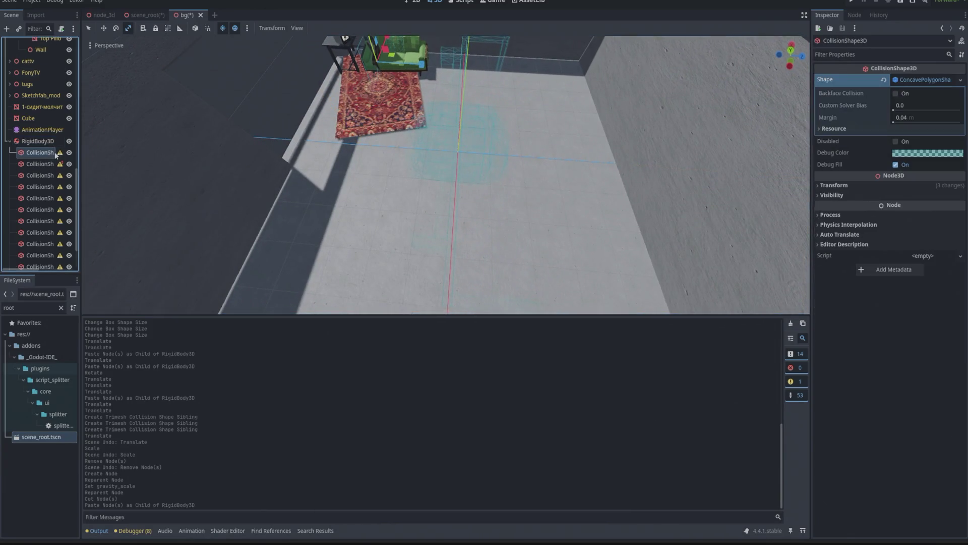
drag(262, 172, 337, 34)
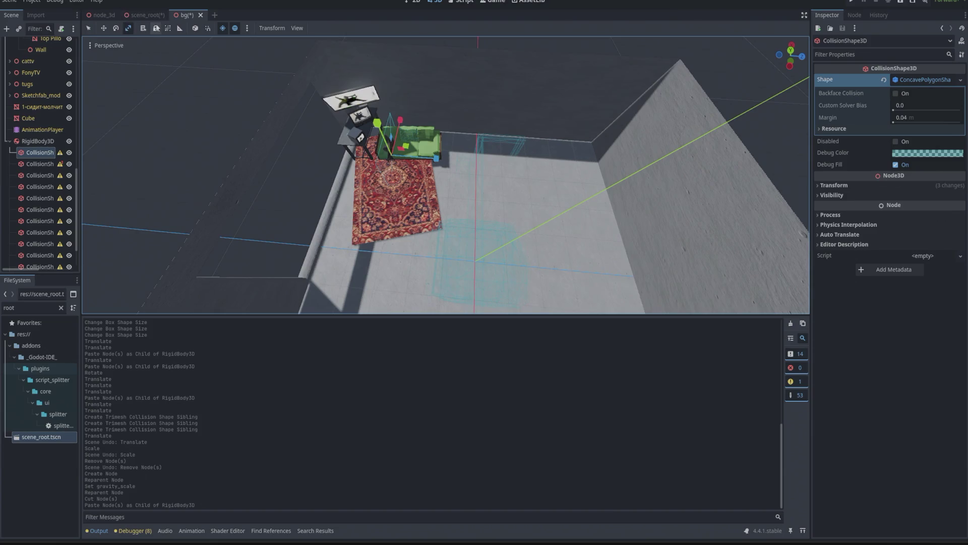
click(104, 29)
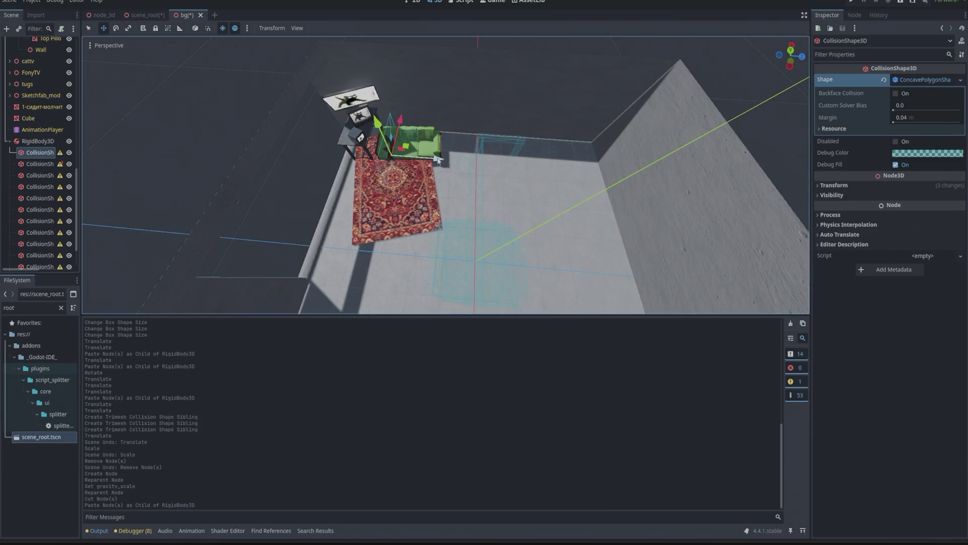
drag(438, 160, 451, 106)
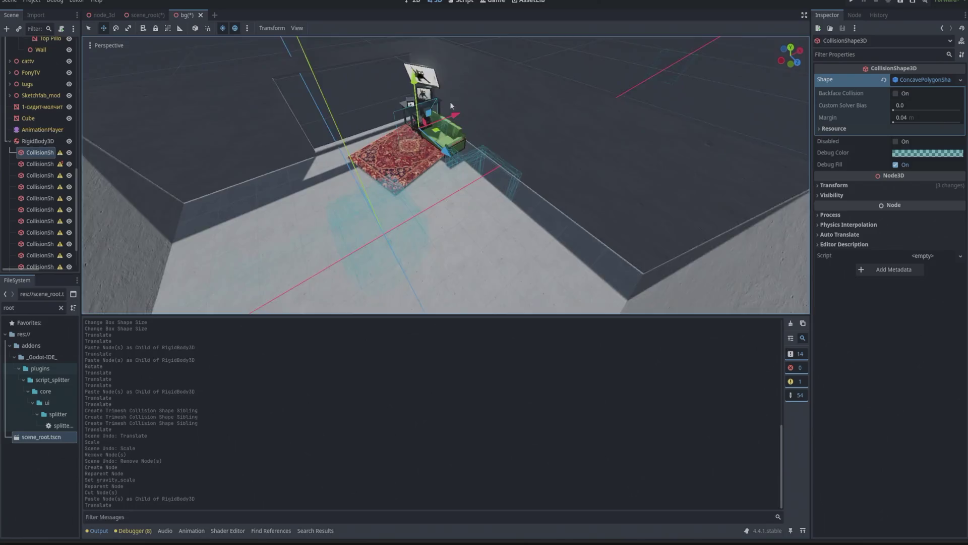
Shrink that collision box vertically and nudge it slightly along X
scroll(450, 106, down, 5)
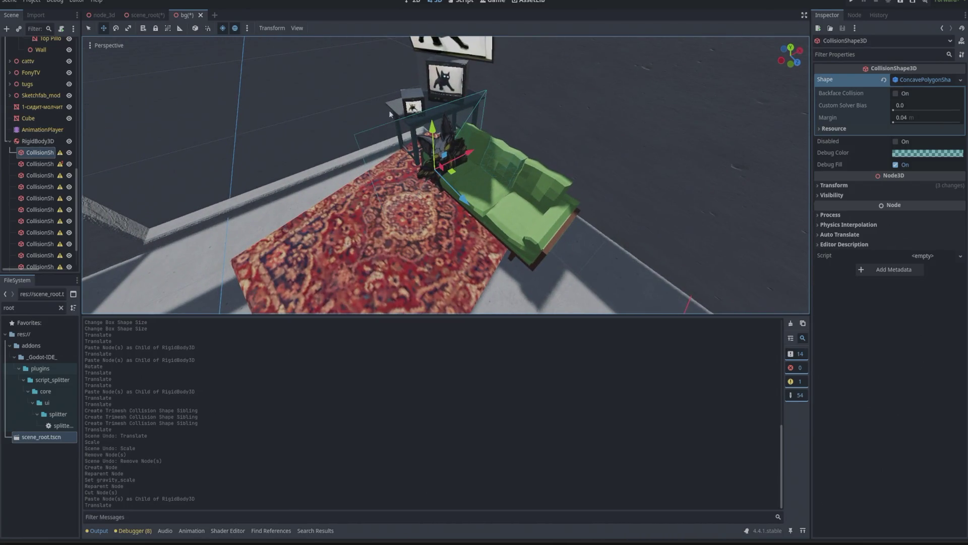
click(126, 30)
mouse_move(430, 133)
mouse_down()
mouse_move(427, 172)
mouse_move(459, 161)
mouse_move(458, 188)
mouse_up()
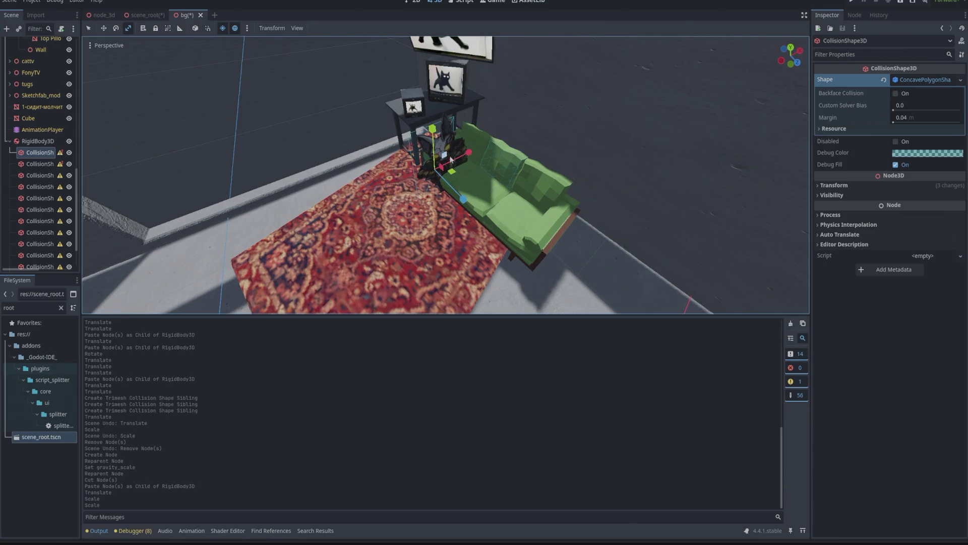
click(108, 29)
drag(468, 152, 518, 164)
Drag CollisionShape3D4 far out along Z and CollisionShape3D5 to the room's left
scroll(517, 165, down, 5)
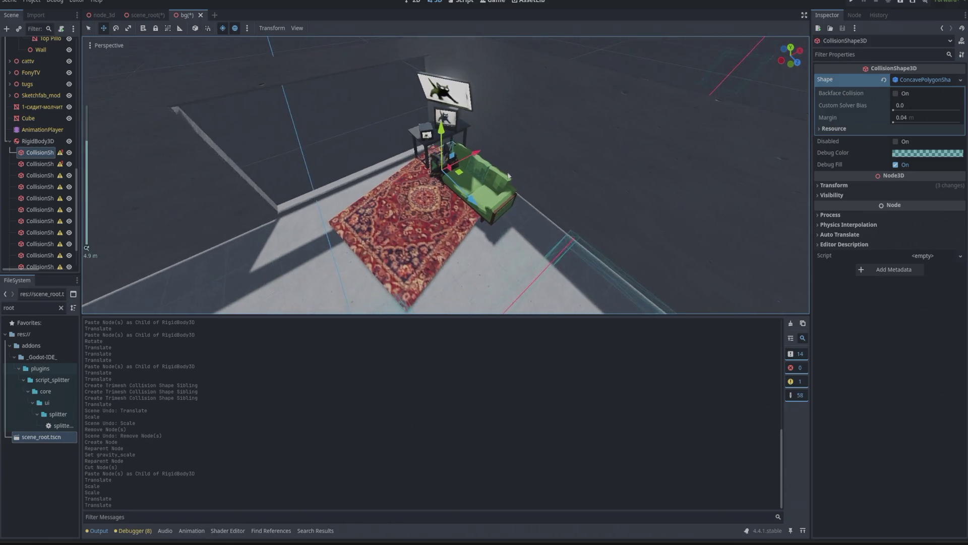
click(39, 175)
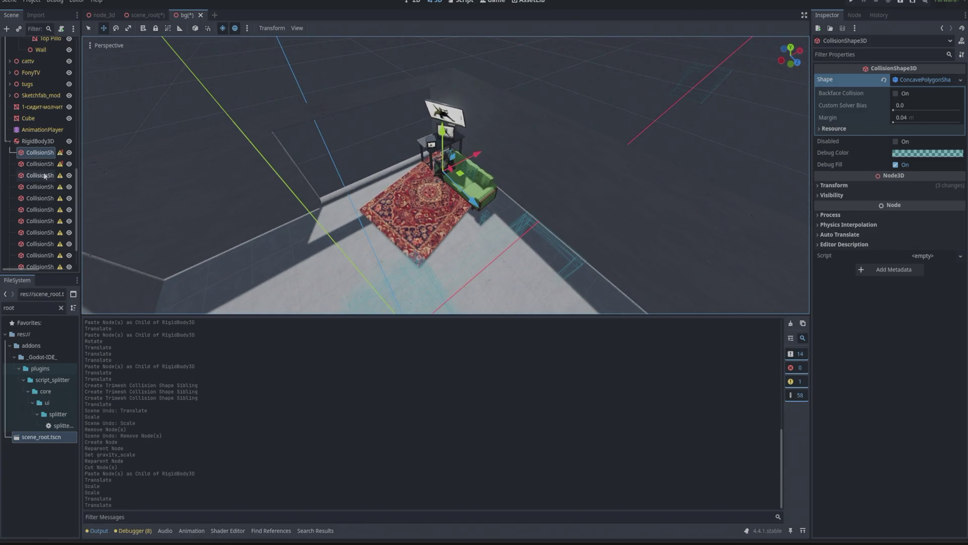
scroll(347, 200, down, 5)
scroll(347, 200, up, 3)
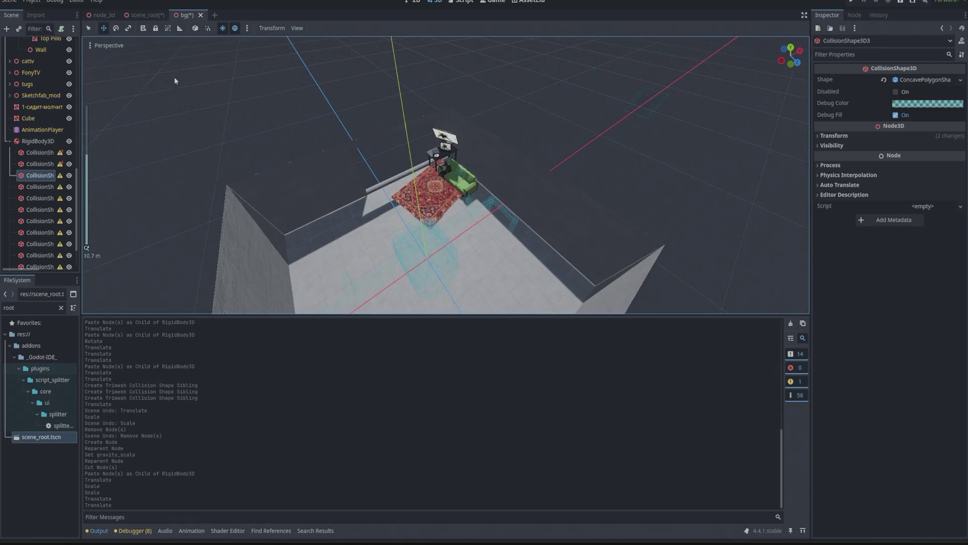
scroll(363, 174, down, 10)
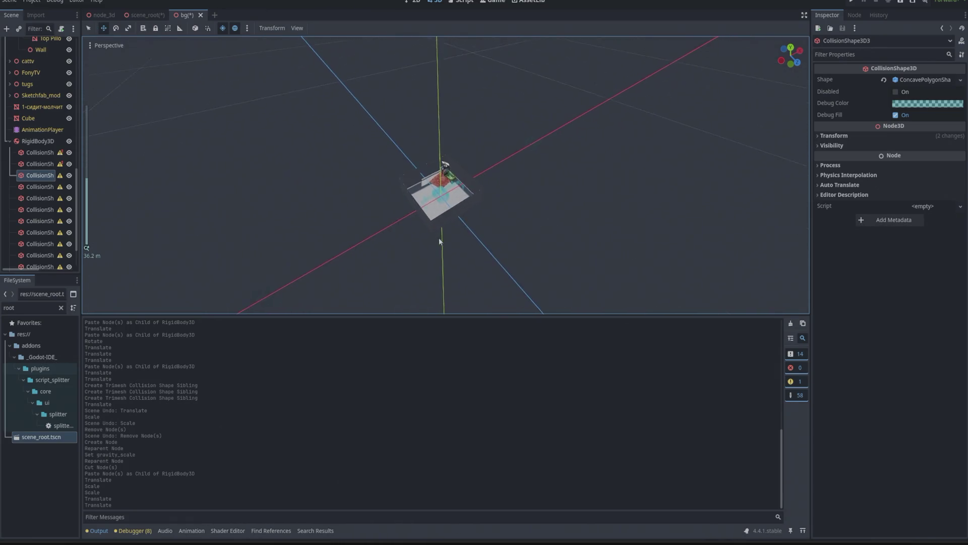
scroll(363, 174, up, 4)
click(36, 188)
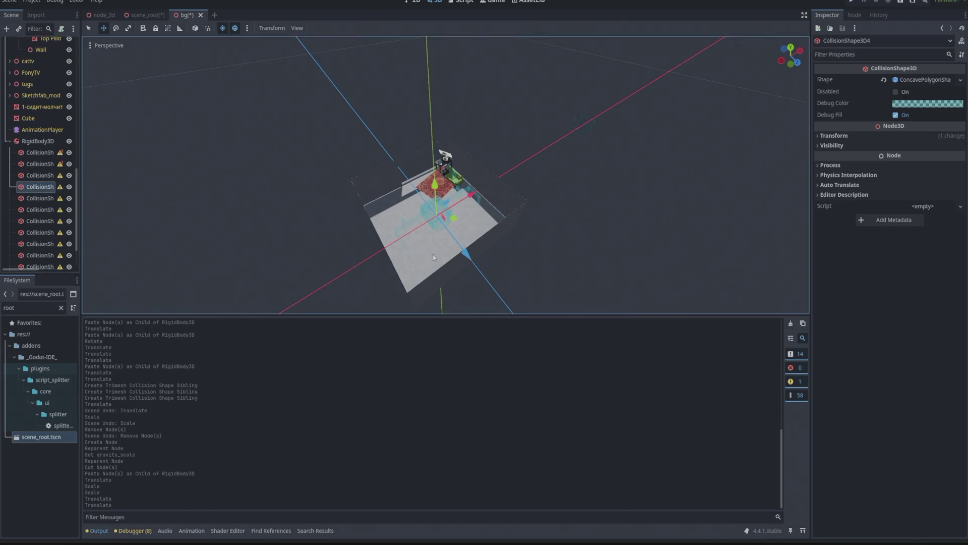
scroll(470, 297, up, 6)
mouse_move(458, 309)
mouse_down()
mouse_move(398, 202)
mouse_move(305, 150)
mouse_move(325, 176)
mouse_move(330, 102)
mouse_up()
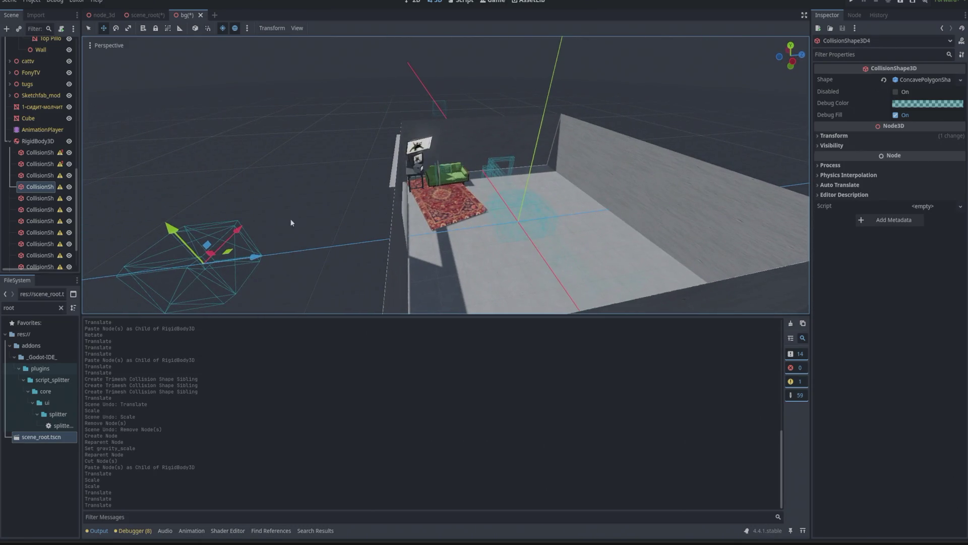
drag(324, 133, 275, 231)
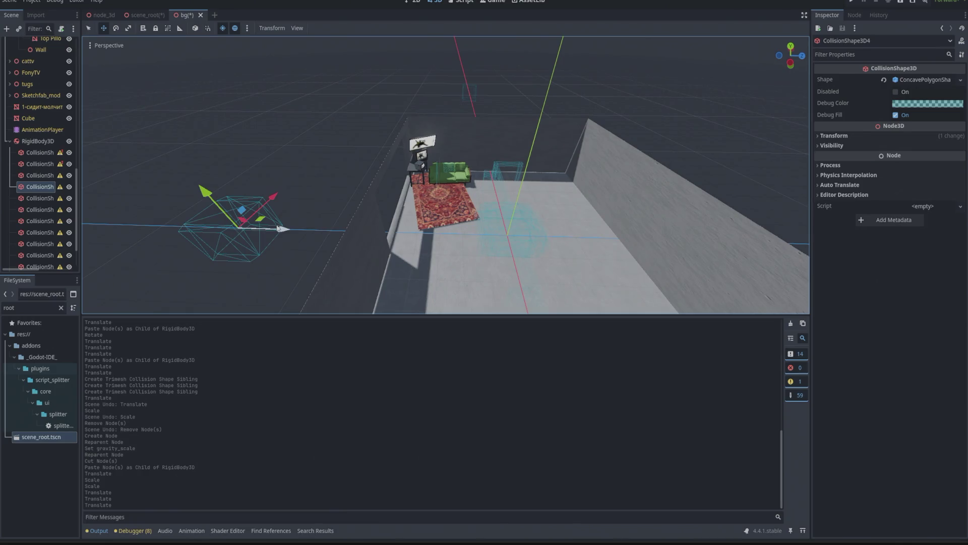
click(45, 198)
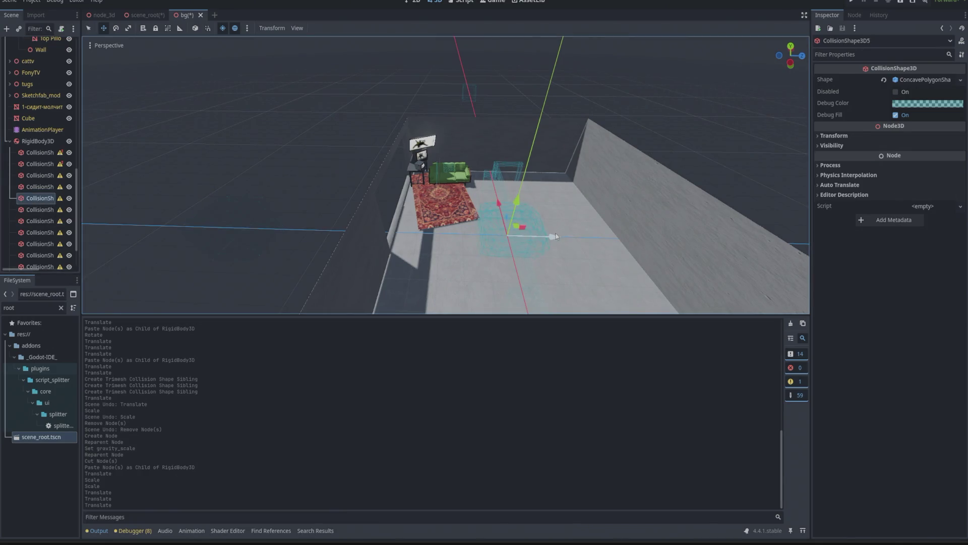
drag(555, 236, 339, 216)
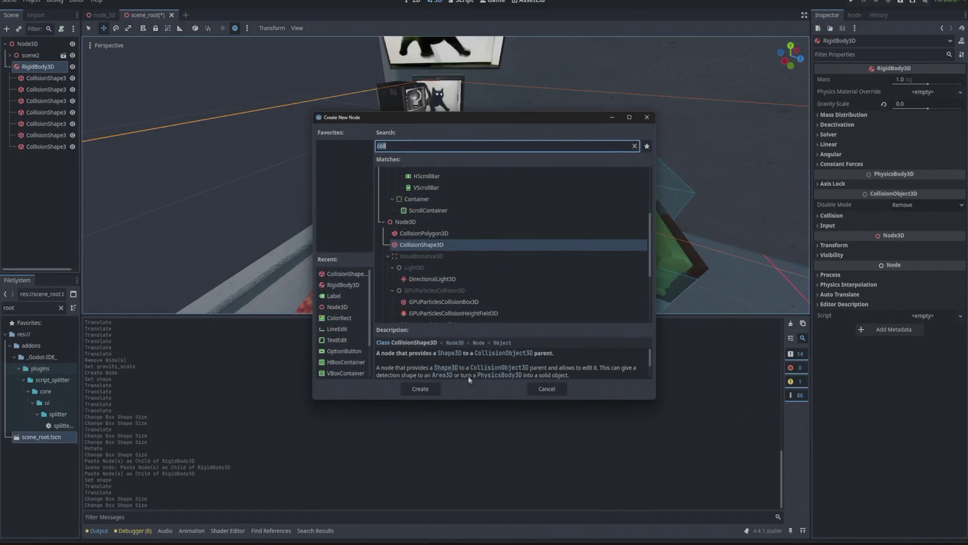
Add a CollisionShape3D with a new BoxShape3D under RigidBody3D and drag it toward the side table
click(421, 389)
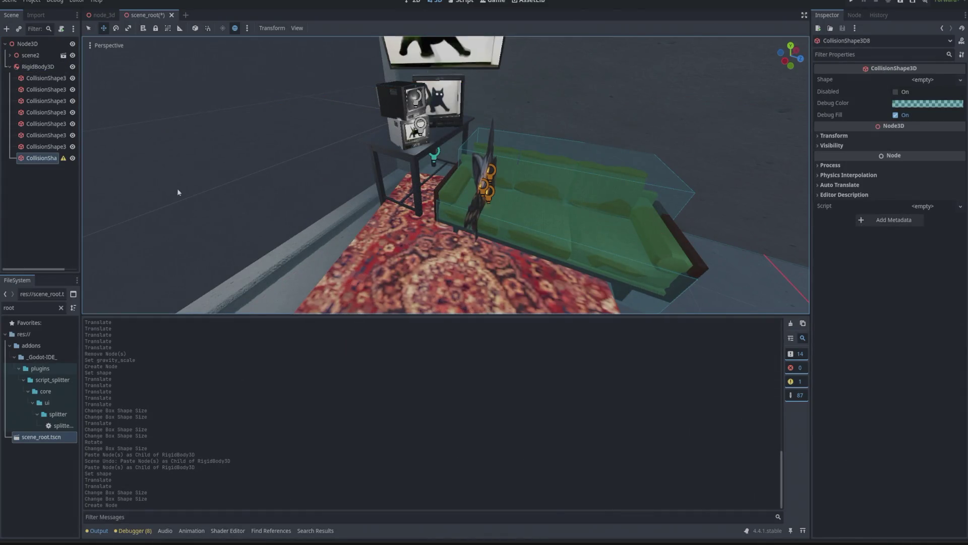
scroll(177, 189, down, 5)
click(923, 80)
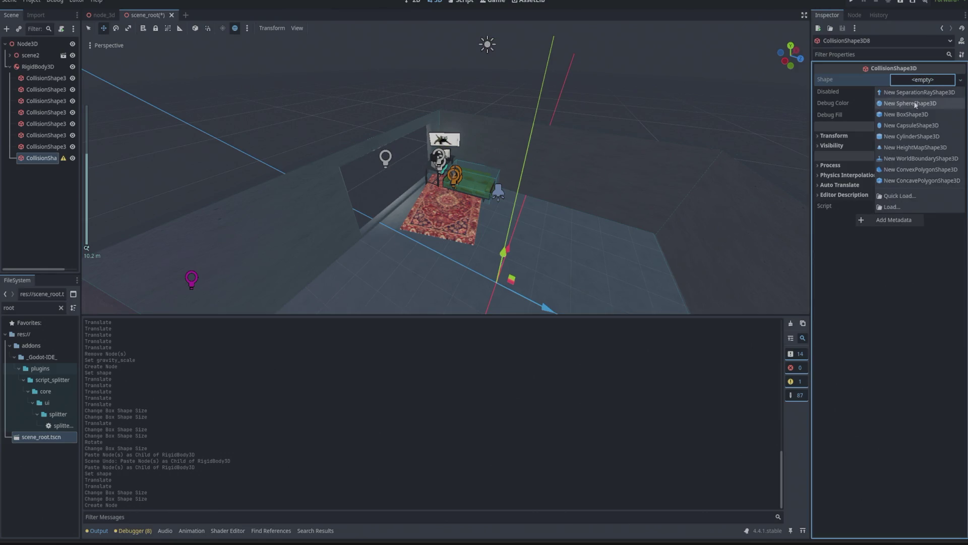
click(906, 114)
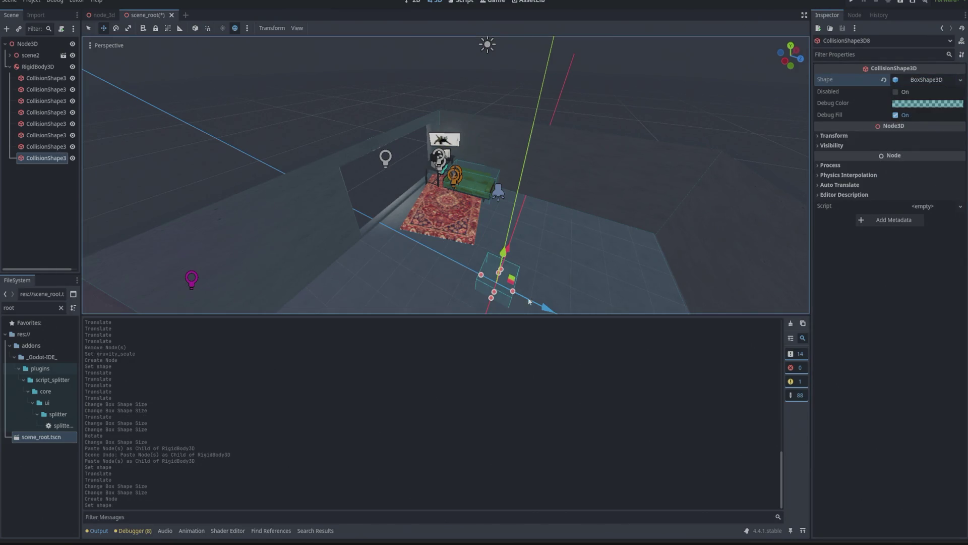
drag(529, 301, 422, 258)
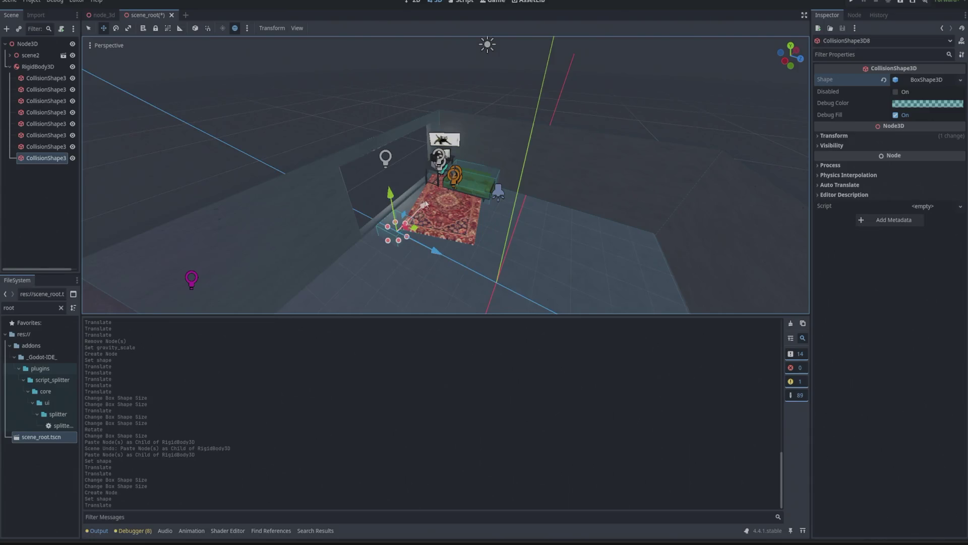
scroll(424, 205, up, 7)
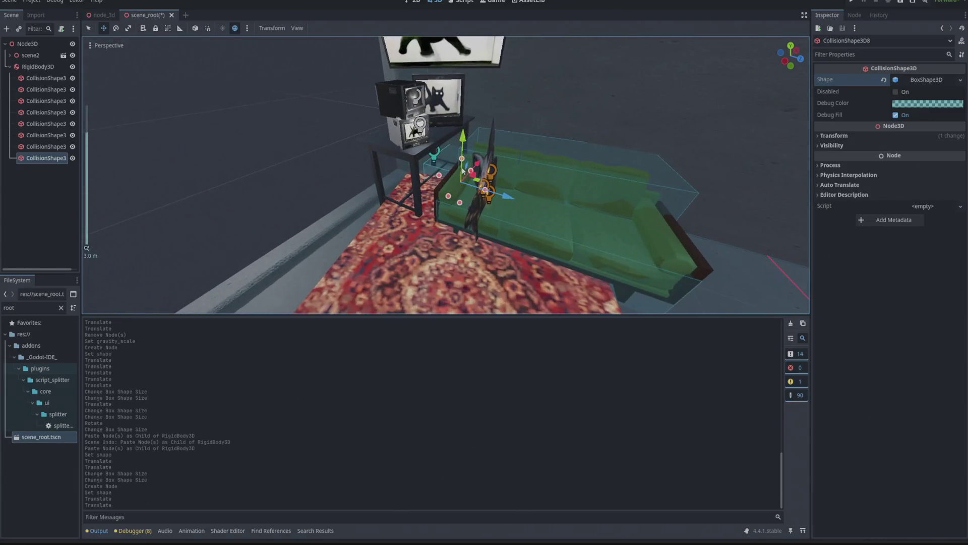
mouse_move(463, 171)
mouse_down()
mouse_move(531, 176)
mouse_move(455, 175)
mouse_move(410, 142)
mouse_move(373, 89)
mouse_up()
In Top view, widen CollisionShape3D8's box over the side table, shift it along Z, raise it slightly, then select RigidBody3D
click(790, 46)
scroll(420, 110, up, 3)
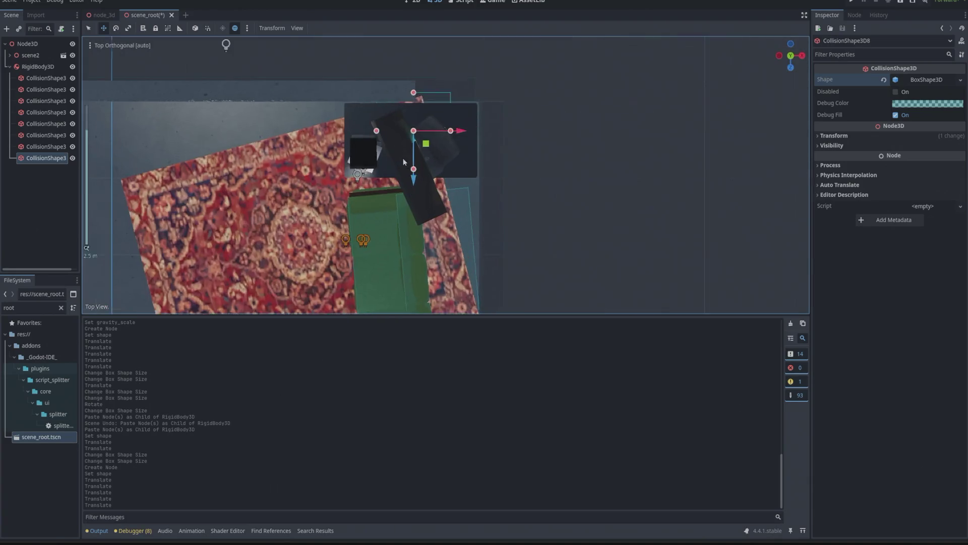
mouse_move(488, 114)
mouse_down()
mouse_move(456, 116)
mouse_move(488, 115)
mouse_up()
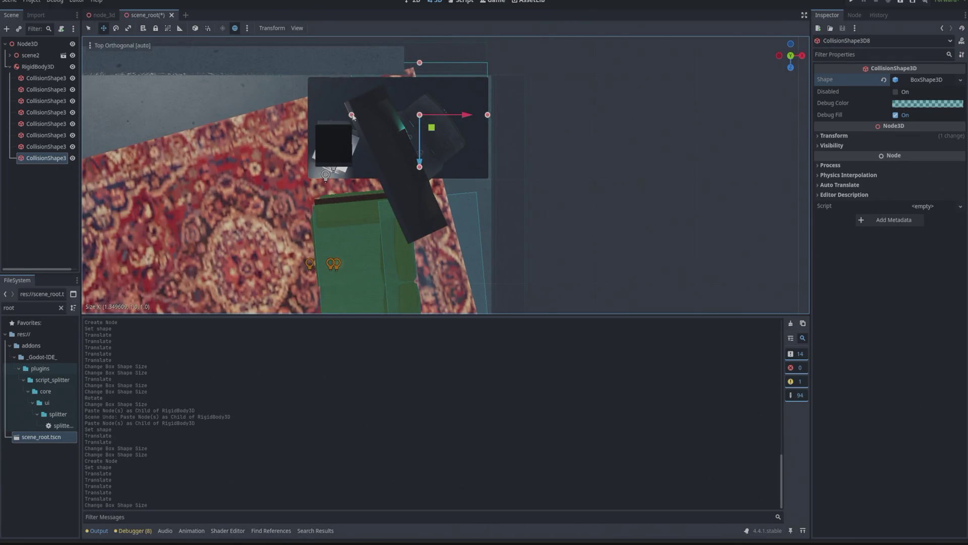
drag(352, 115, 309, 116)
drag(398, 162, 397, 176)
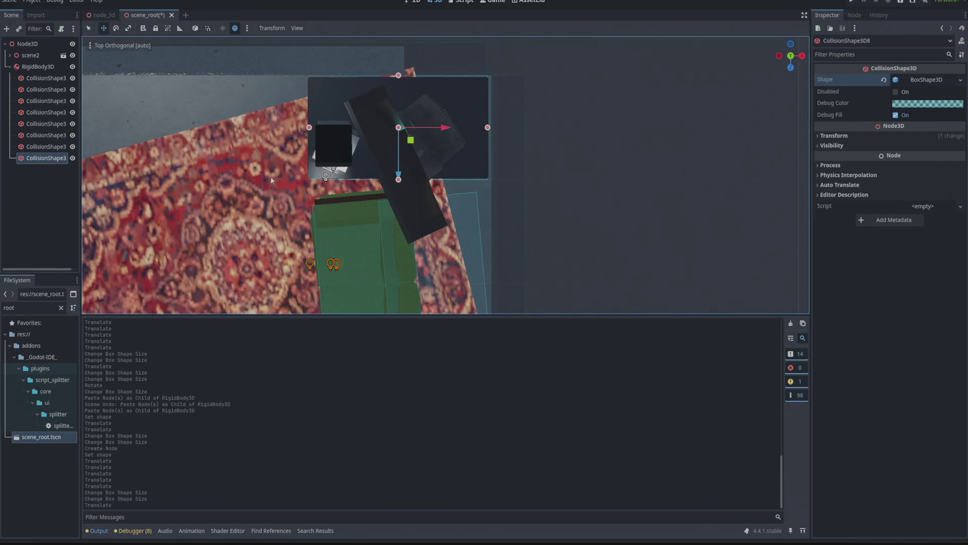
scroll(411, 159, up, 5)
scroll(385, 111, down, 2)
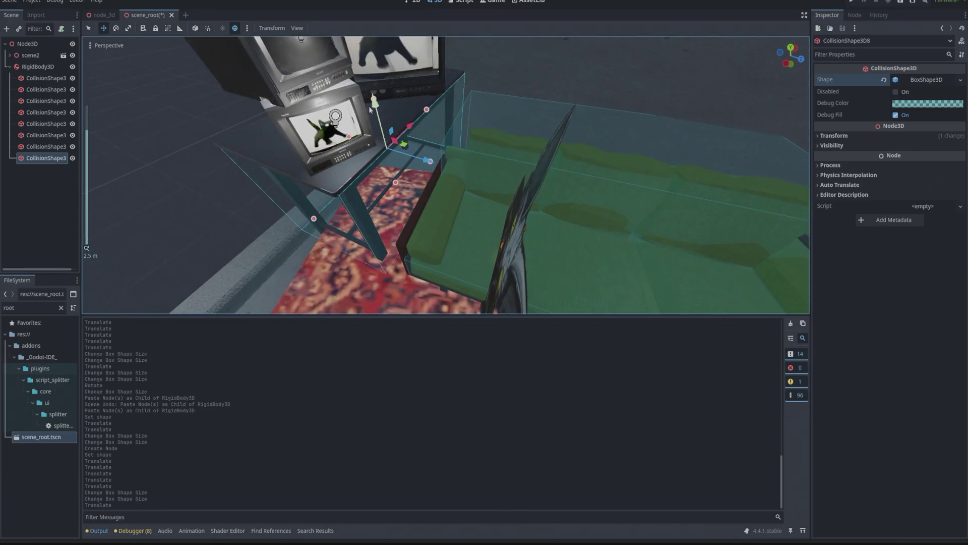
drag(378, 105, 363, 111)
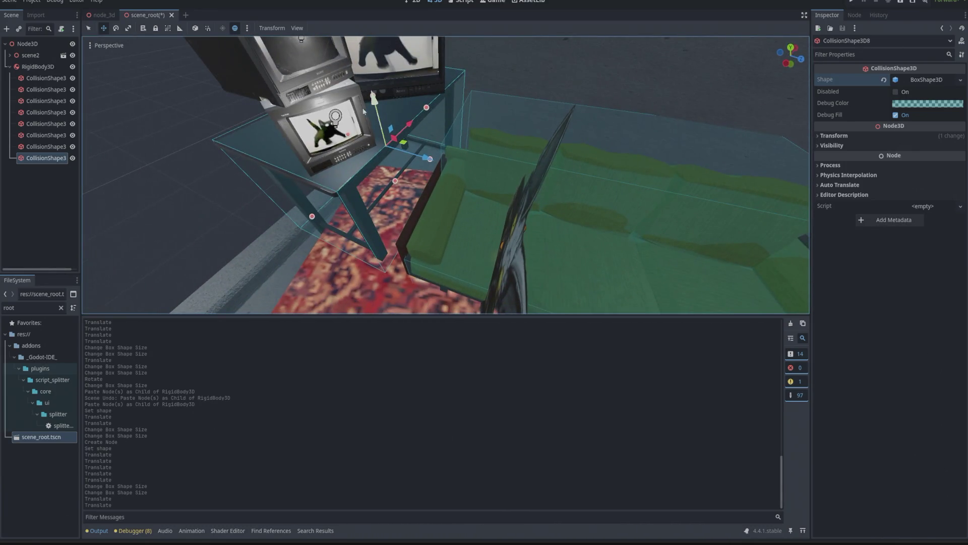
scroll(152, 177, down, 5)
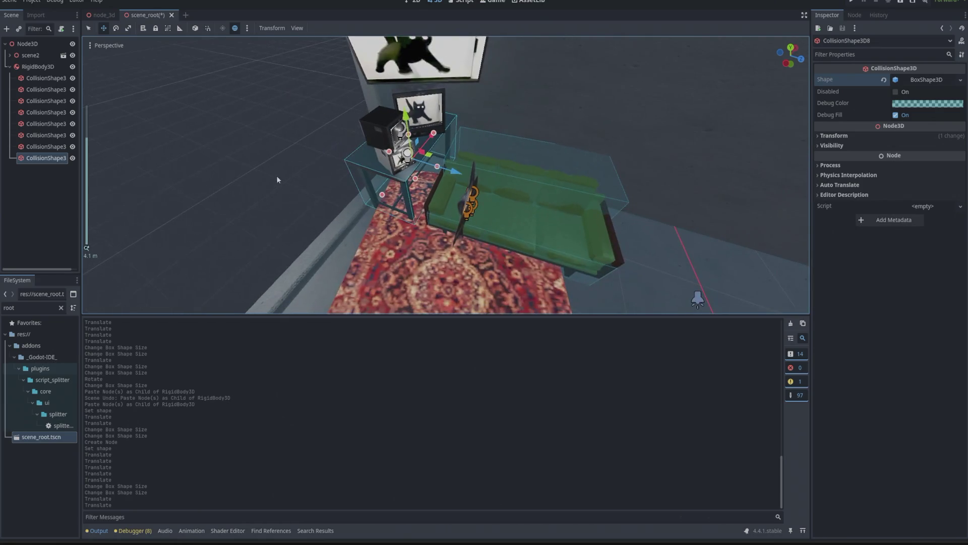
click(92, 168)
click(38, 65)
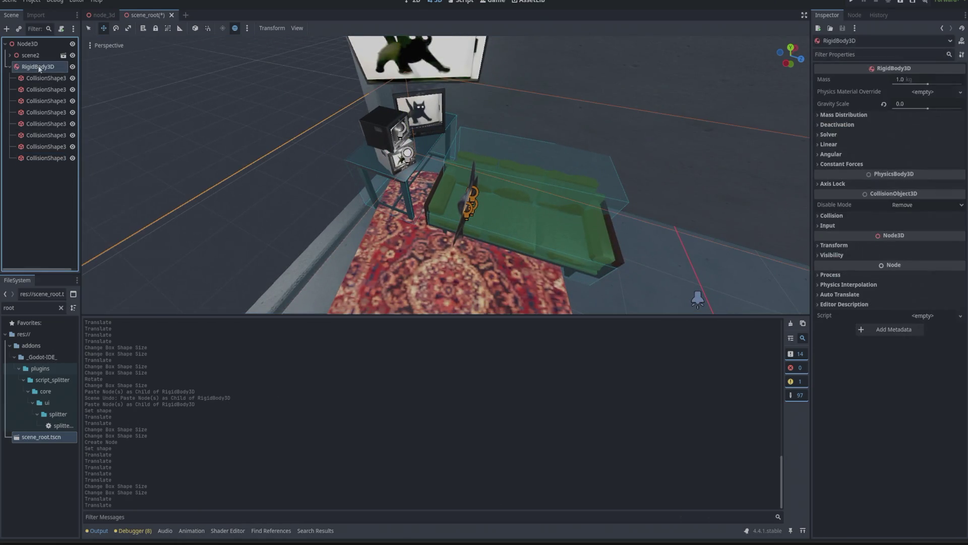
Paste a copy of the collision box under RigidBody3D, make its shape unique, and move it onto the side table
key(ctrl+v)
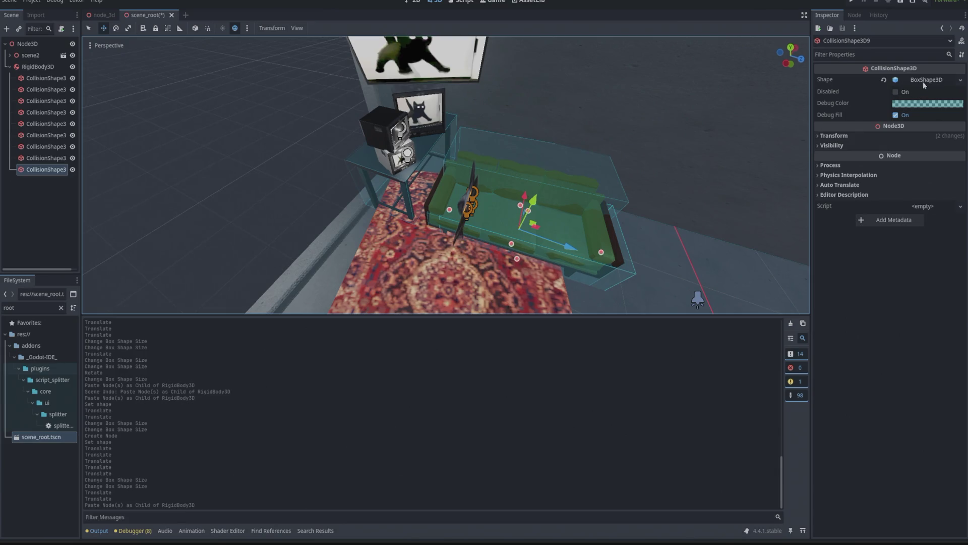
click(924, 81)
click(952, 235)
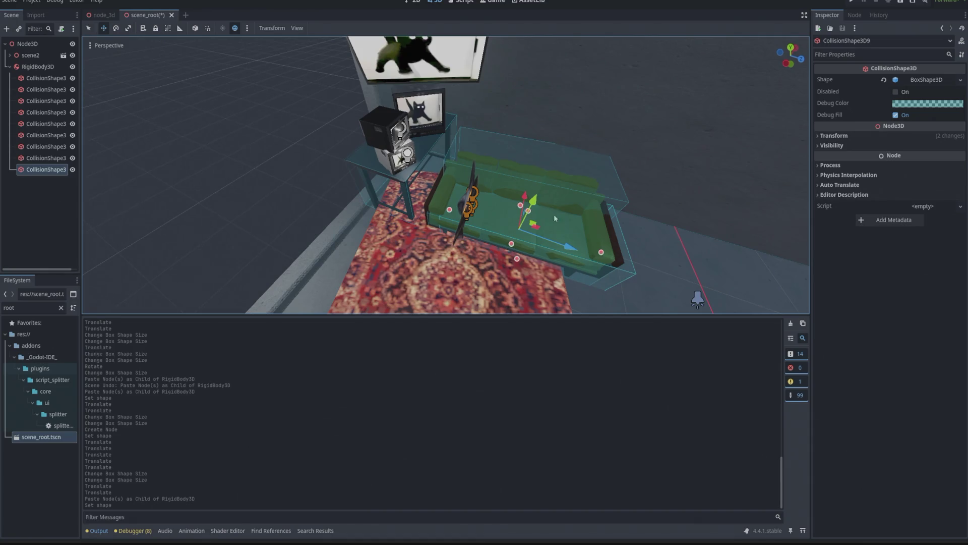
mouse_move(569, 247)
mouse_down()
mouse_move(442, 219)
mouse_move(434, 192)
mouse_up()
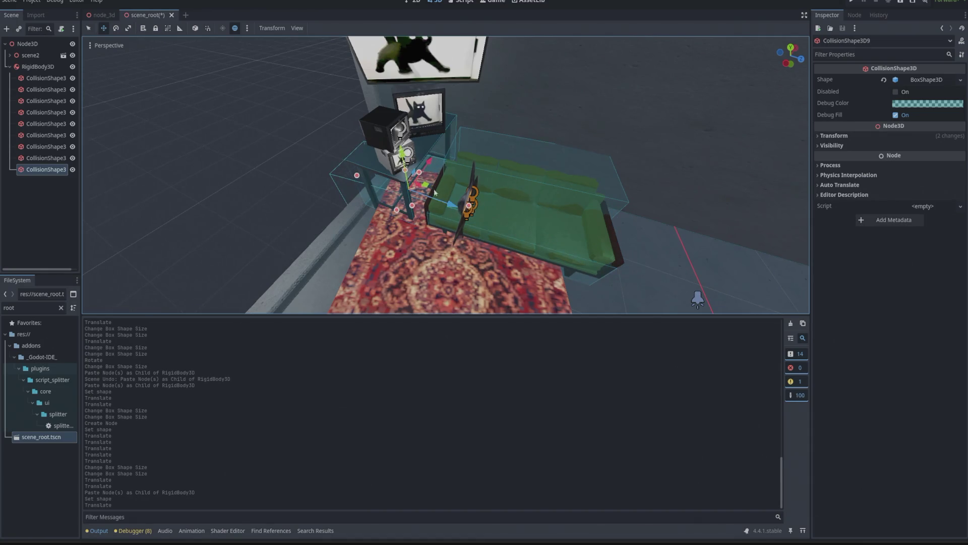
scroll(397, 114, up, 5)
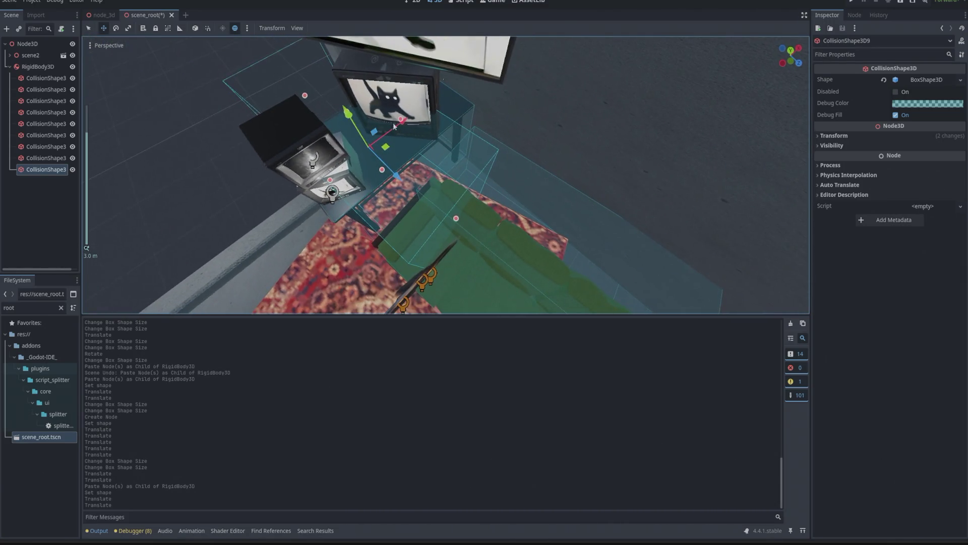
drag(372, 141, 376, 137)
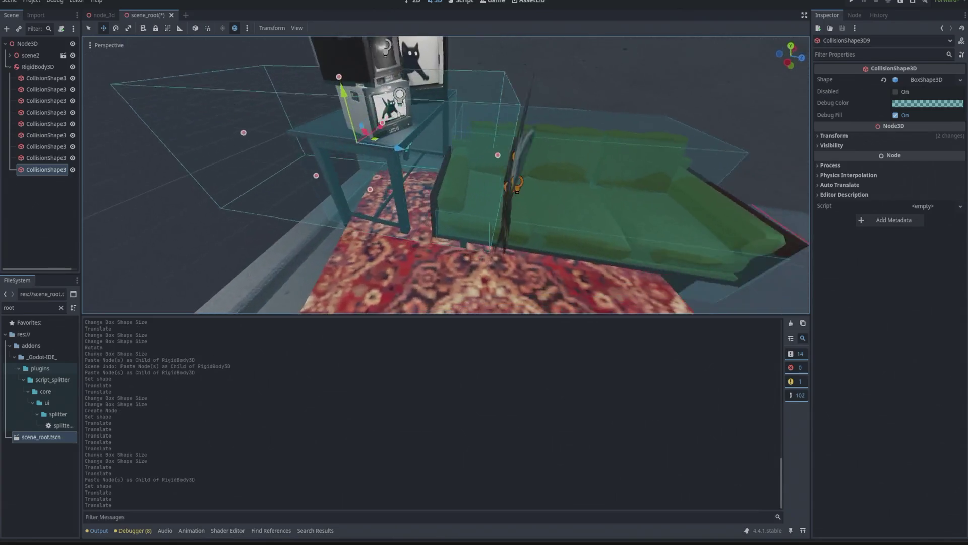
Shrink the copied box's depth to 0.30 and its width to 0.738
drag(260, 135, 389, 134)
drag(466, 140, 426, 135)
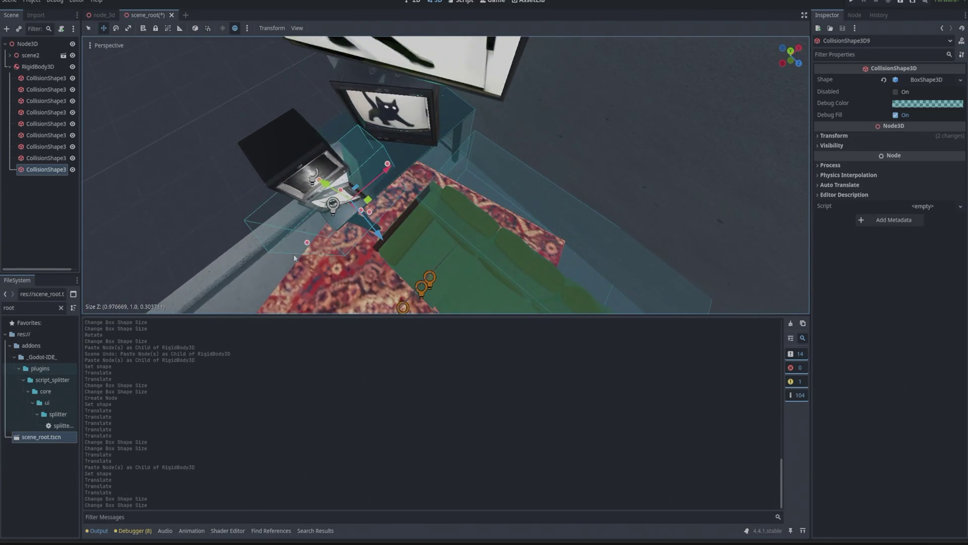
mouse_move(386, 161)
mouse_down()
mouse_move(389, 171)
mouse_move(373, 175)
mouse_up()
scroll(467, 176, down, 5)
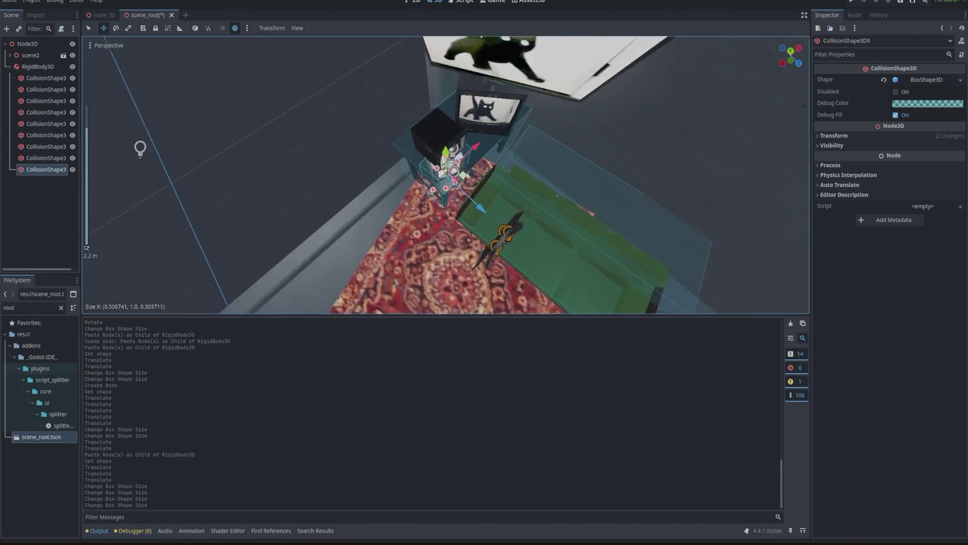
scroll(467, 175, up, 5)
Lower the box's height to about 0.313 around the lower TV and rotate it about -28.6° vertically
mouse_move(467, 175)
mouse_down()
mouse_move(443, 265)
mouse_move(447, 147)
mouse_up()
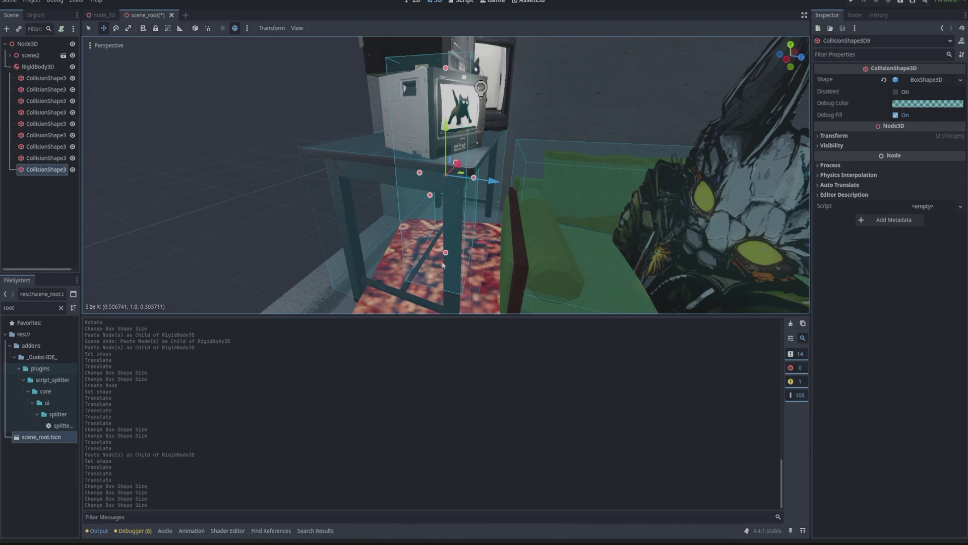
drag(446, 68, 446, 71)
mouse_move(446, 72)
mouse_down()
mouse_move(372, 165)
mouse_move(407, 163)
mouse_up()
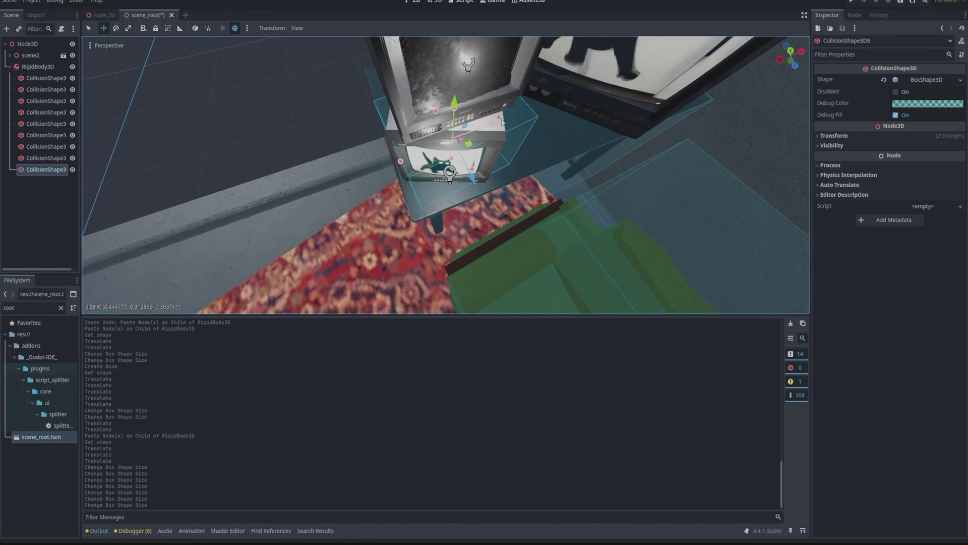
mouse_move(503, 121)
mouse_down()
mouse_move(519, 110)
mouse_move(482, 125)
mouse_up()
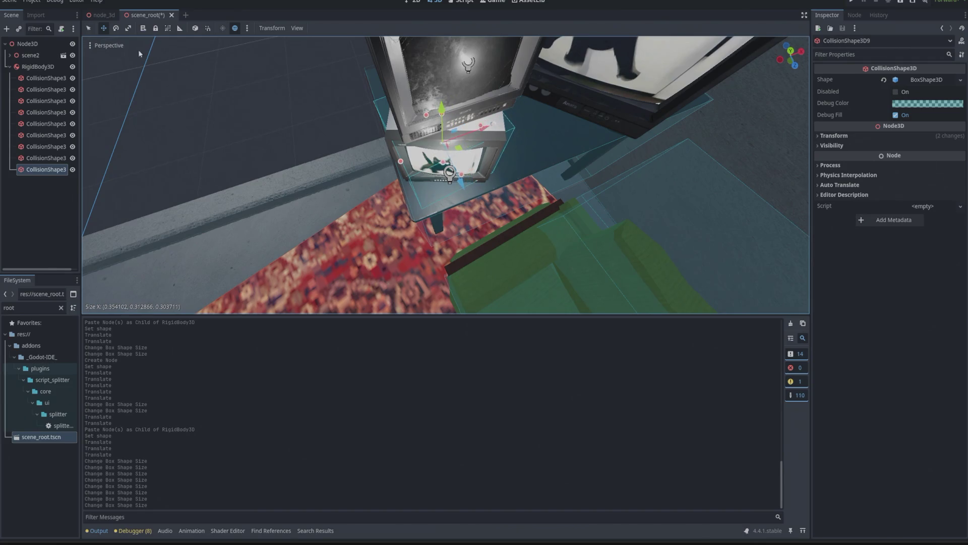
click(117, 29)
drag(472, 165, 450, 172)
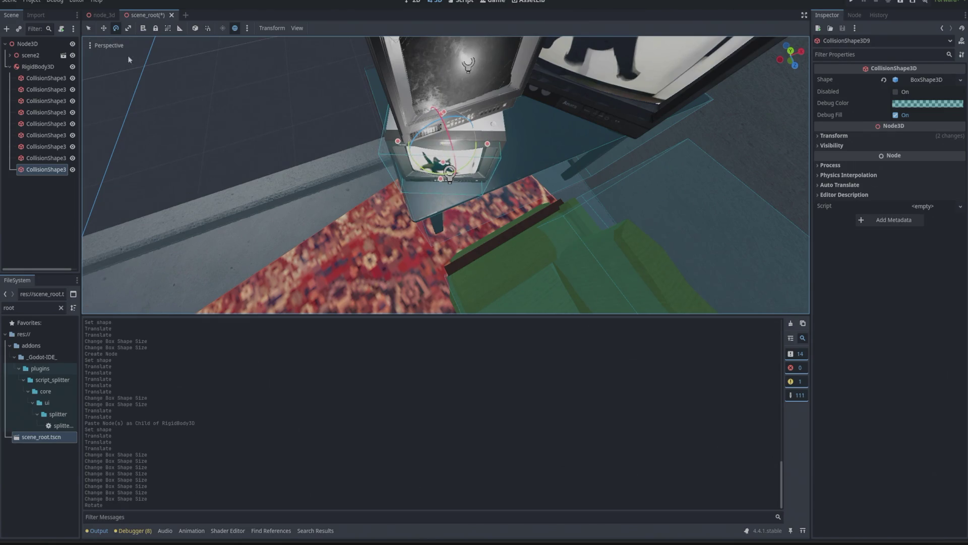
Back in Move mode, toggle the preview environment, enable local space, and nudge the box slightly along X
click(103, 29)
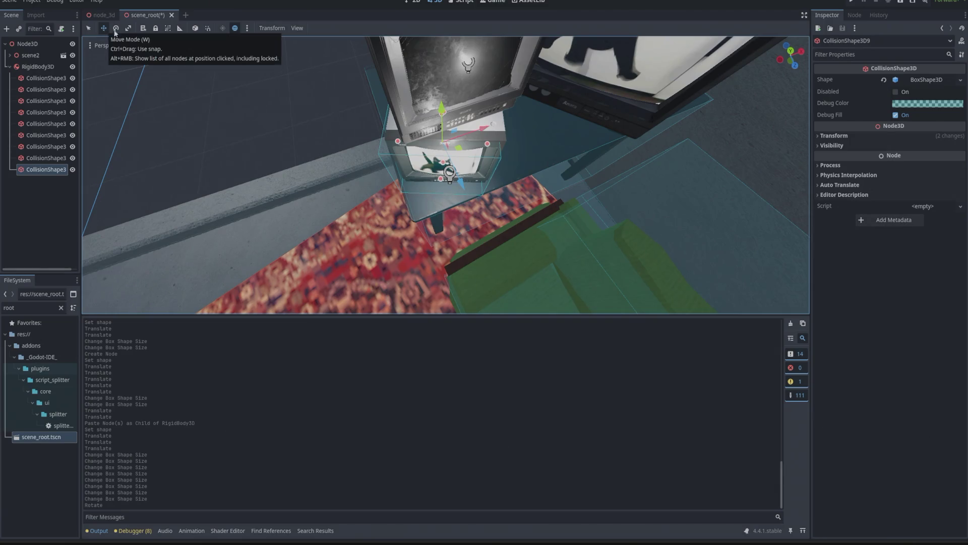
click(247, 29)
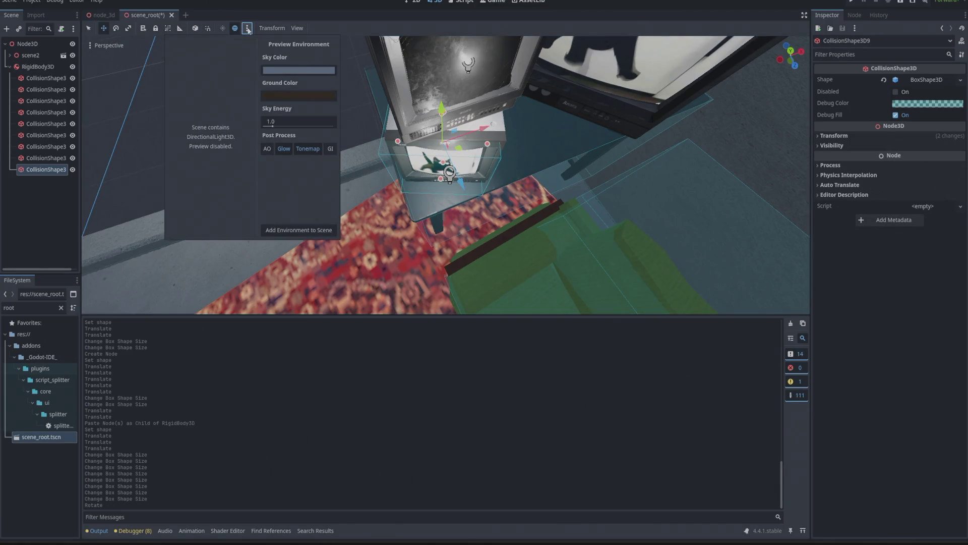
click(249, 29)
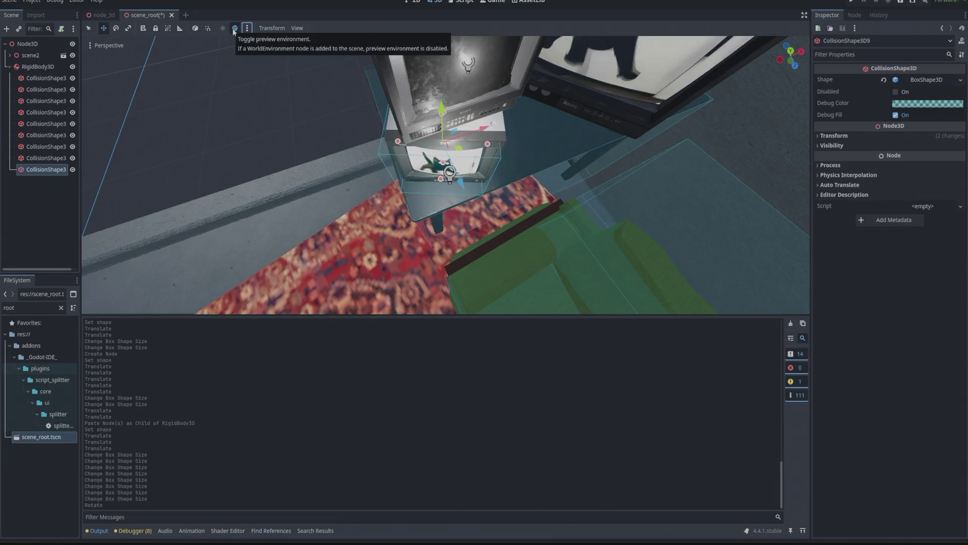
click(234, 29)
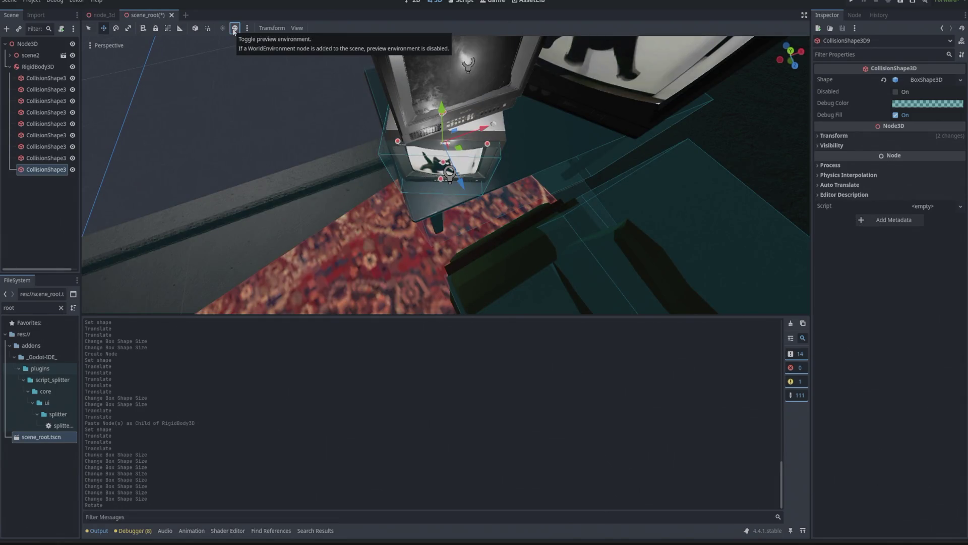
click(235, 29)
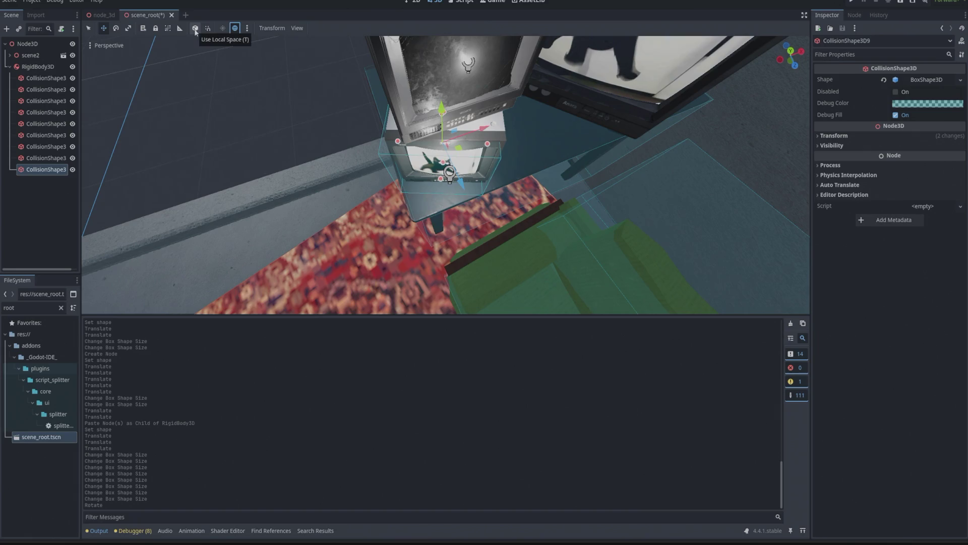
click(196, 31)
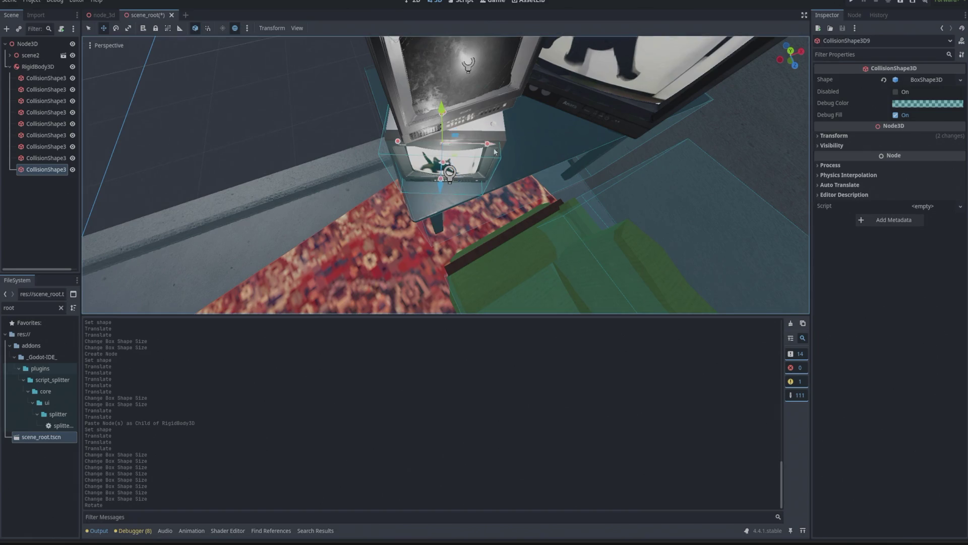
drag(494, 148, 498, 149)
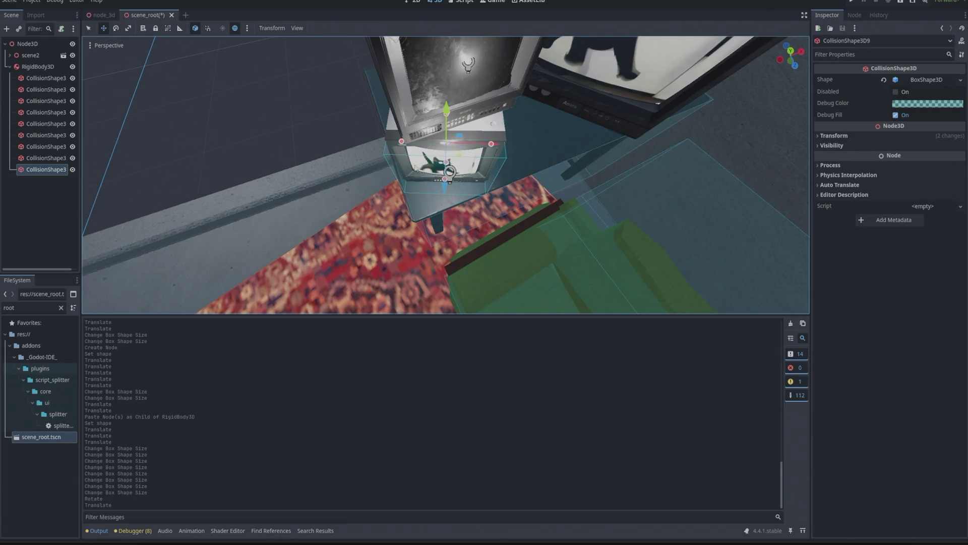
Deepen the lower TV's box on Z from 0.255 to 0.445
mouse_move(450, 171)
mouse_down()
mouse_move(492, 146)
mouse_move(467, 133)
mouse_up()
drag(304, 98, 265, 93)
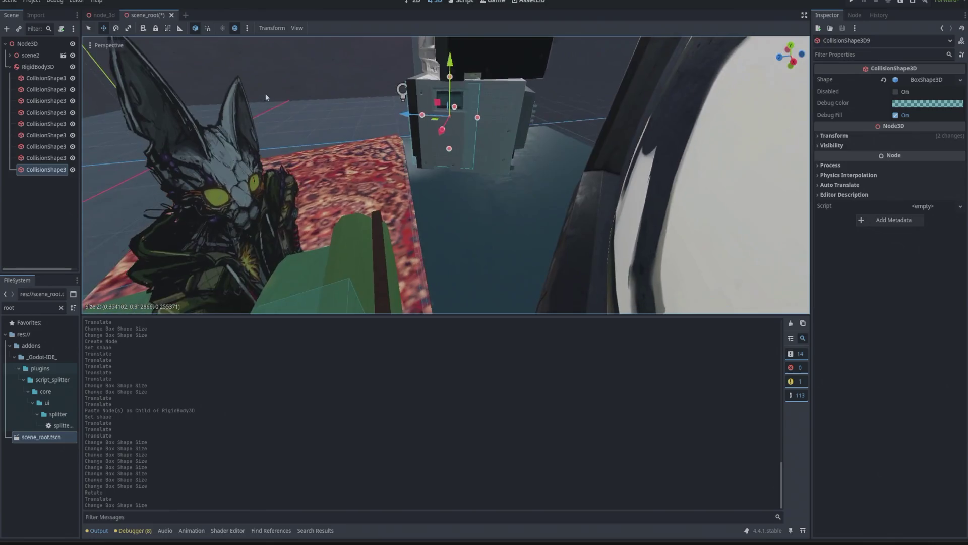
mouse_move(477, 118)
mouse_down()
mouse_move(540, 132)
mouse_move(360, 106)
mouse_move(434, 174)
mouse_up()
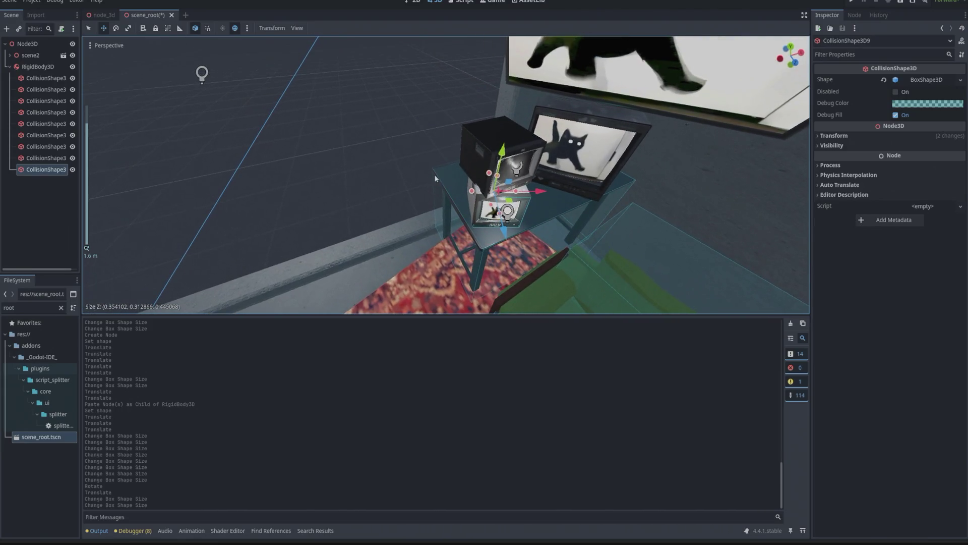
Copy CollisionShape3D9, paste it under RigidBody3D, make its shape unique, and raise it onto the upper TV
right_click(31, 174)
click(56, 236)
click(47, 68)
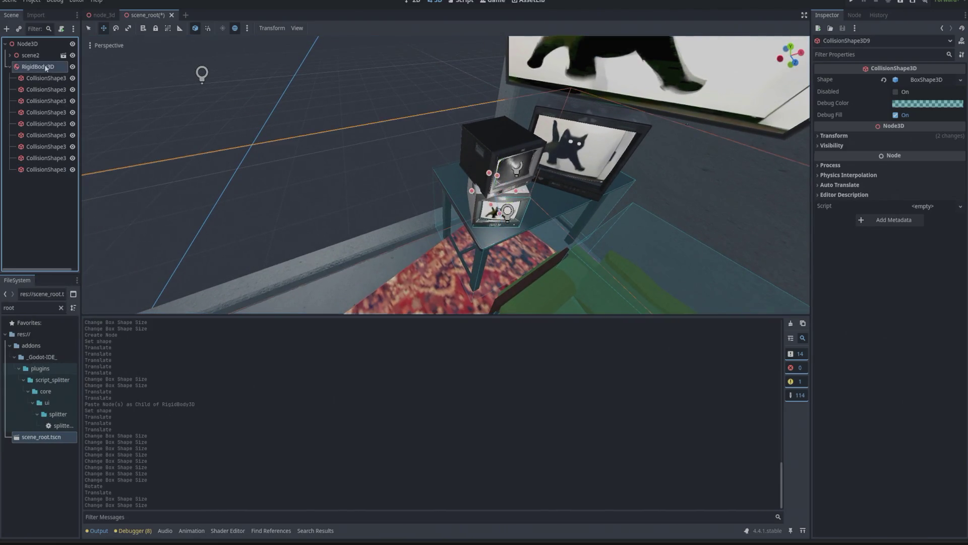
key(ctrl+v)
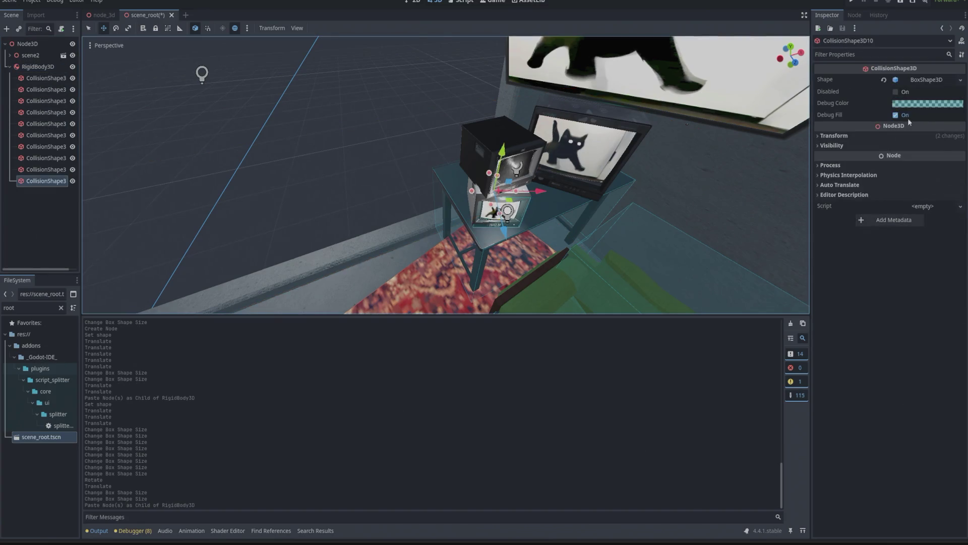
click(936, 83)
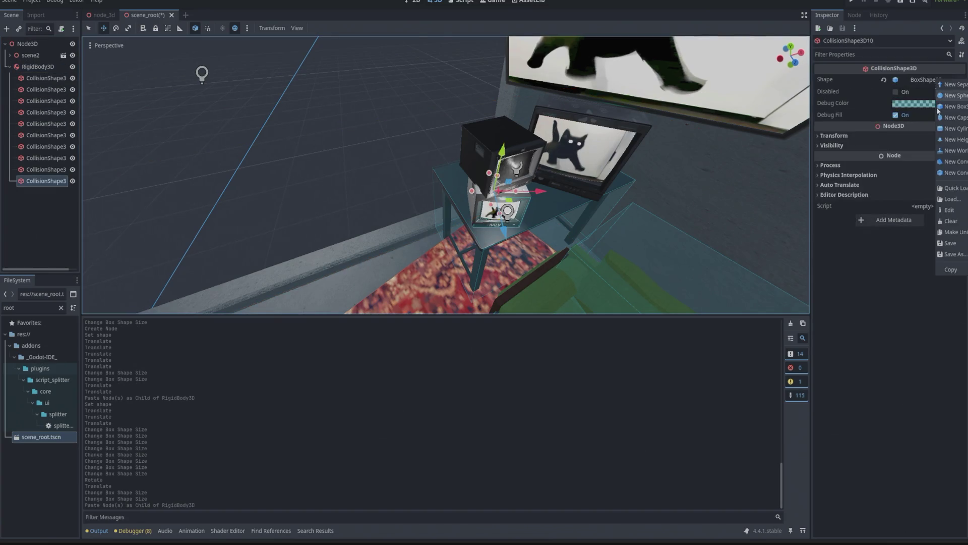
click(952, 240)
mouse_move(506, 152)
mouse_down()
mouse_move(491, 84)
mouse_move(479, 91)
mouse_up()
Rotate the new box about 22 degrees to match the upper TV and shift it left over it
click(115, 28)
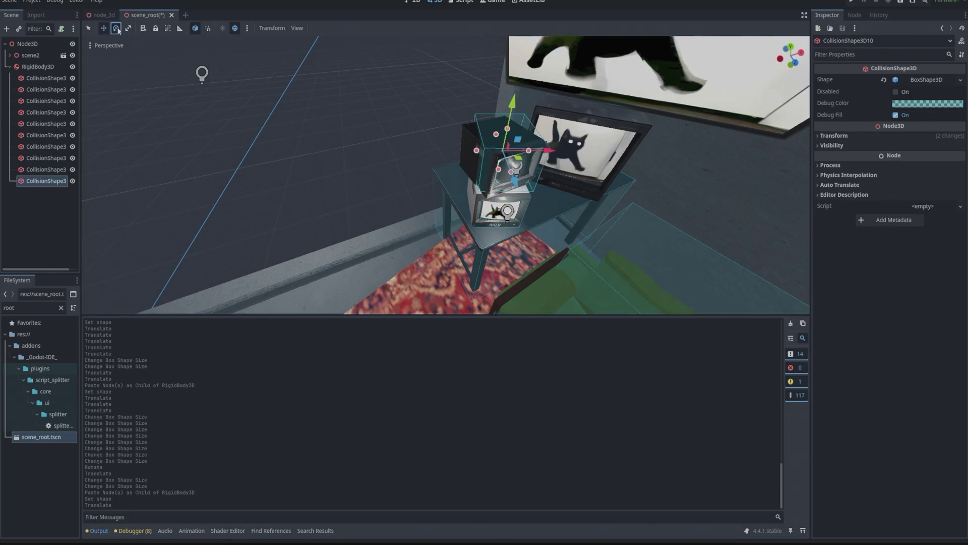
drag(525, 176, 552, 168)
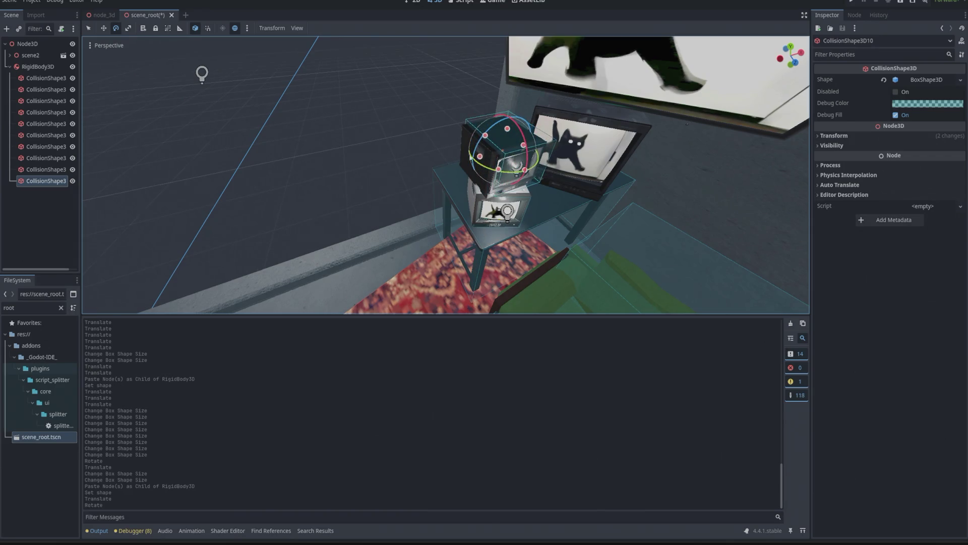
click(104, 29)
key(f)
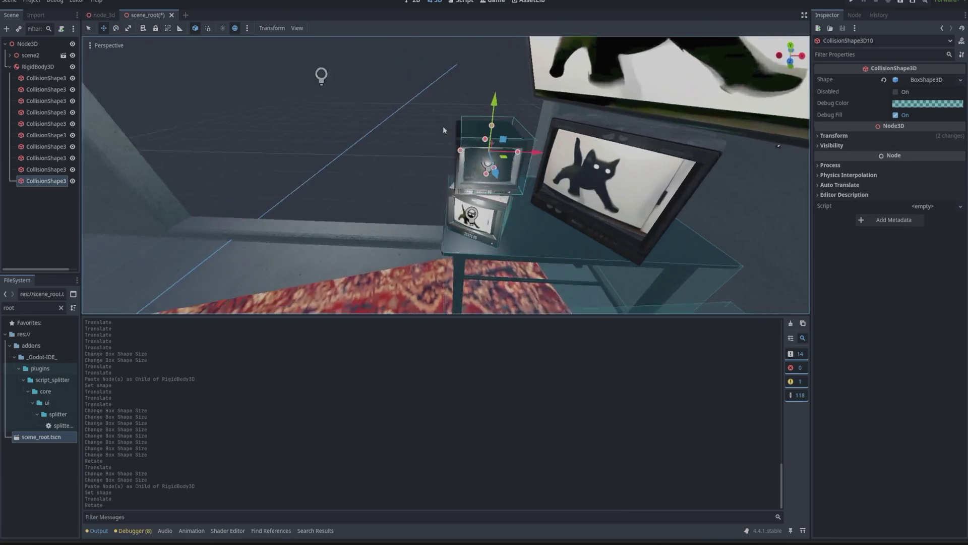
drag(531, 150, 524, 150)
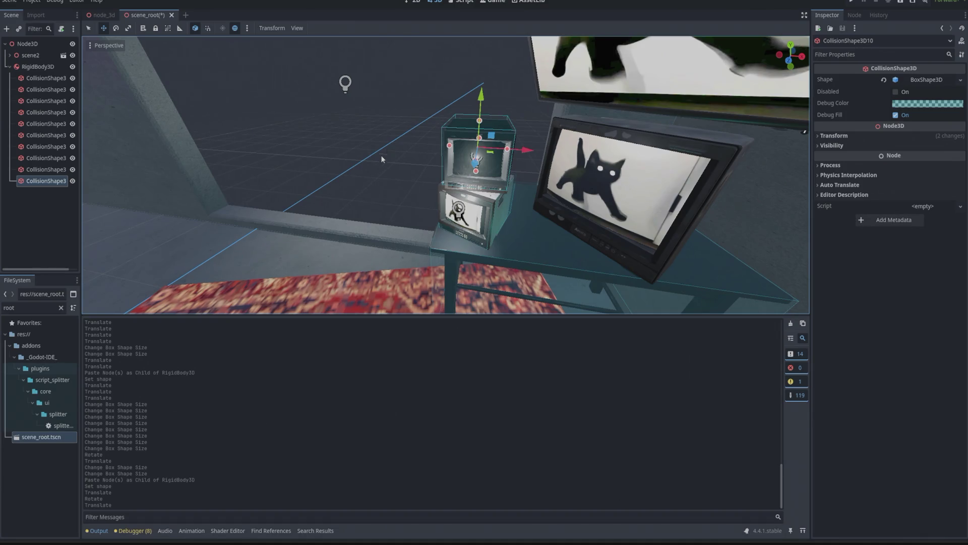
Paste another collision box under RigidBody3D, make its shape unique, and move it onto the right TV
click(38, 66)
key(ctrl+v)
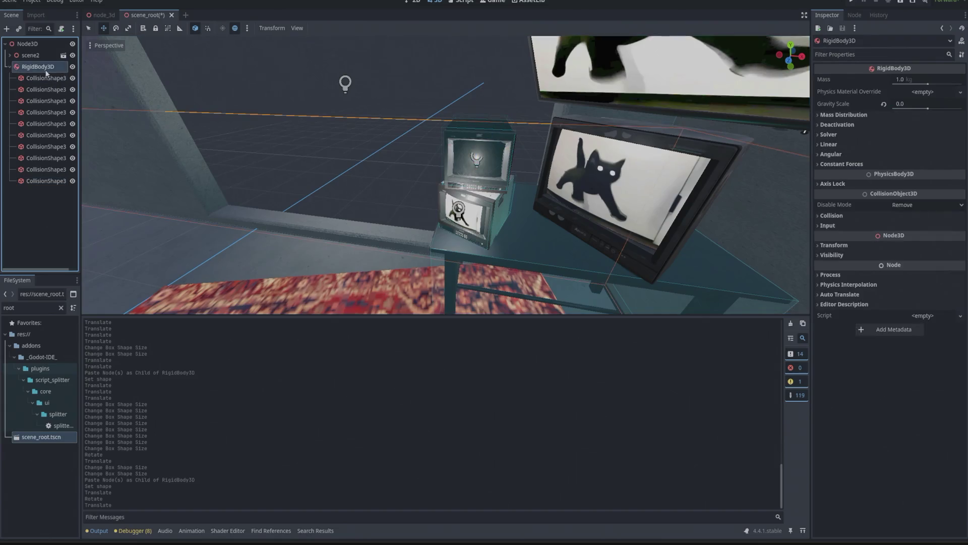
click(891, 125)
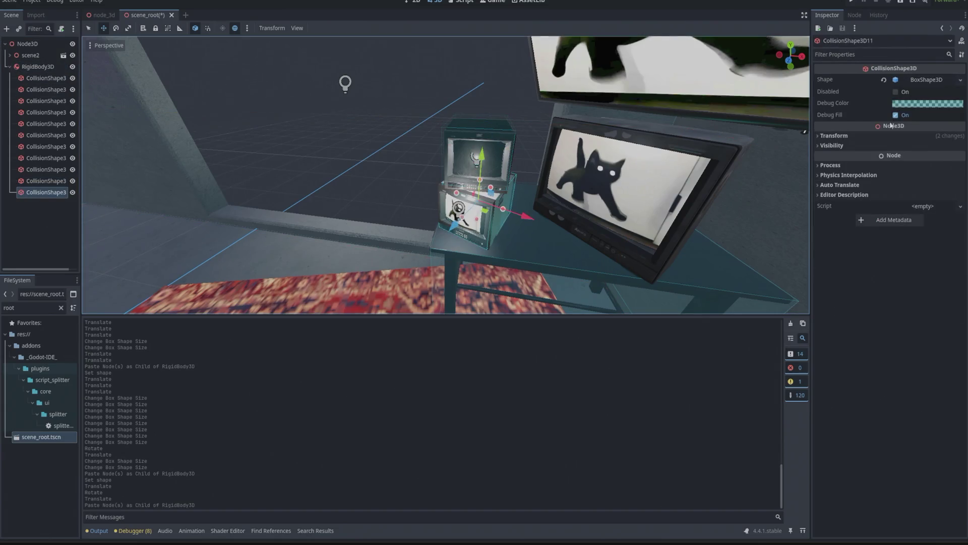
click(921, 82)
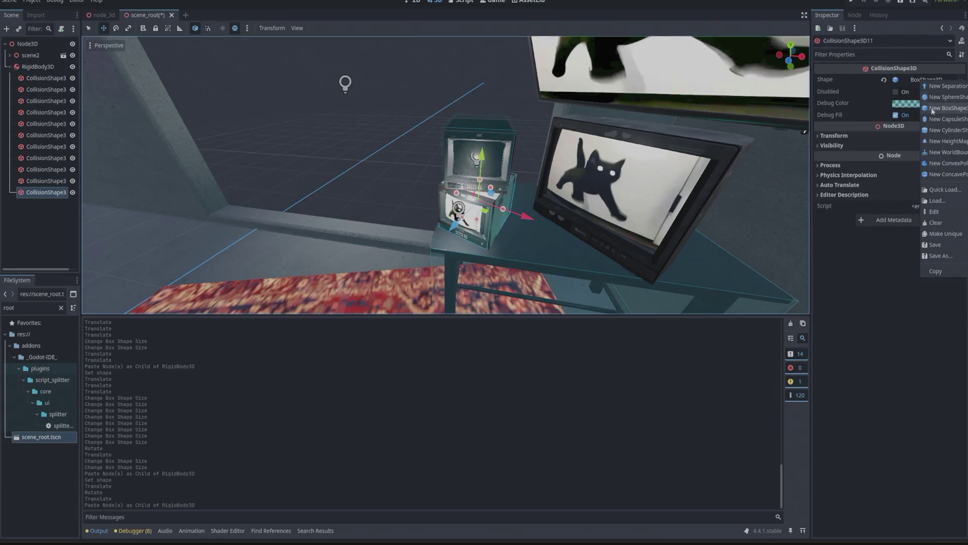
click(946, 233)
mouse_move(482, 151)
mouse_down()
mouse_move(514, 190)
mouse_move(601, 222)
mouse_move(639, 101)
mouse_move(630, 167)
mouse_up()
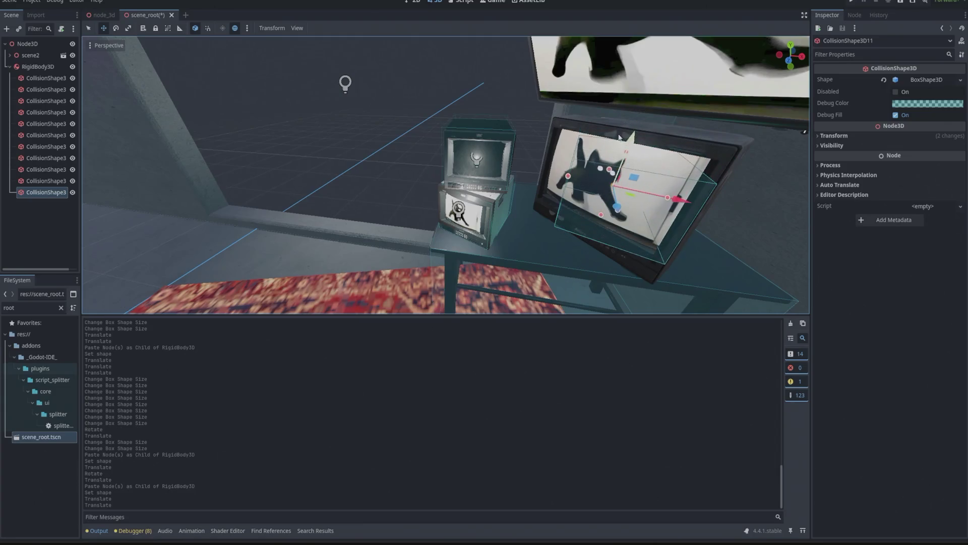
mouse_move(497, 117)
mouse_down()
mouse_move(480, 132)
mouse_move(354, 108)
mouse_up()
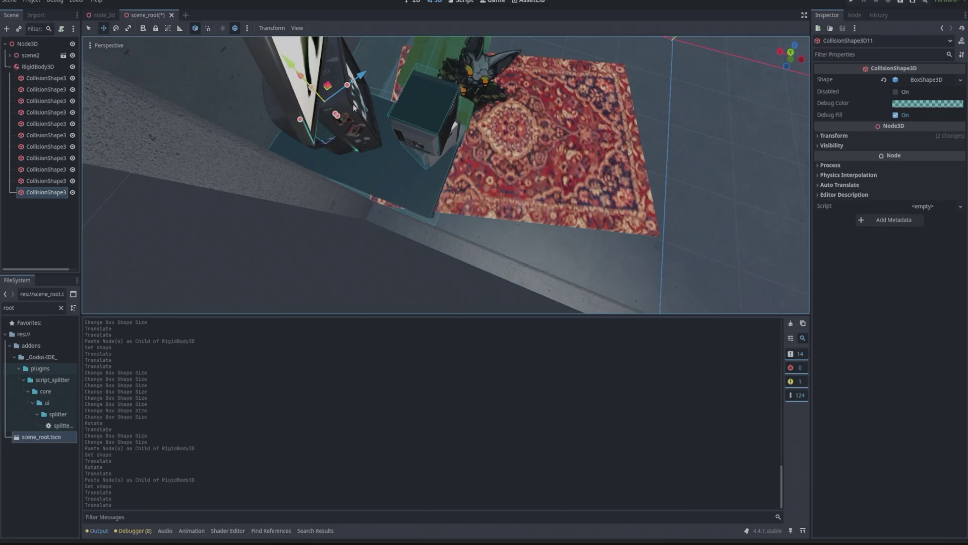
In Top view, rotate the new box about 19 degrees to match the tilted TV
drag(787, 59, 791, 55)
click(794, 46)
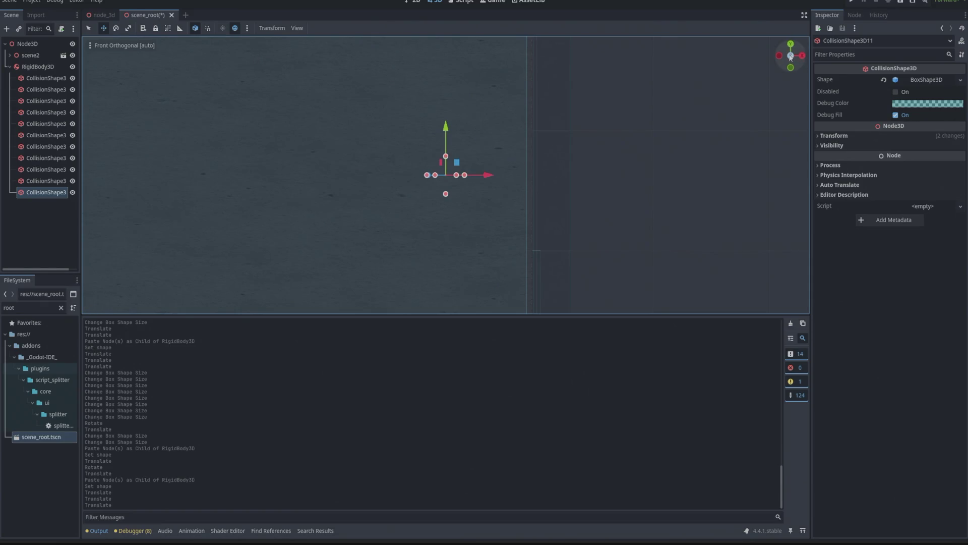
drag(792, 58, 790, 50)
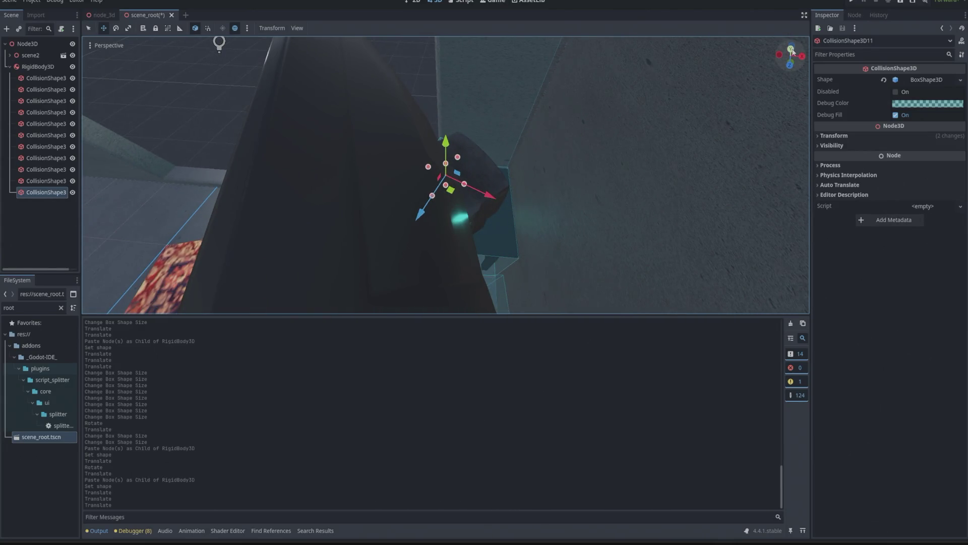
click(791, 49)
scroll(449, 143, up, 4)
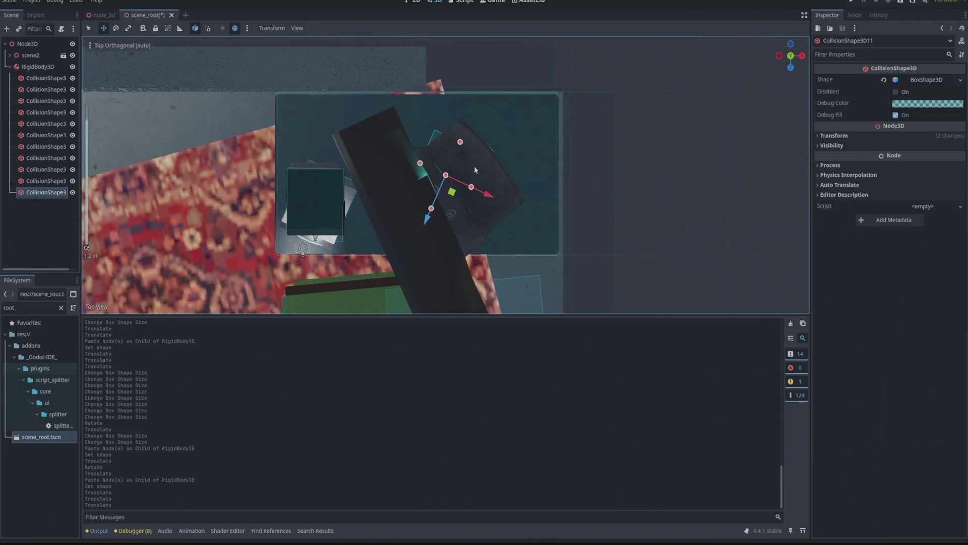
key(r)
click(115, 29)
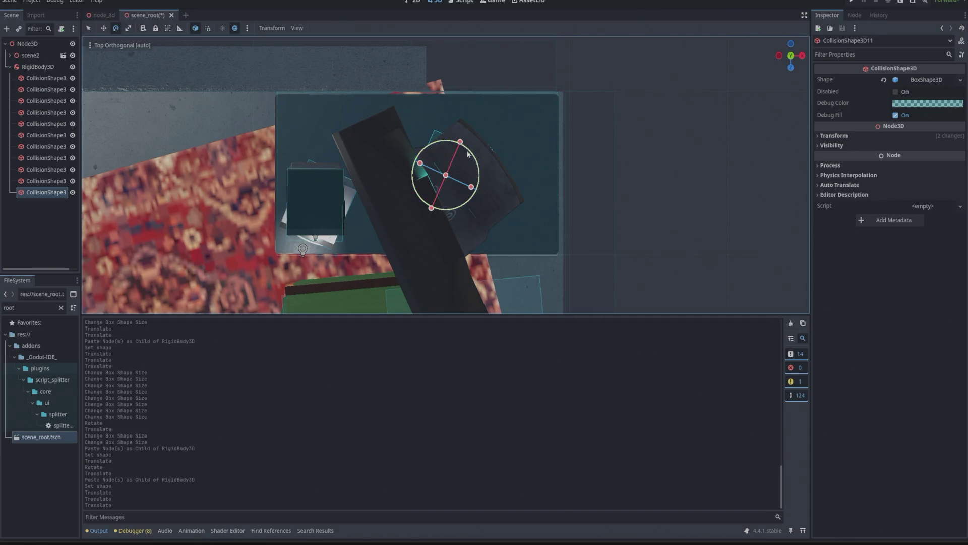
mouse_move(472, 158)
mouse_down()
mouse_move(479, 176)
mouse_move(453, 215)
mouse_move(433, 181)
mouse_move(426, 215)
mouse_move(467, 219)
mouse_move(454, 221)
mouse_move(466, 206)
mouse_move(466, 254)
mouse_up()
Make the box taller and widen it on both sides around the TV
mouse_move(465, 150)
mouse_down()
mouse_move(466, 132)
mouse_move(465, 140)
mouse_up()
drag(525, 199, 524, 201)
drag(420, 195, 414, 194)
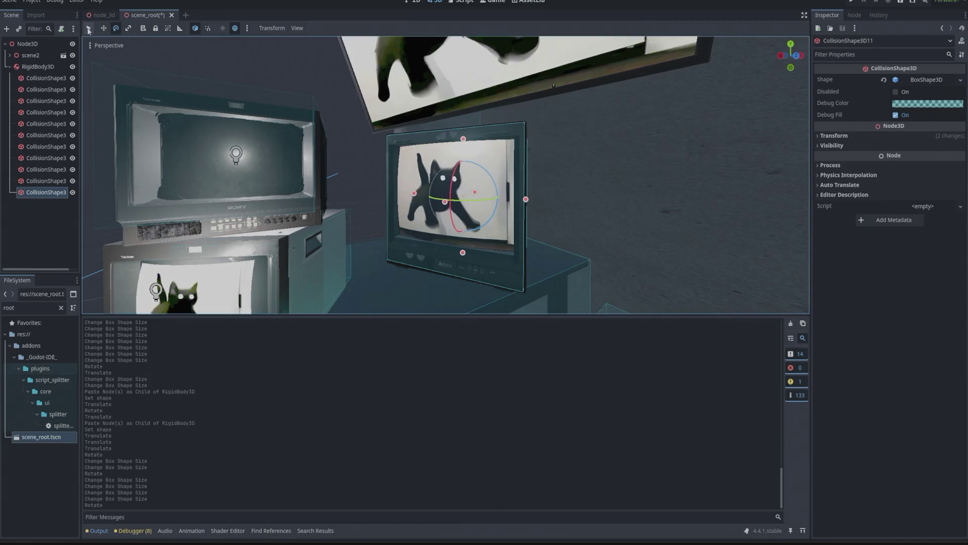
Lower CollisionShape3D10's box slightly and shift it left over the left TV
click(104, 28)
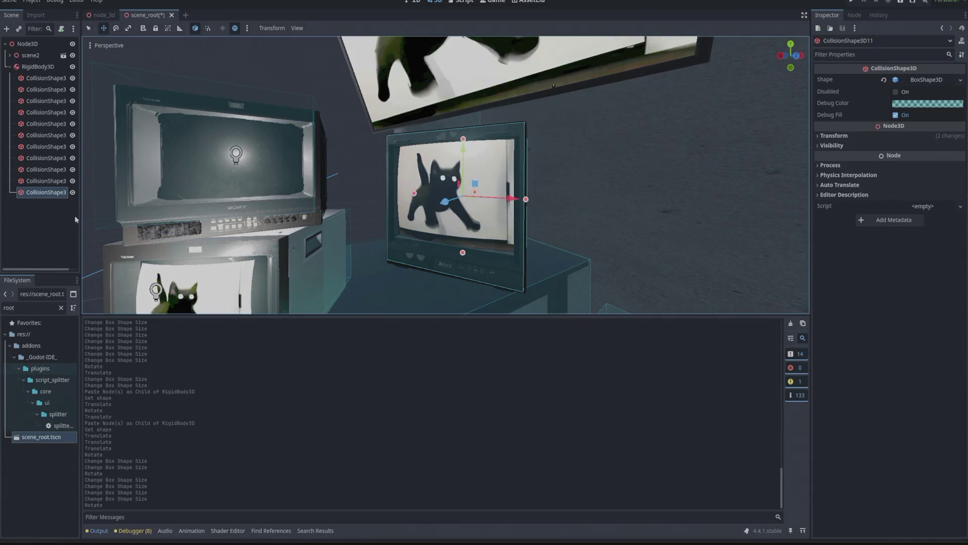
click(45, 180)
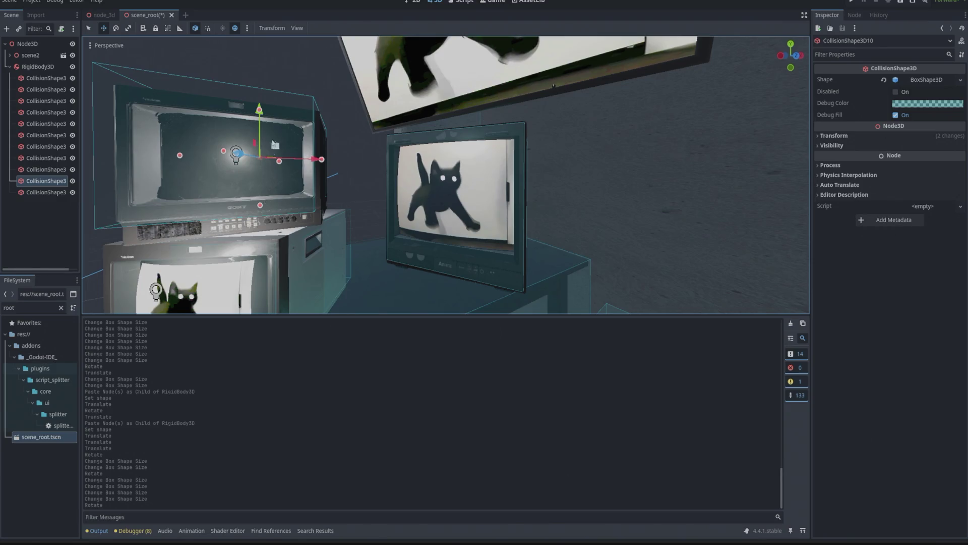
scroll(262, 184, down, 3)
drag(297, 129, 305, 135)
drag(365, 174, 185, 155)
scroll(210, 193, up, 3)
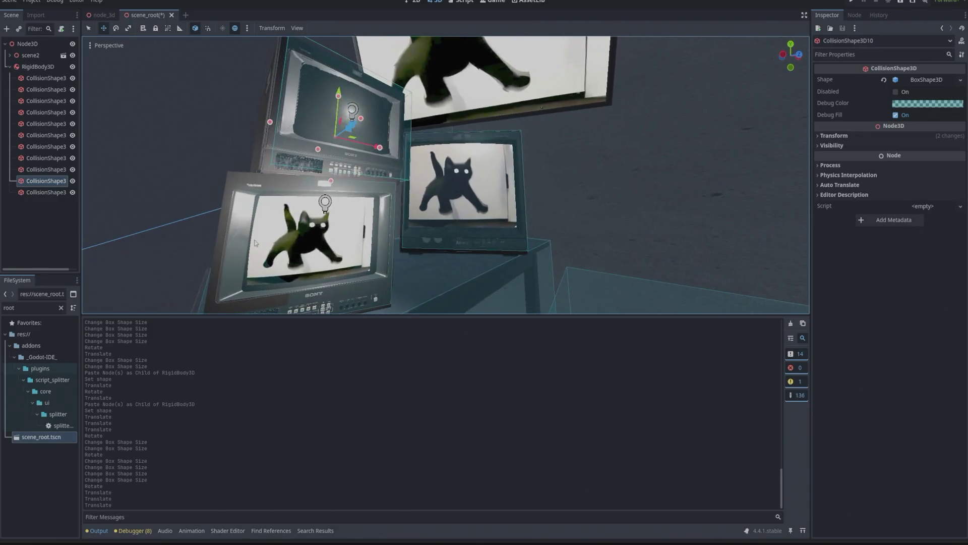
Widen CollisionShape3D9's box to about 0.365 × 0.313 × 0.453 around the lower TV
click(58, 170)
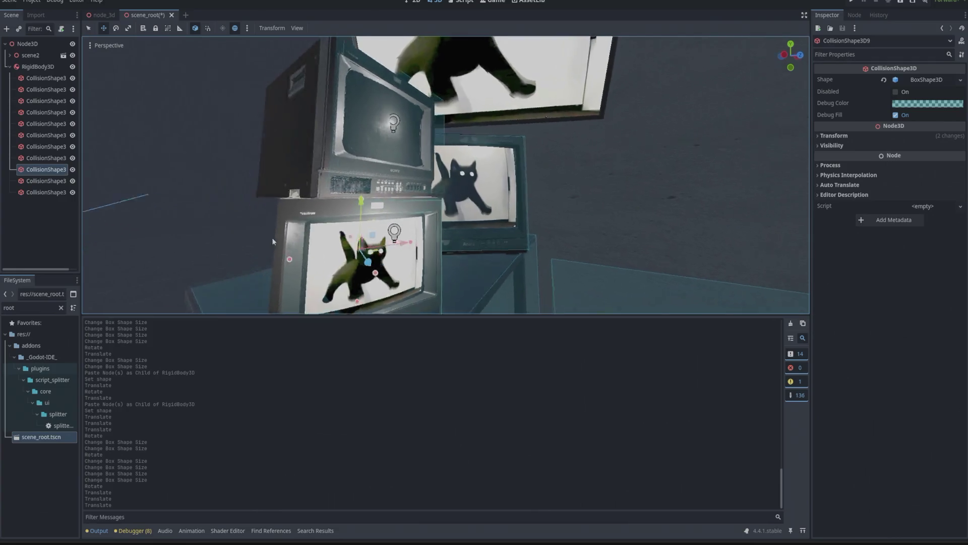
scroll(262, 228, down, 5)
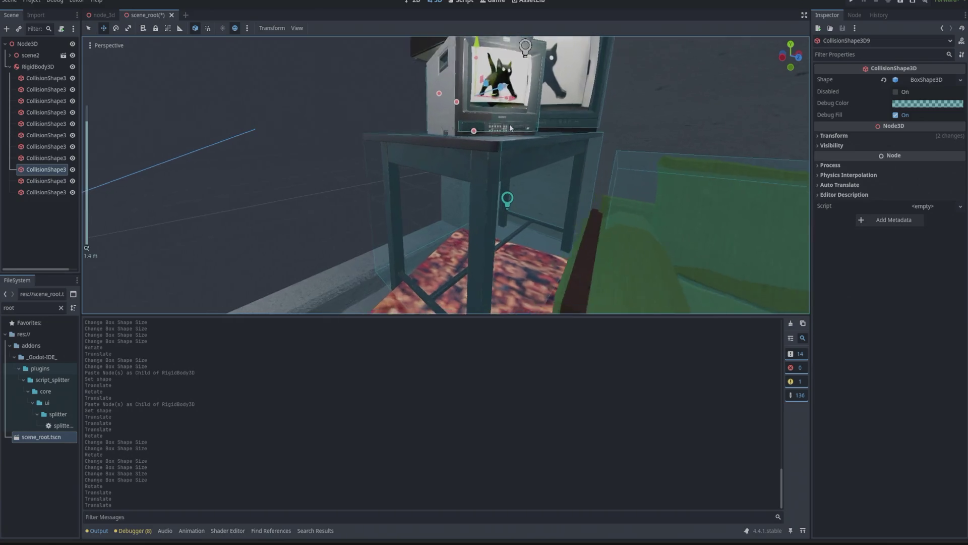
scroll(444, 179, up, 3)
mouse_move(491, 149)
mouse_down()
mouse_move(449, 168)
mouse_move(392, 149)
mouse_move(398, 136)
mouse_move(431, 123)
mouse_move(581, 133)
mouse_move(599, 101)
mouse_move(476, 120)
mouse_move(496, 134)
mouse_up()
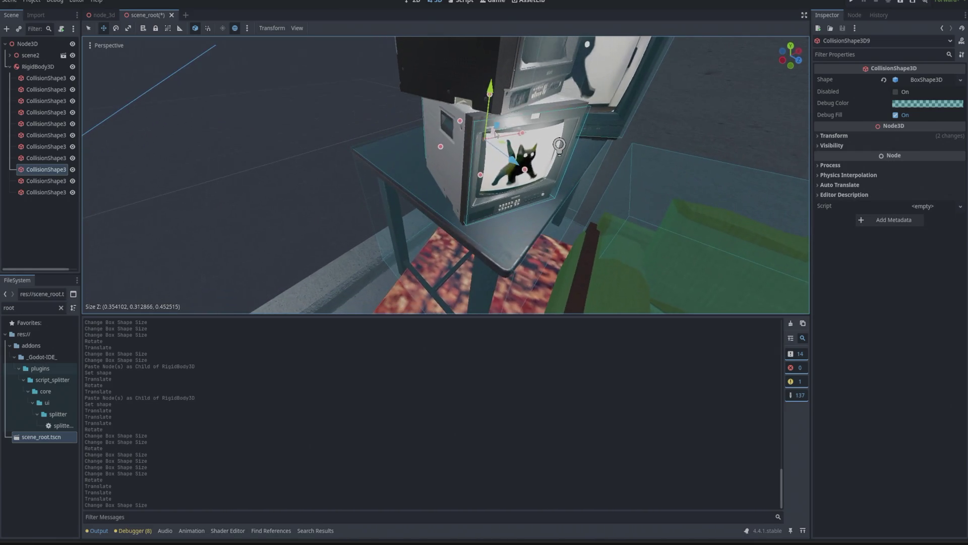
drag(441, 146, 435, 147)
scroll(296, 111, down, 5)
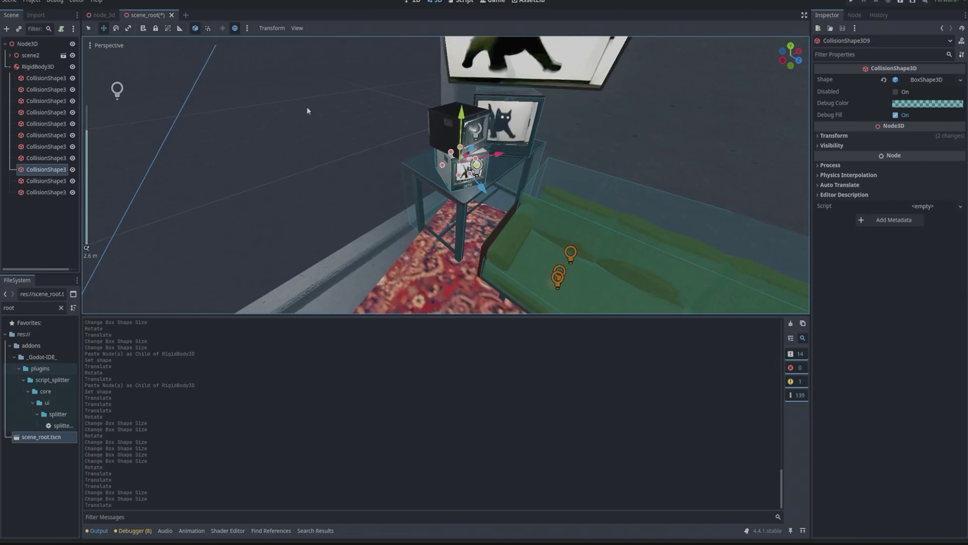
scroll(306, 107, up, 3)
mouse_move(306, 107)
mouse_down()
mouse_move(372, 177)
mouse_move(329, 113)
mouse_move(352, 143)
mouse_up()
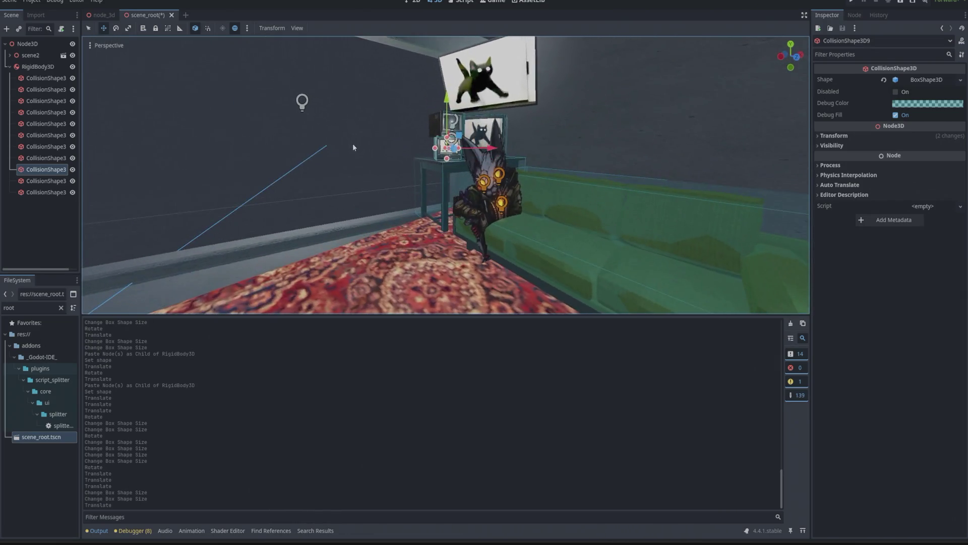
scroll(353, 146, down, 5)
scroll(353, 147, up, 6)
scroll(353, 147, down, 1)
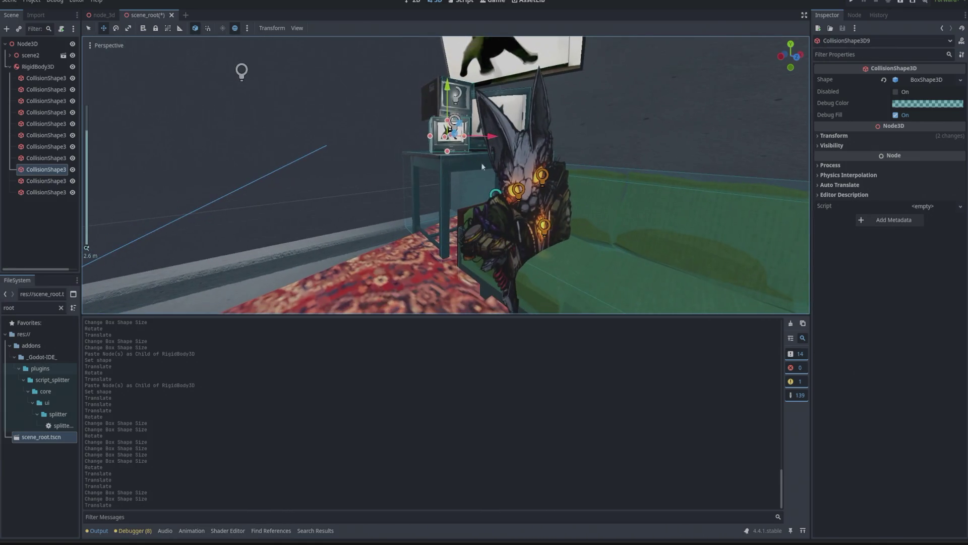
Add a new CollisionShape3D with a new BoxShape3D under RigidBody3D
click(38, 67)
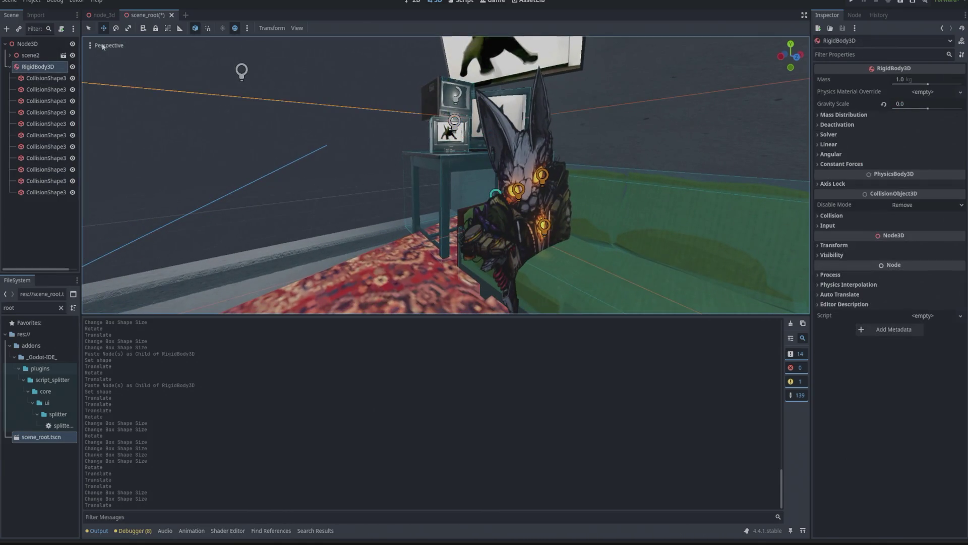
click(8, 29)
click(420, 389)
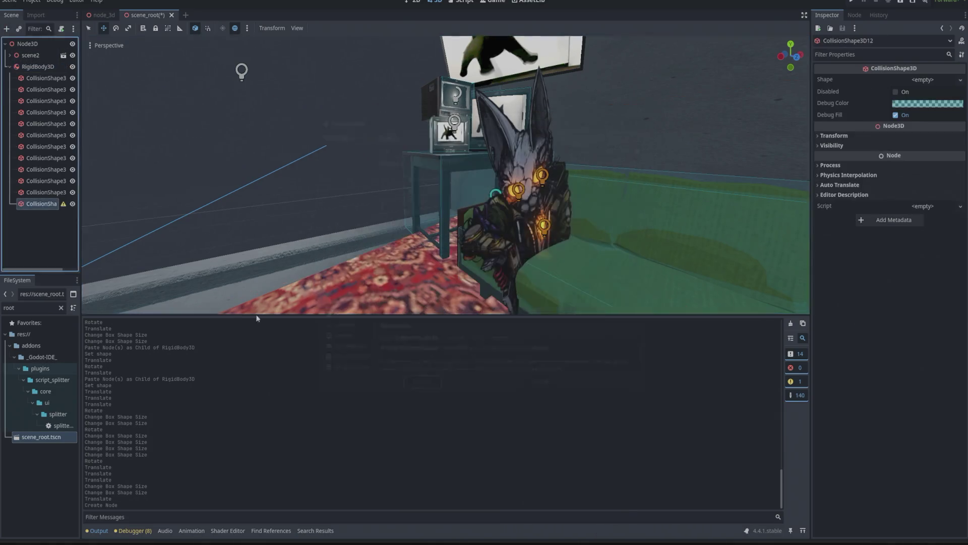
click(933, 82)
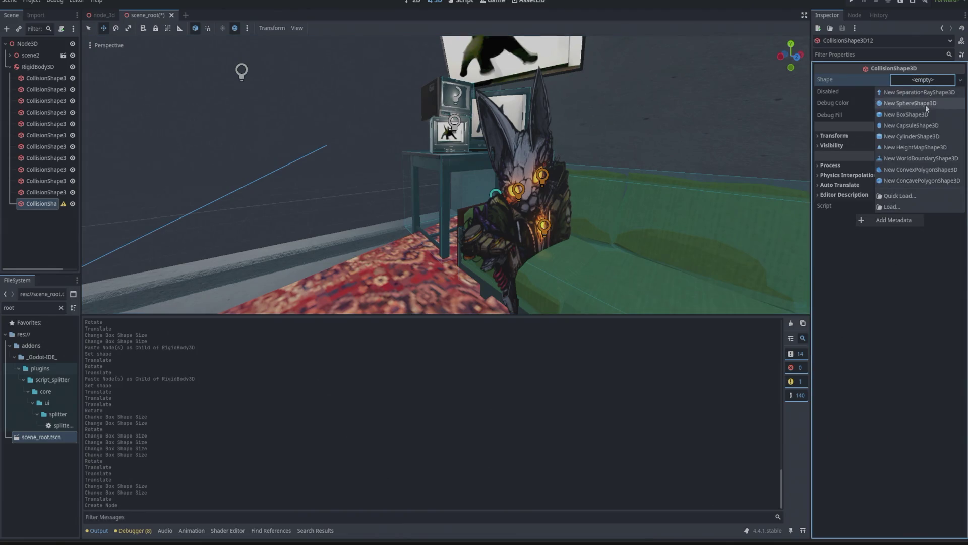
click(923, 115)
Move the new box beside the couch and slide it along X toward the character
scroll(497, 177, down, 10)
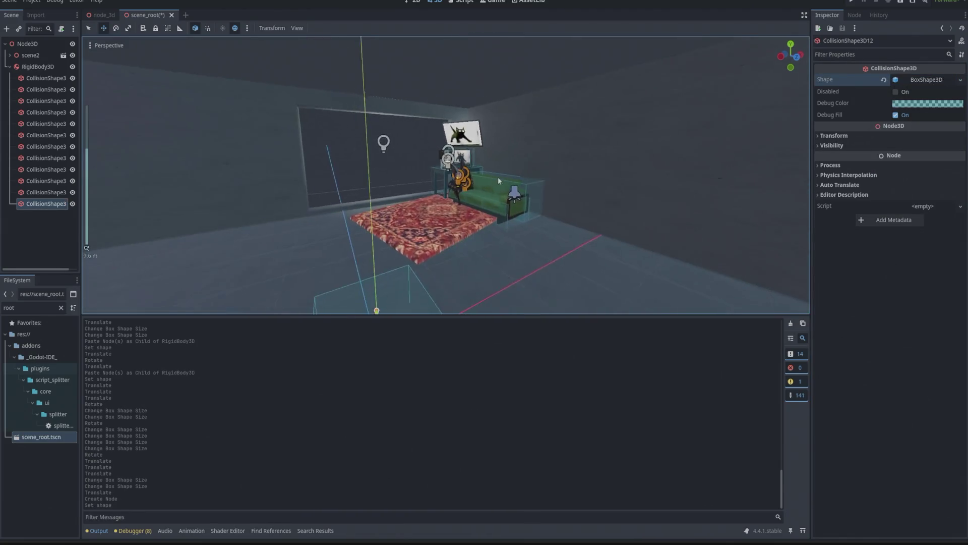
scroll(392, 286, down, 2)
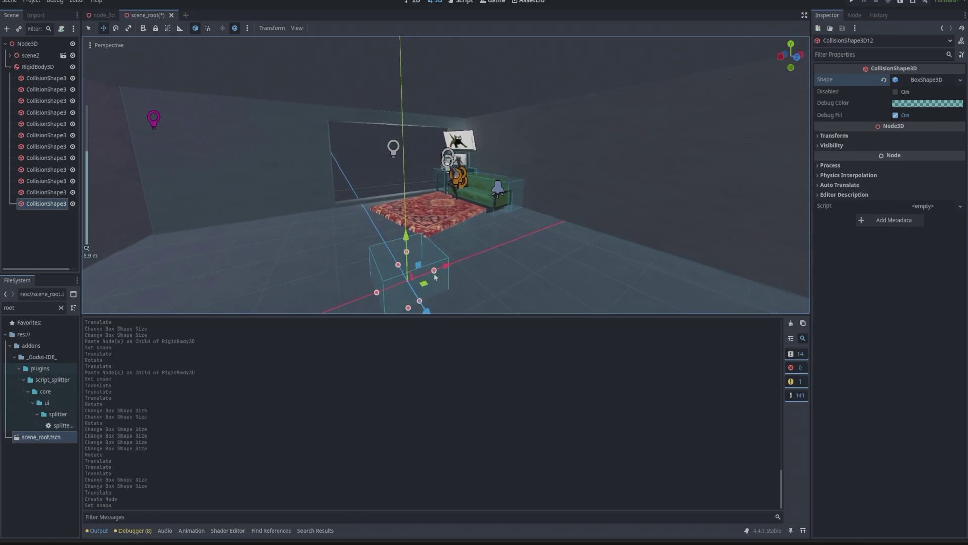
drag(423, 308, 367, 242)
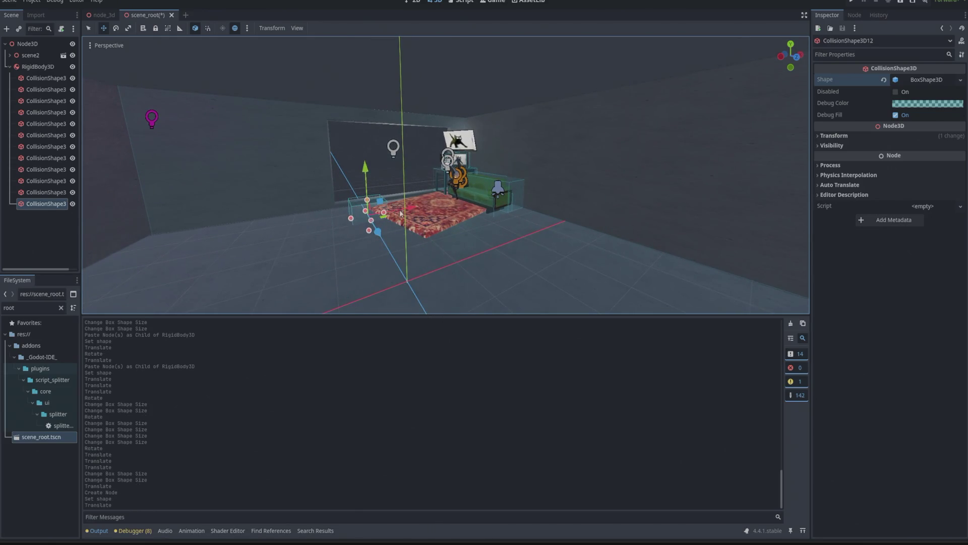
mouse_move(398, 212)
mouse_down()
mouse_move(489, 197)
mouse_move(506, 160)
mouse_up()
scroll(464, 189, up, 5)
drag(503, 158, 502, 160)
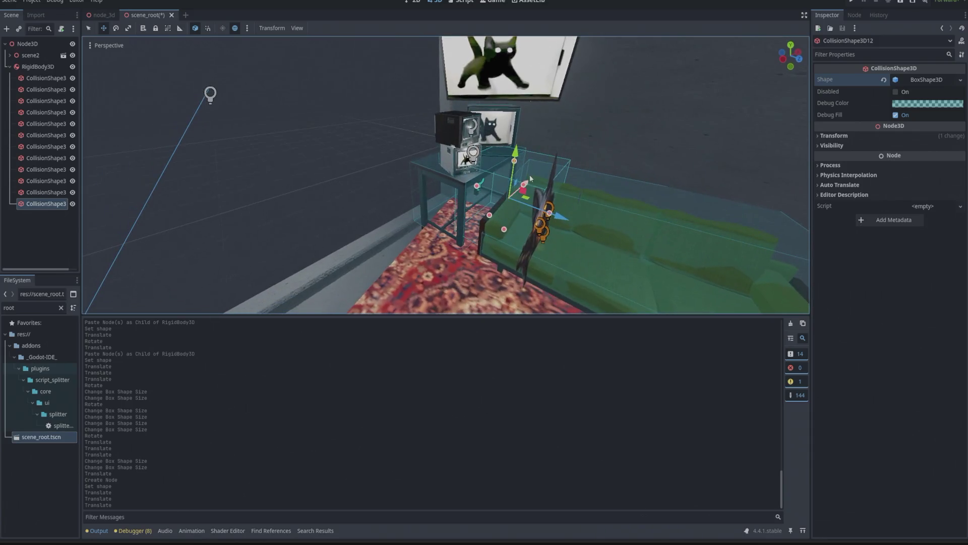
key(g)
key(x)
click(521, 195)
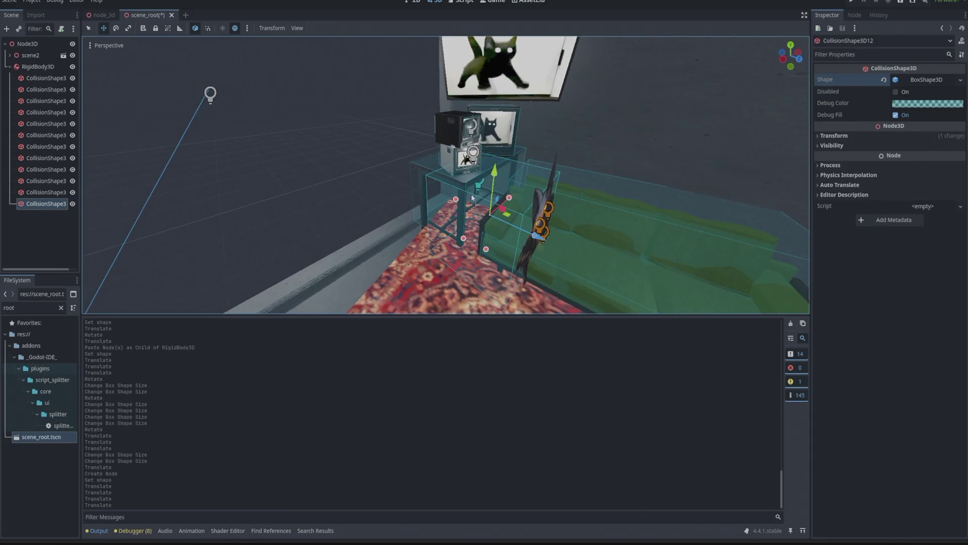
Resize the box's depth, height and side faces to enclose the seated horned character
drag(460, 202, 523, 231)
drag(581, 257, 586, 248)
key(f)
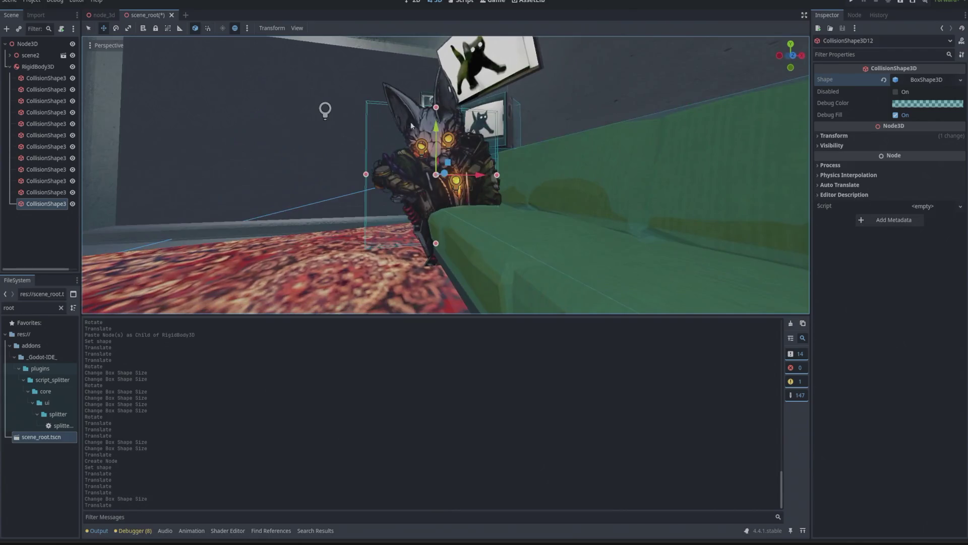
drag(435, 126, 437, 107)
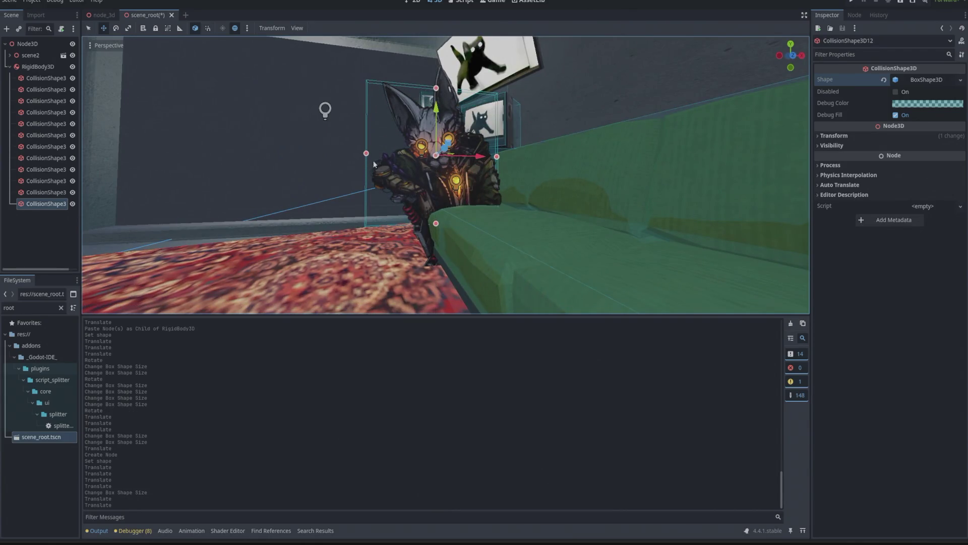
drag(471, 156, 488, 156)
drag(385, 155, 393, 154)
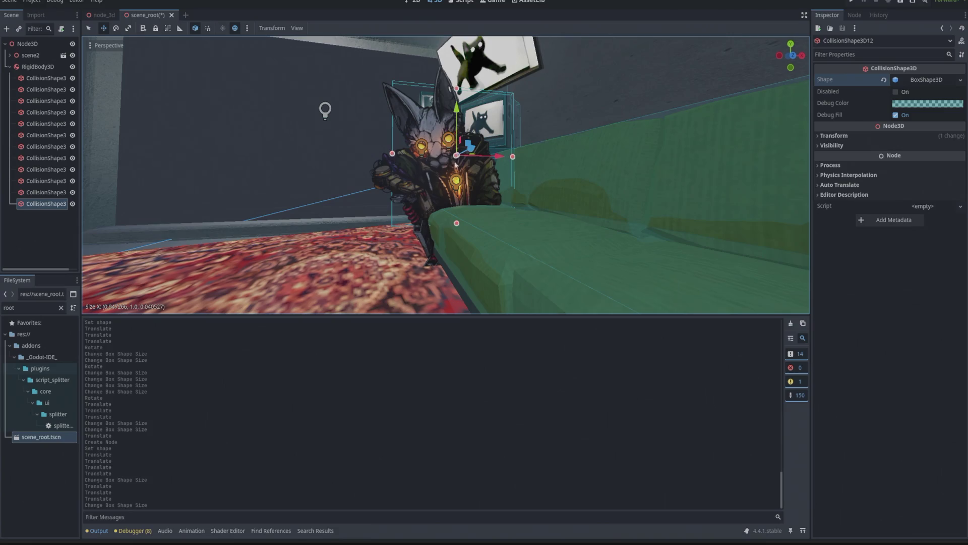
drag(513, 156, 478, 158)
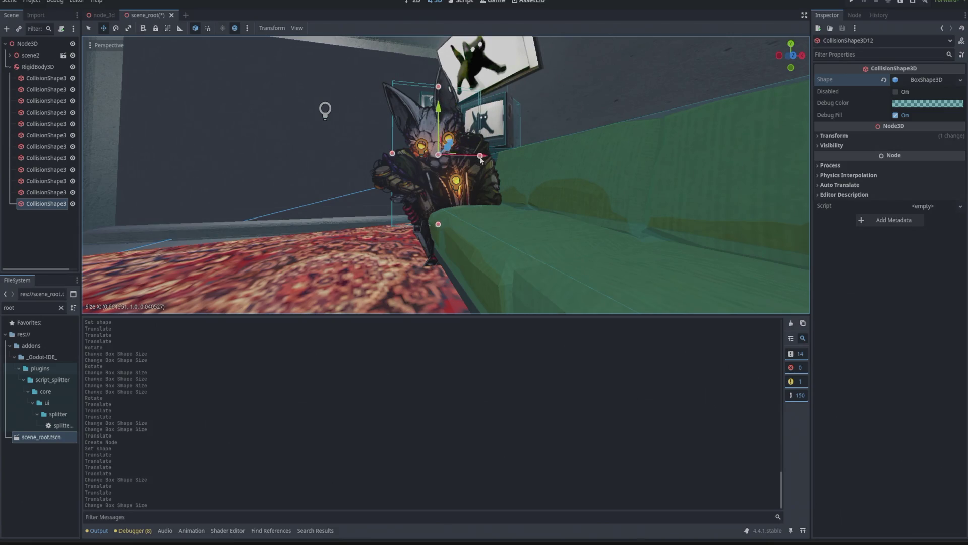
drag(438, 87, 438, 105)
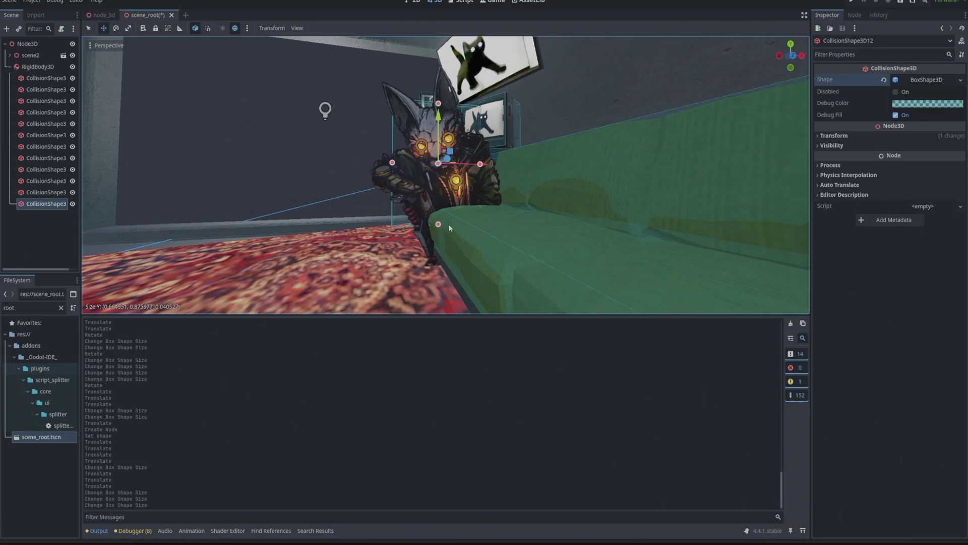
Undo an accidental move and reselect RigidBody3D
scroll(267, 117, down, 6)
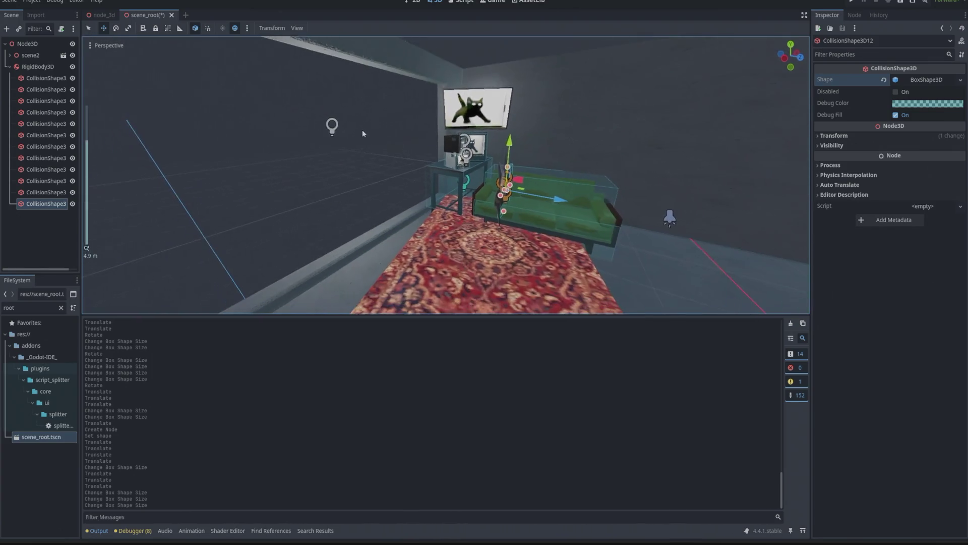
mouse_move(362, 129)
mouse_down()
mouse_move(394, 129)
mouse_move(417, 194)
mouse_move(389, 155)
mouse_move(314, 116)
mouse_move(343, 71)
mouse_move(362, 96)
mouse_move(351, 93)
mouse_up()
key(ctrl+z)
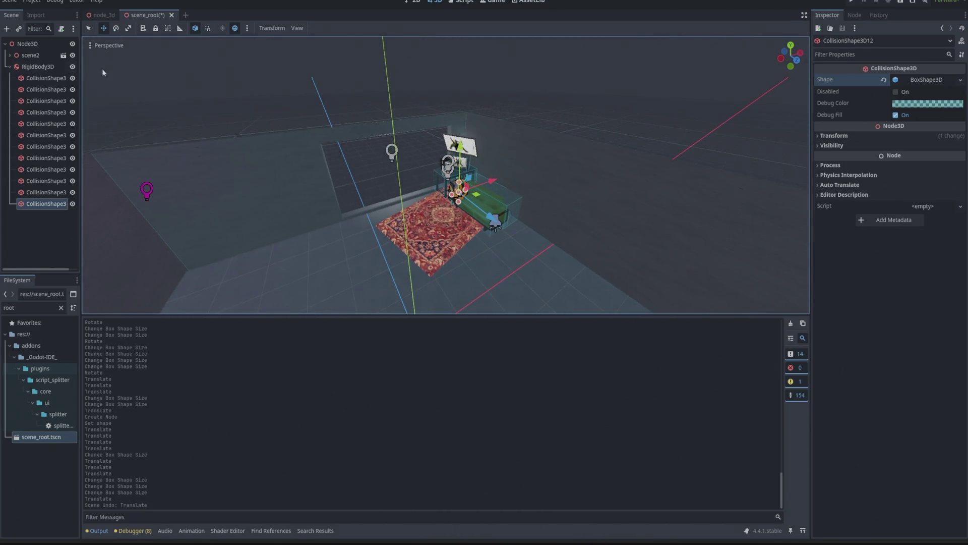
click(38, 66)
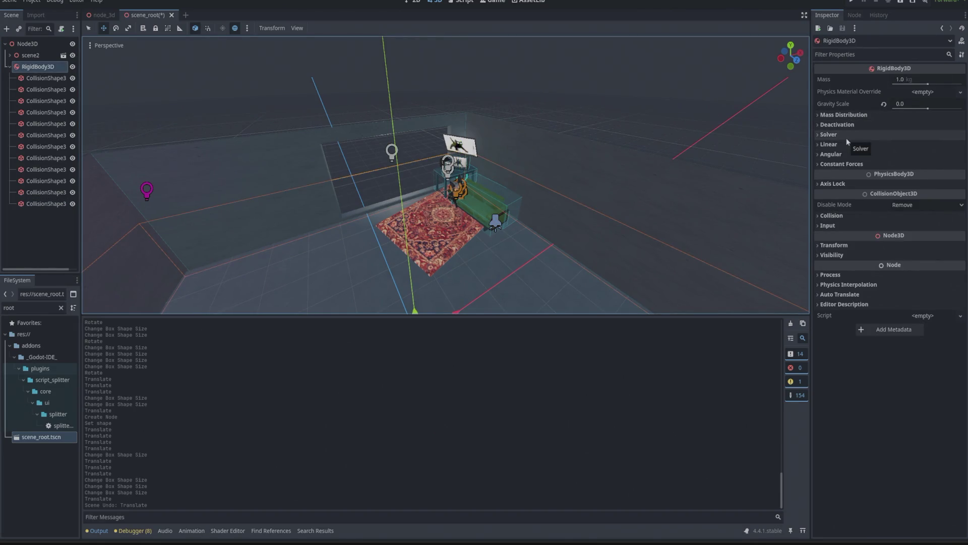
Enable Sleeping under Deactivation and Freeze on RigidBody3D, then run the current scene
click(841, 125)
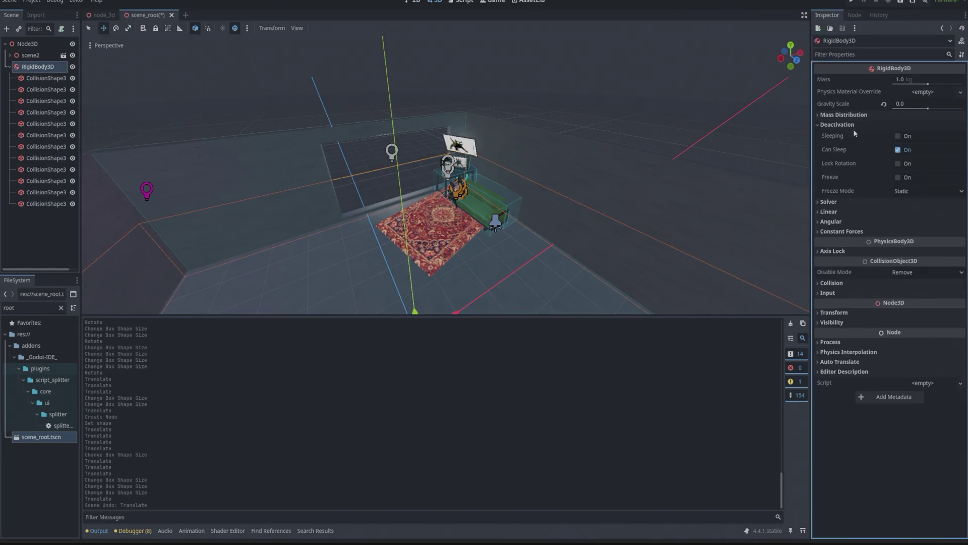
click(899, 137)
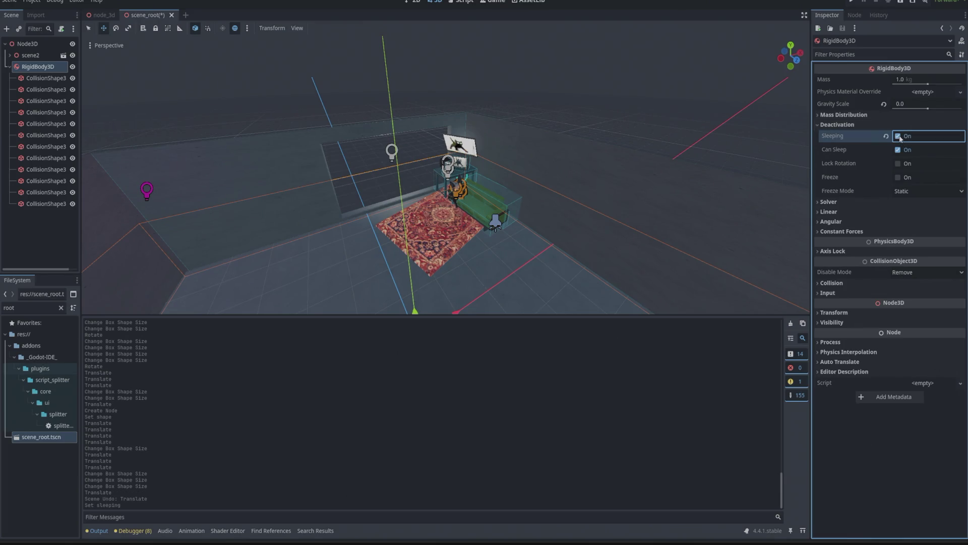
click(899, 177)
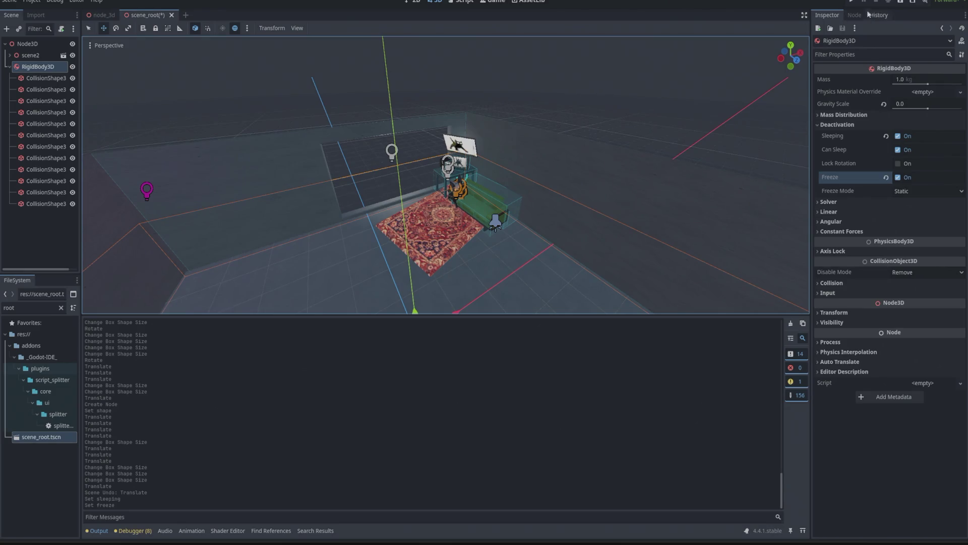
click(852, 3)
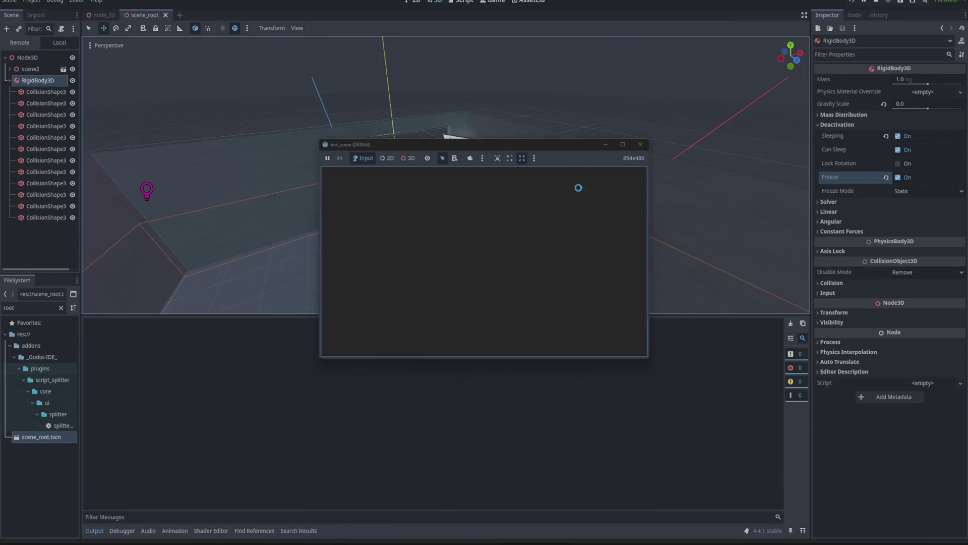
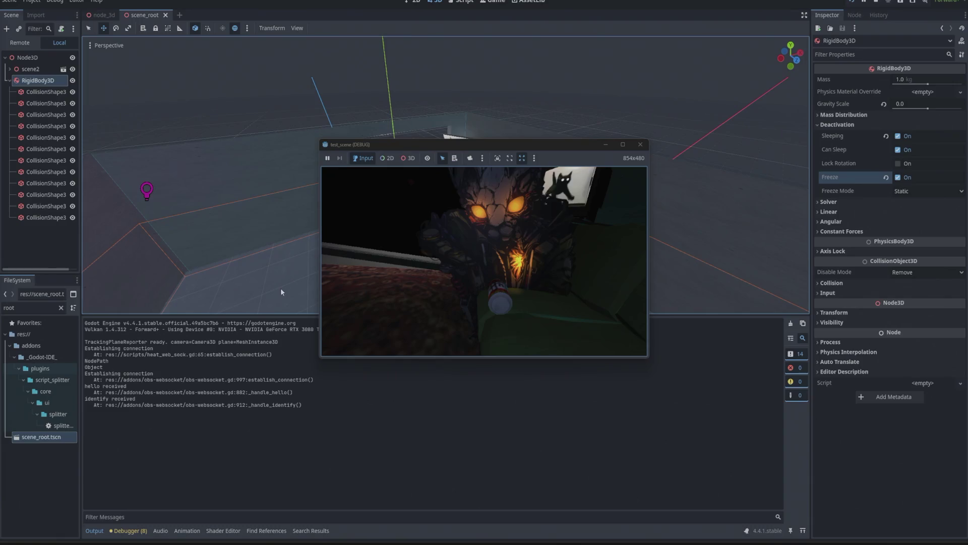
Stop the game and rename the node_3d scene's RigidBody3D to beercan_proto
click(641, 144)
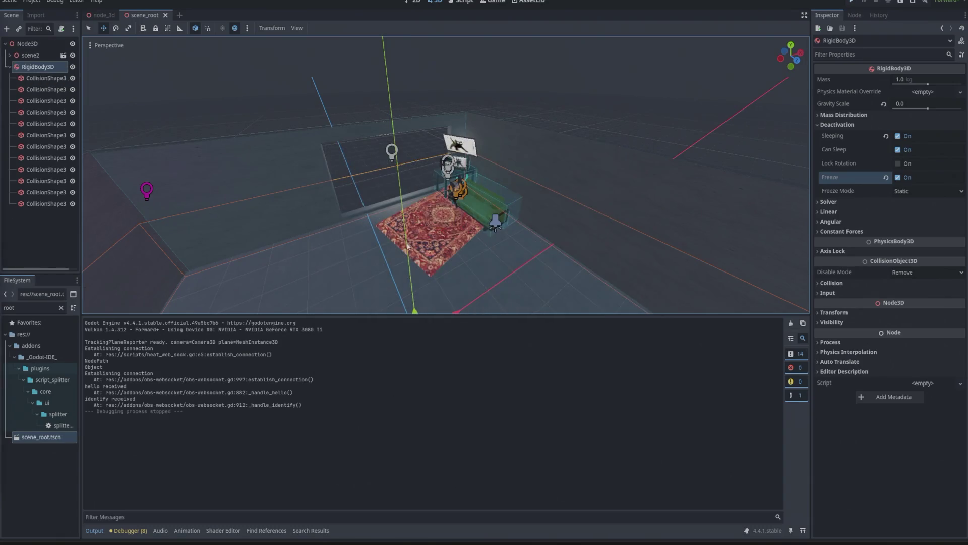
click(104, 16)
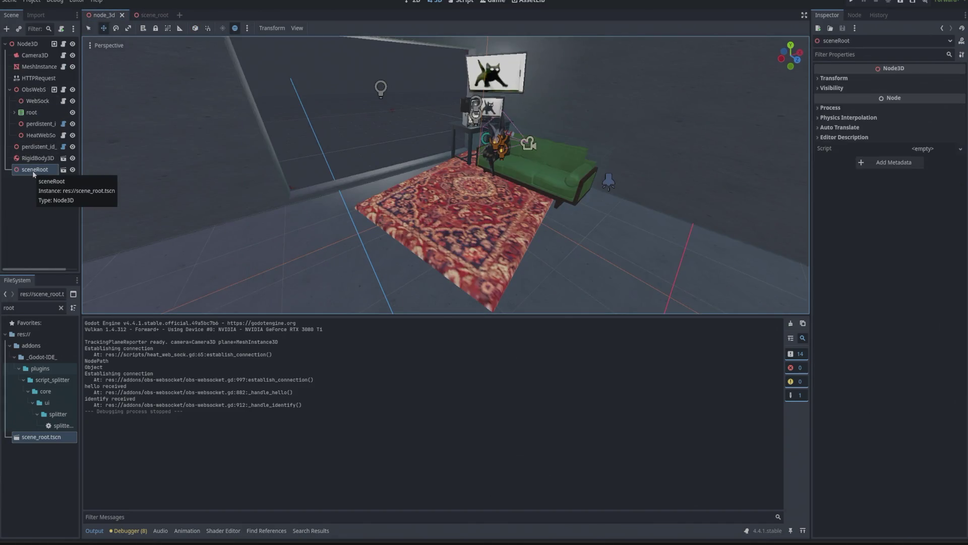
click(37, 158)
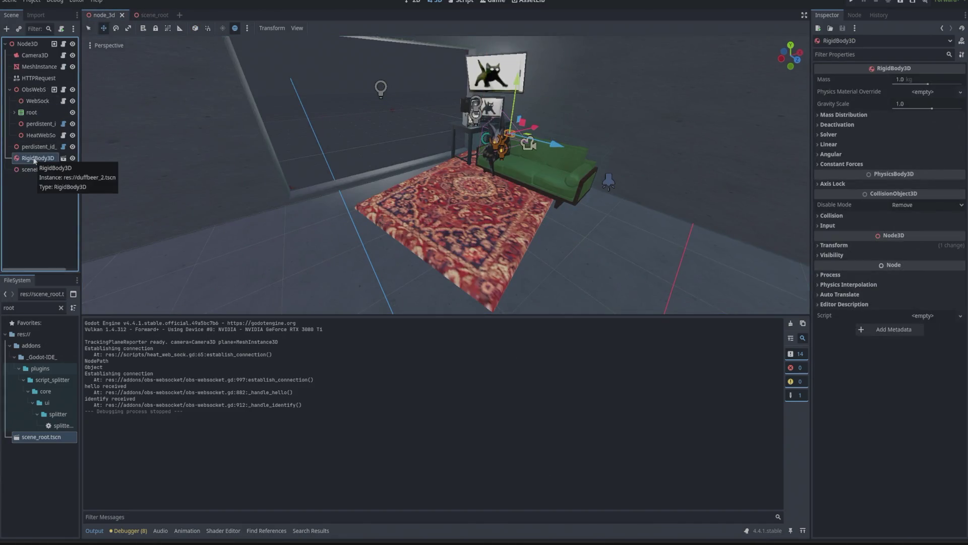
key(F2)
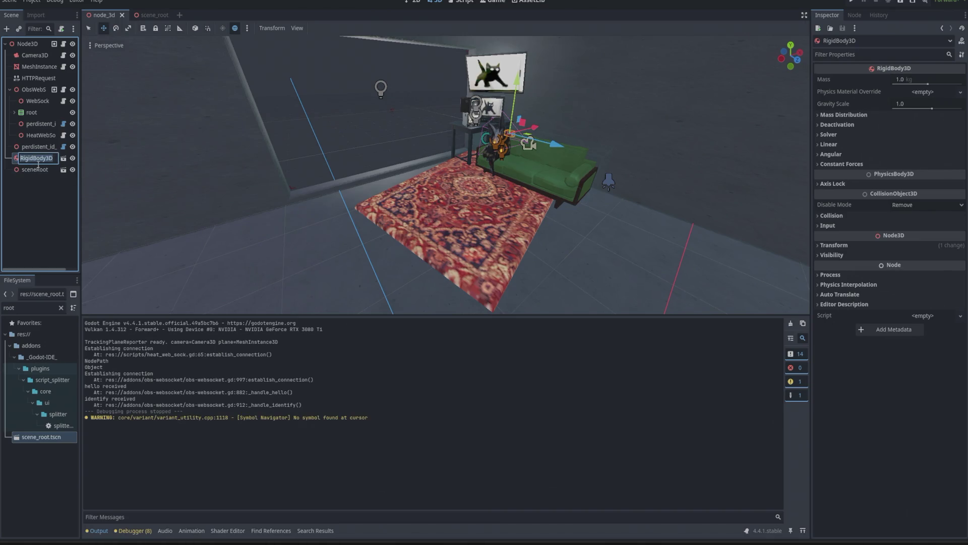
text(beercan_p)
text(roto)
key(Return)
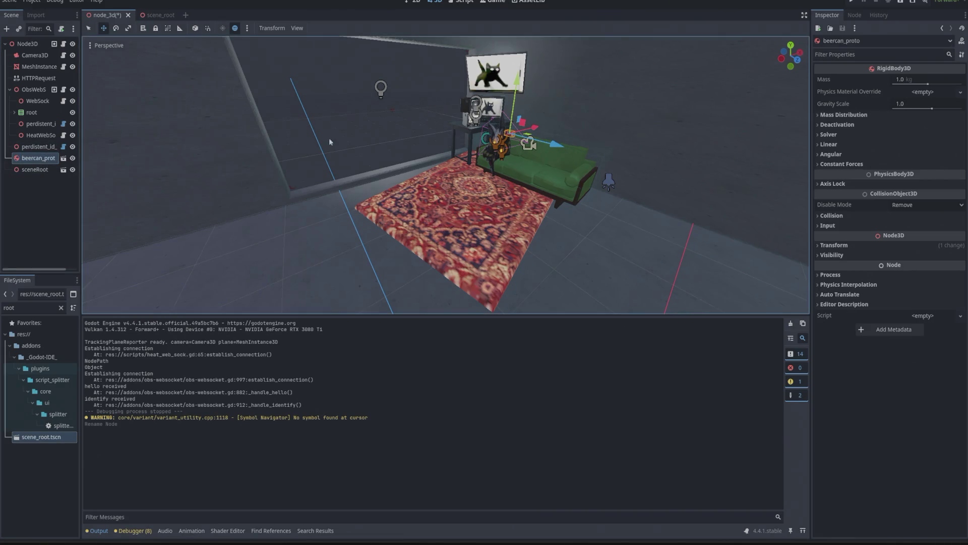
Move beercan_proto off the couch and out along Z beside the room, then save the scene
mouse_move(328, 144)
mouse_down()
mouse_move(372, 151)
mouse_move(307, 160)
mouse_up()
mouse_move(476, 158)
mouse_down()
mouse_move(671, 205)
mouse_move(704, 201)
mouse_up()
scroll(704, 202, down, 3)
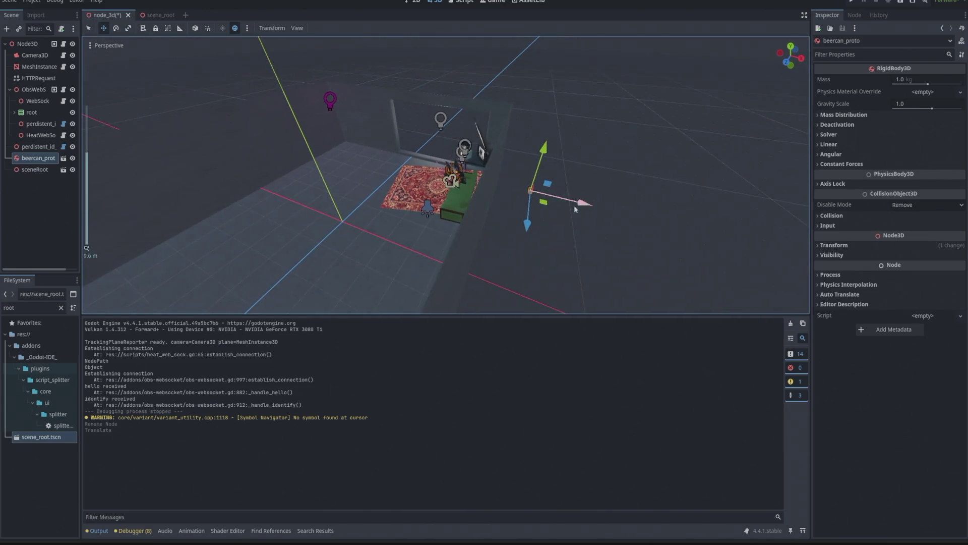
drag(526, 227, 518, 298)
drag(564, 162, 685, 137)
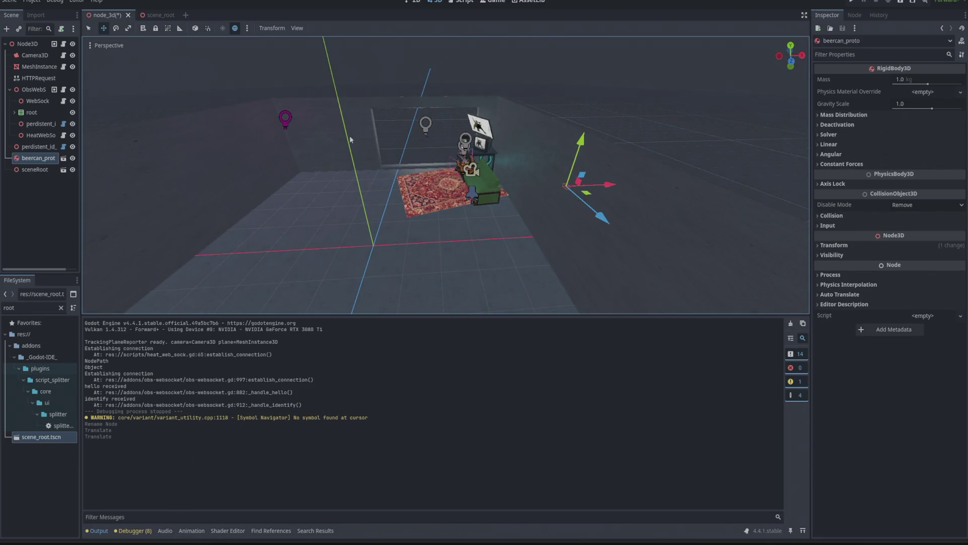
key(ctrl+s)
Set beercan_proto to Access as Unique Name and switch to the Script workspace
right_click(27, 160)
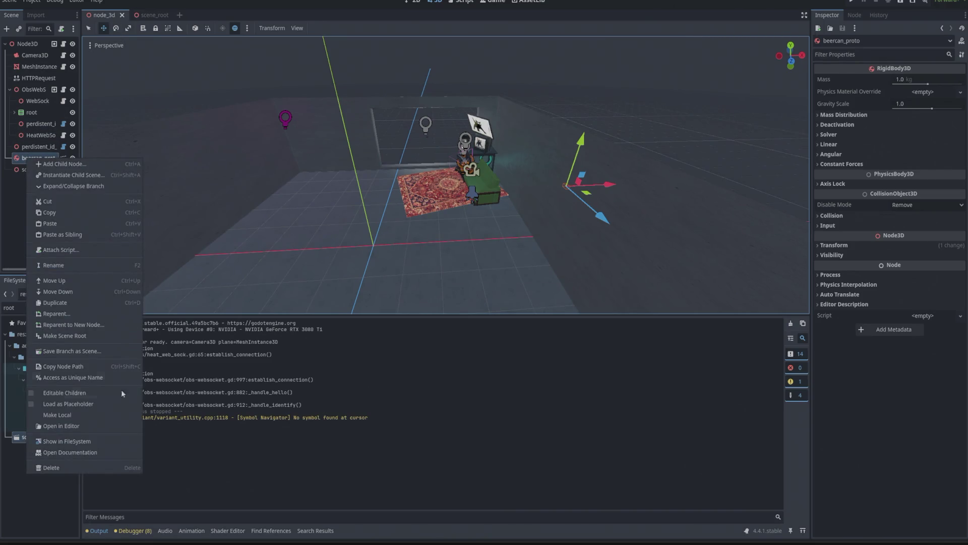
click(75, 377)
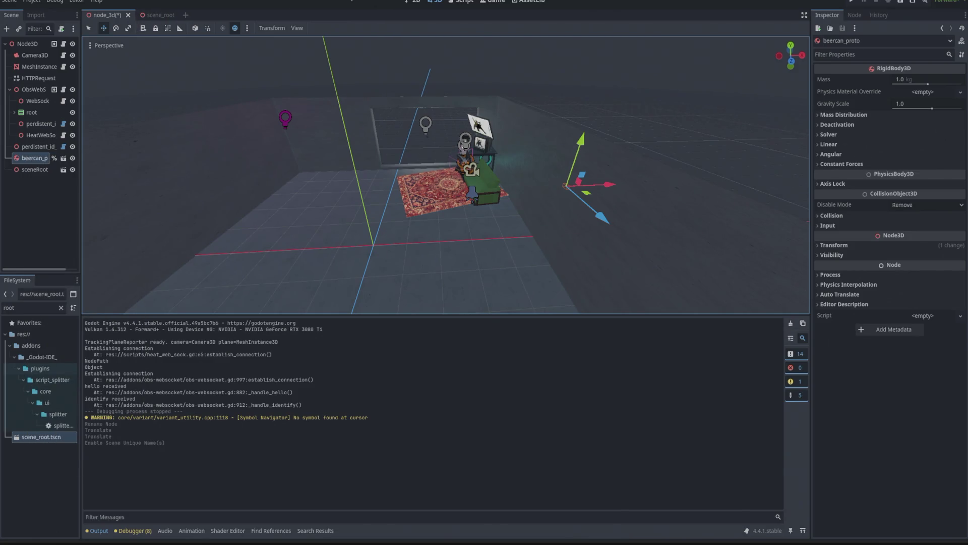
click(462, 2)
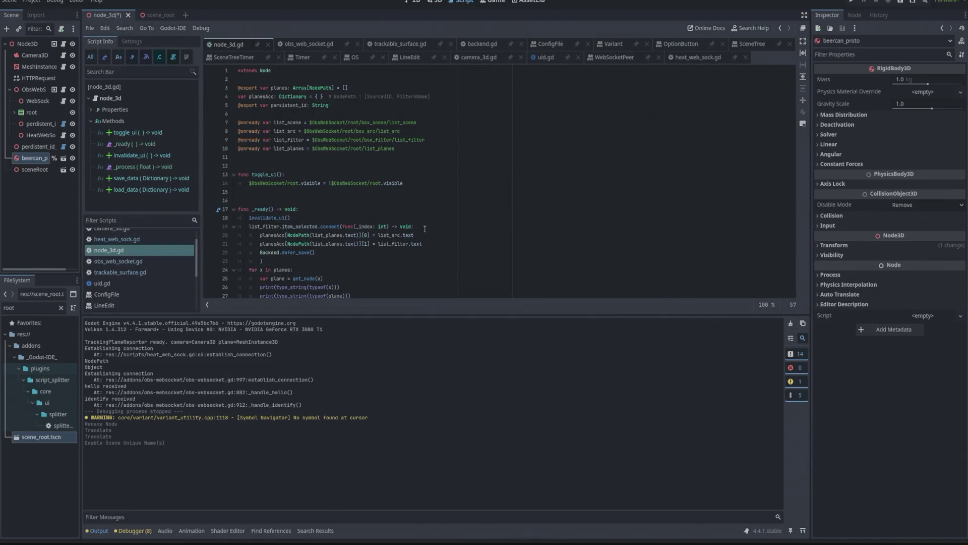
In heat_web_sock.gd, insert two blank lines after line 12 inside _handle_hello
scroll(375, 205, down, 1)
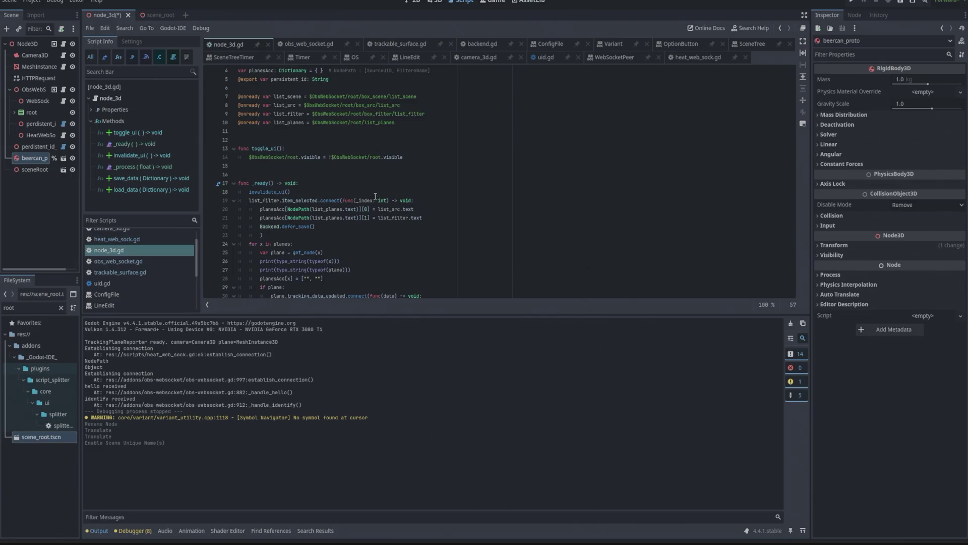
scroll(373, 189, down, 7)
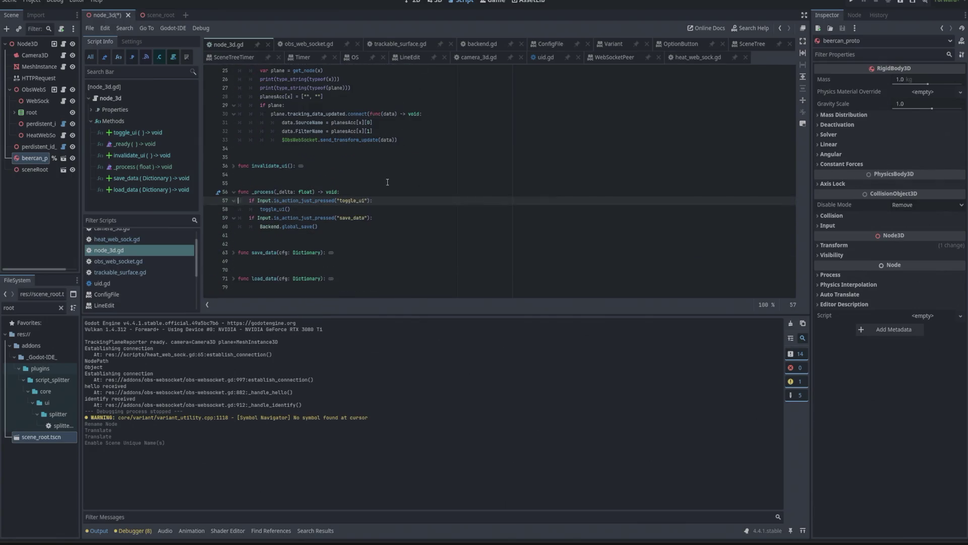
scroll(388, 182, up, 2)
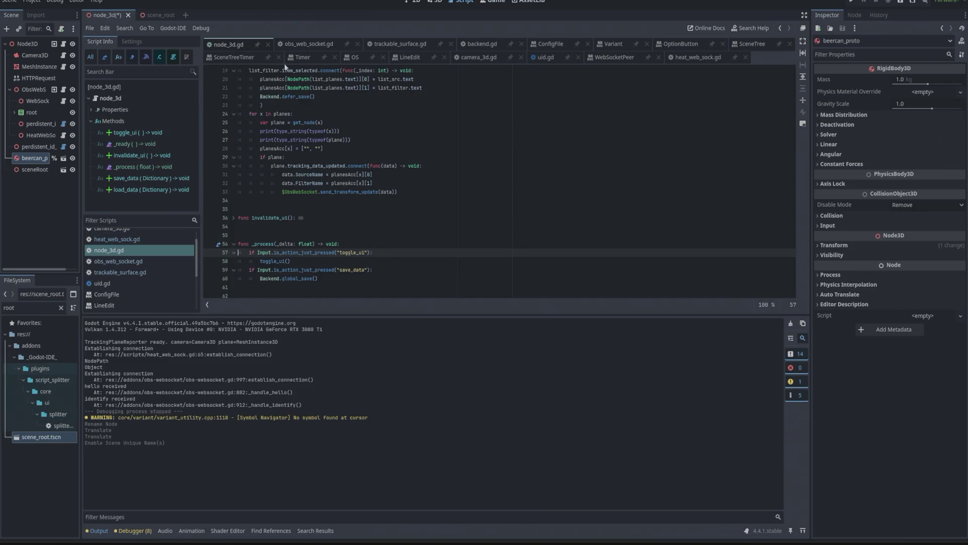
click(706, 58)
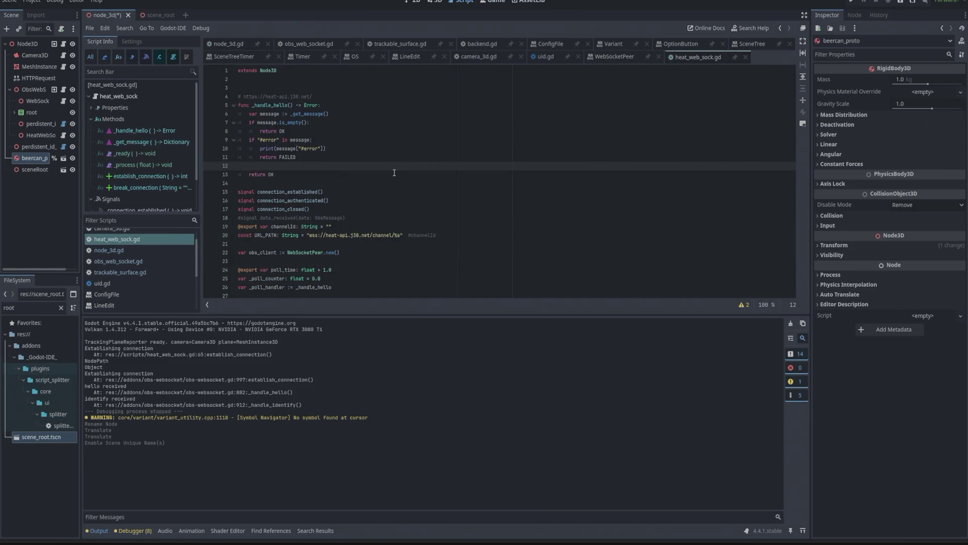
scroll(332, 167, down, 2)
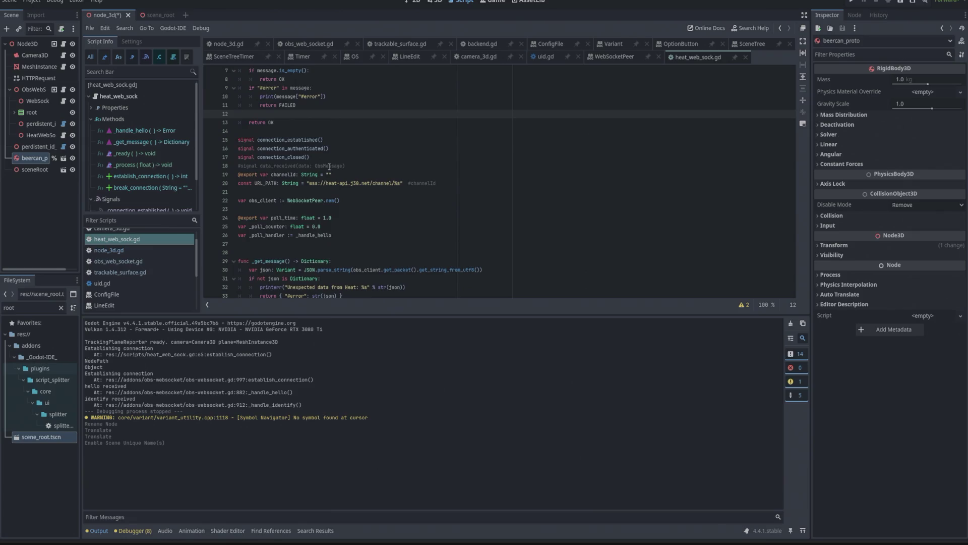
scroll(329, 166, up, 2)
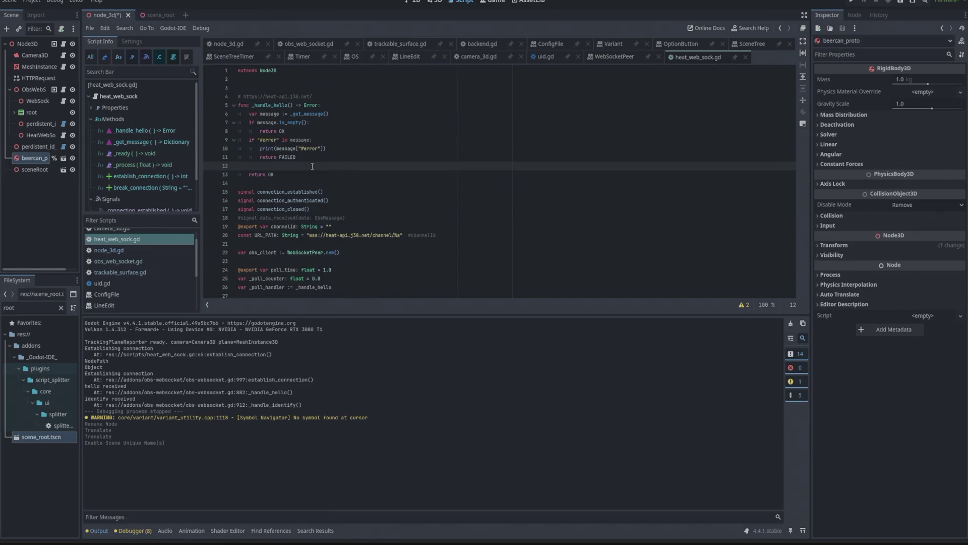
key(Return)
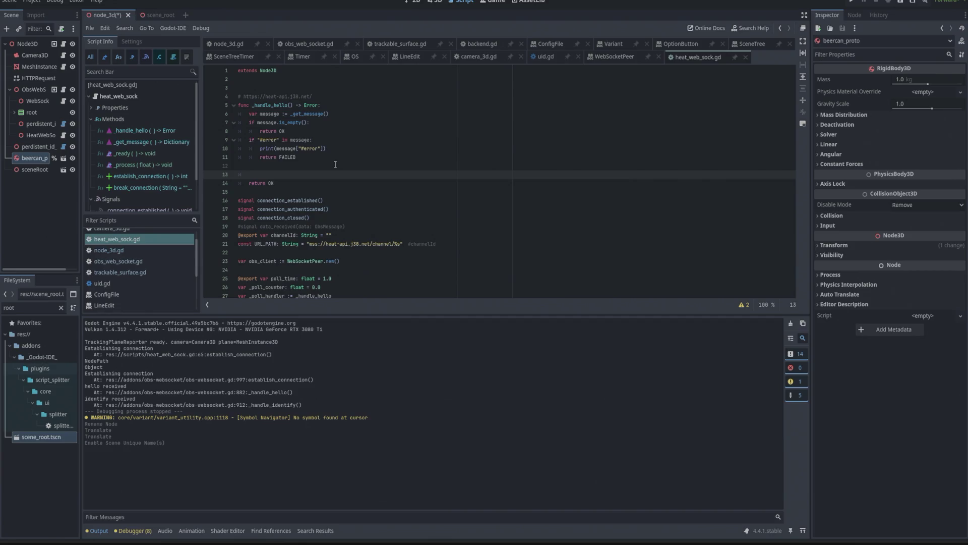
click(336, 164)
key(Return)
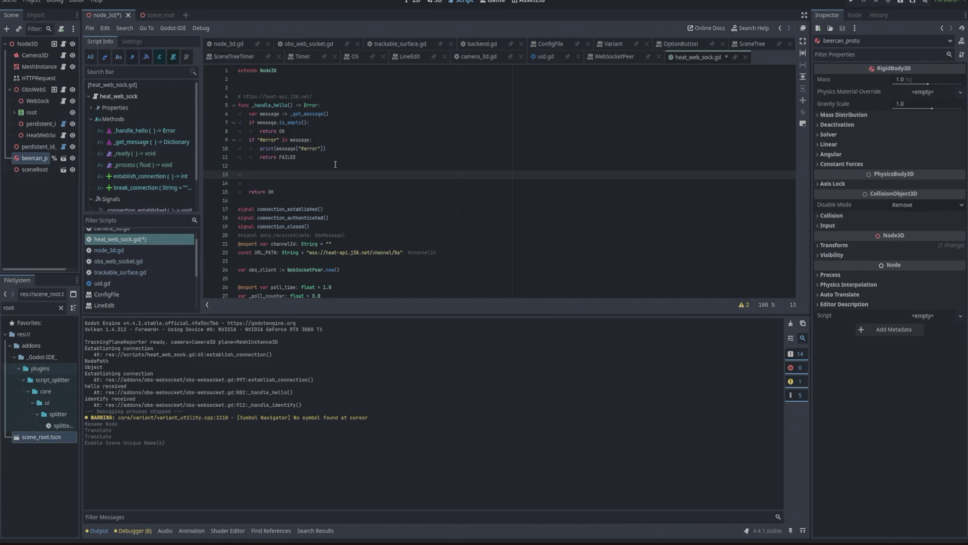
Duplicate the connection_closed signal line and rename the copy to tap_recieved(Vector2)
key(Down)
key(Down)
key(Down)
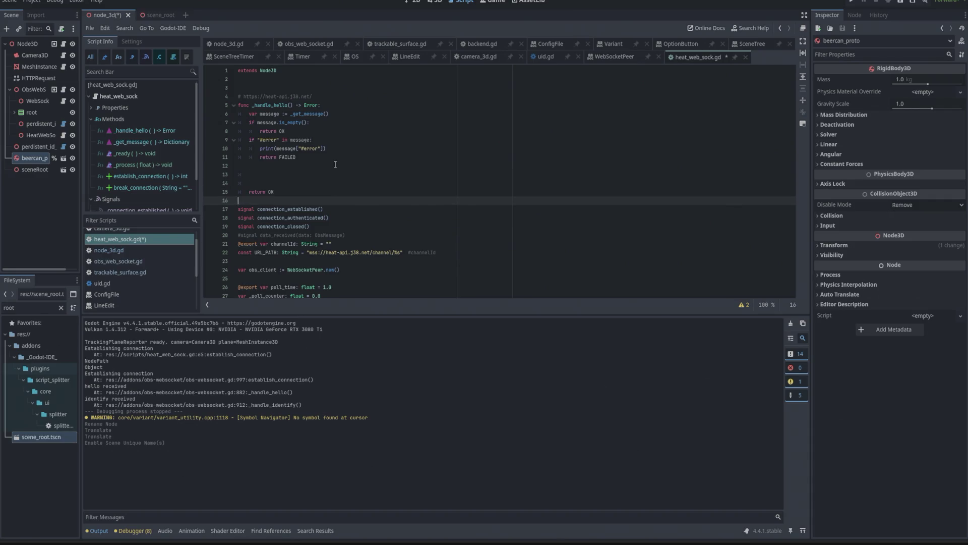
key(Home)
key(shift+End)
key(ctrl+c)
key(End)
key(Return)
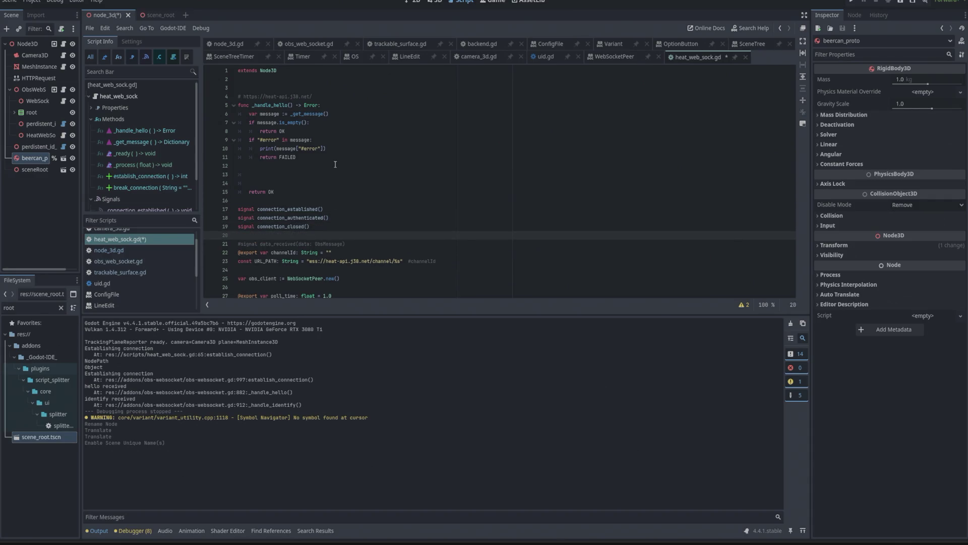
key(ctrl+v)
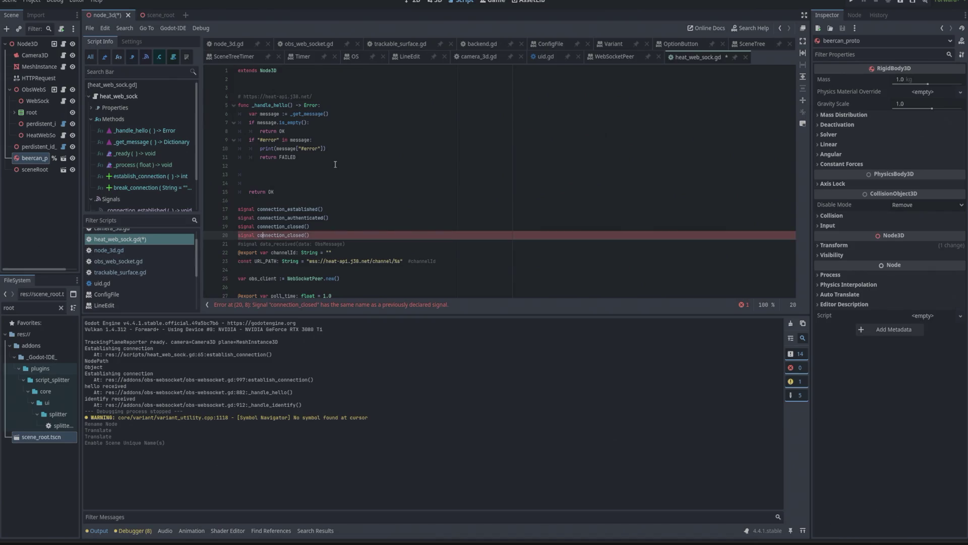
key(ctrl+d)
text(tap_)
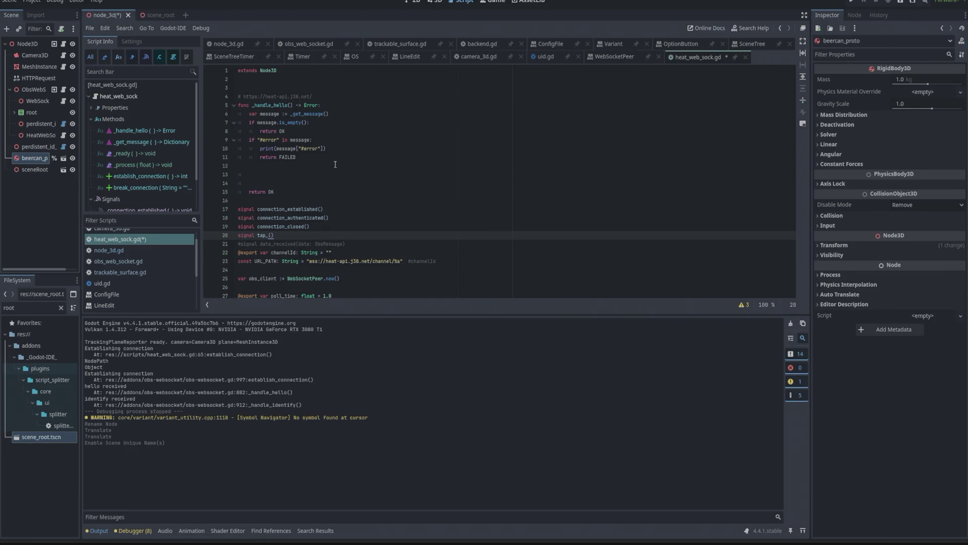
text(recieved(V)
text(ector2)
On indented line 13, write tap_recieved.emit() using the emit suggestion
key(Up)
key(Up)
key(Up)
text(tap_recieved)
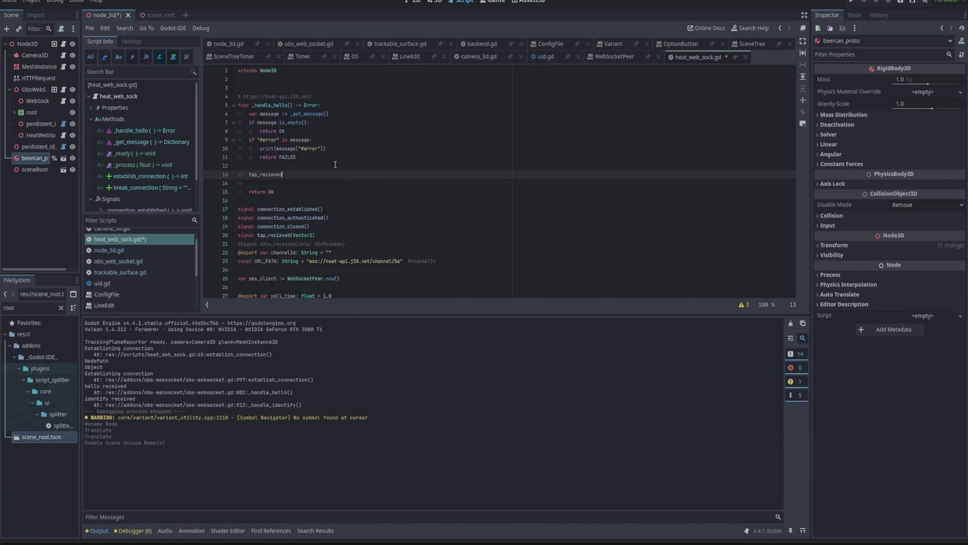
key(Home)
key(Tab)
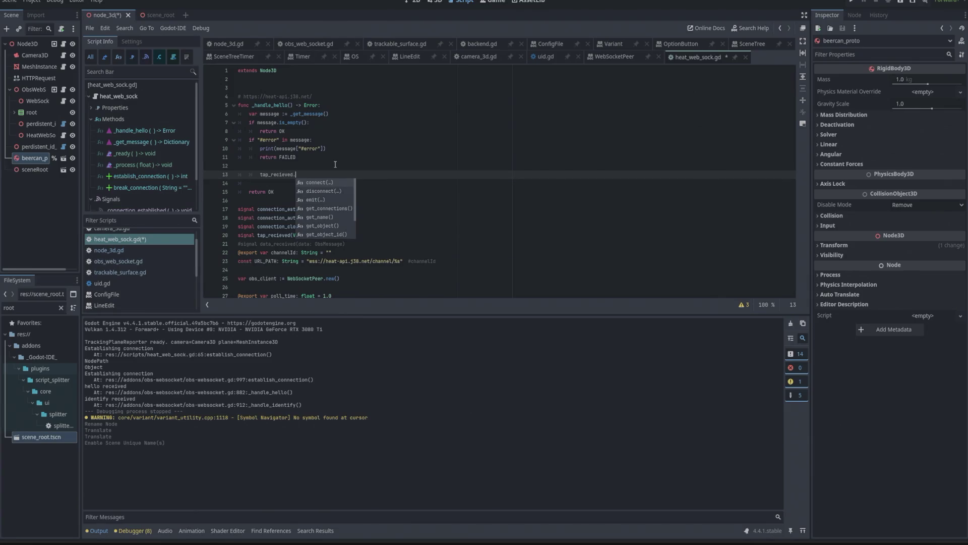
key(Down)
key(Down)
key(Return)
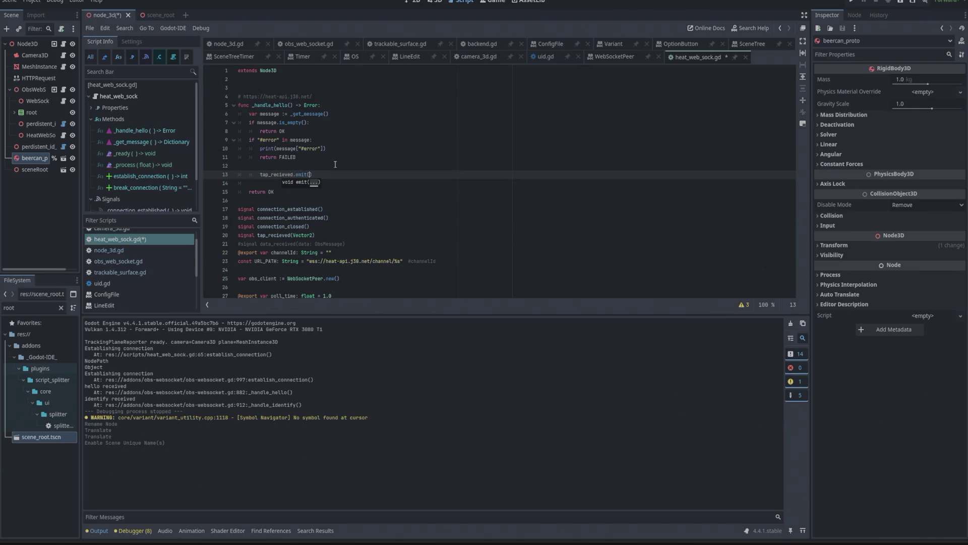
key(alt+Tab)
key(alt+Tab)
key(alt+Tab)
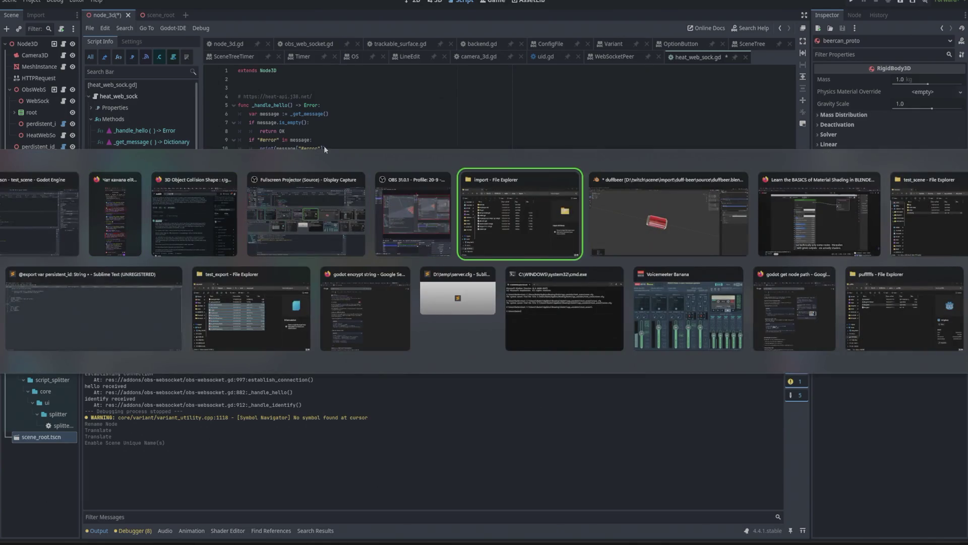
key(alt+Tab)
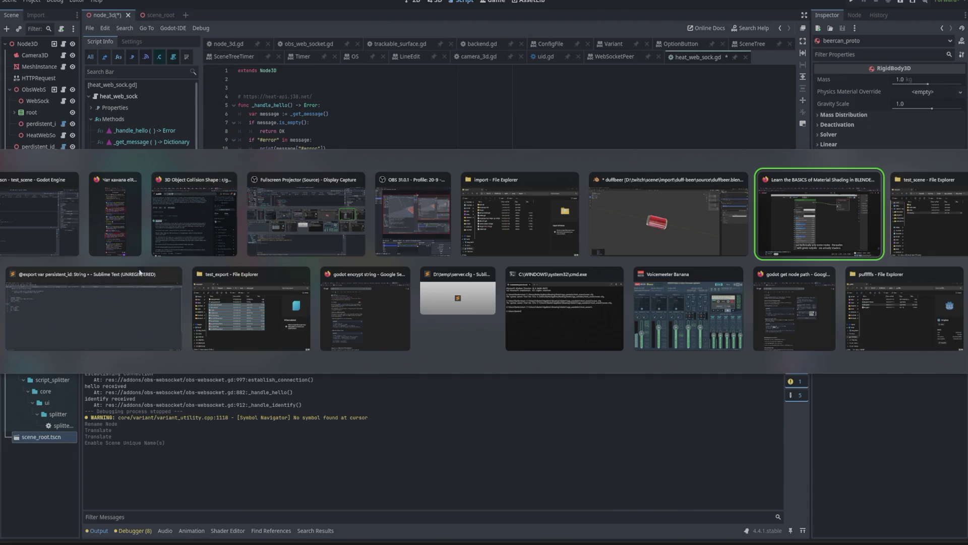
click(144, 319)
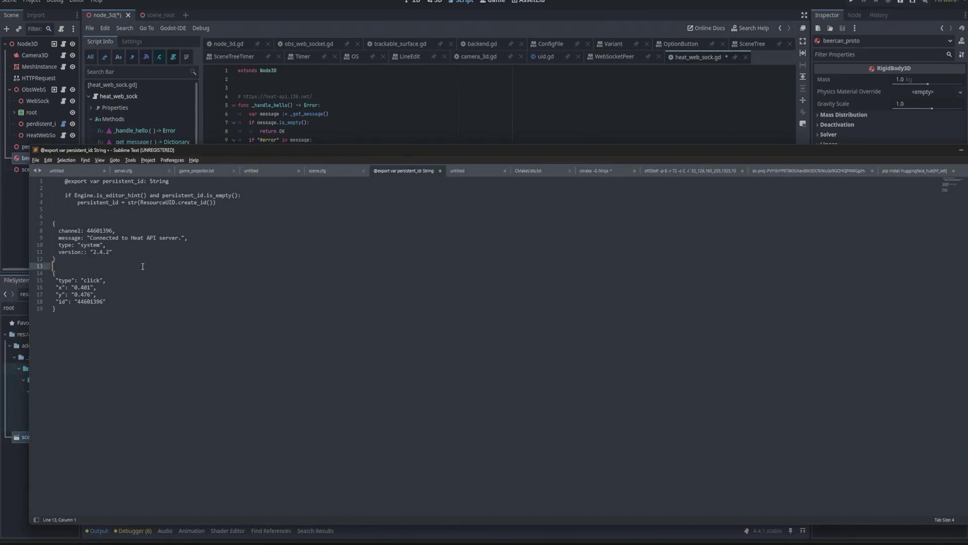
drag(55, 286, 96, 297)
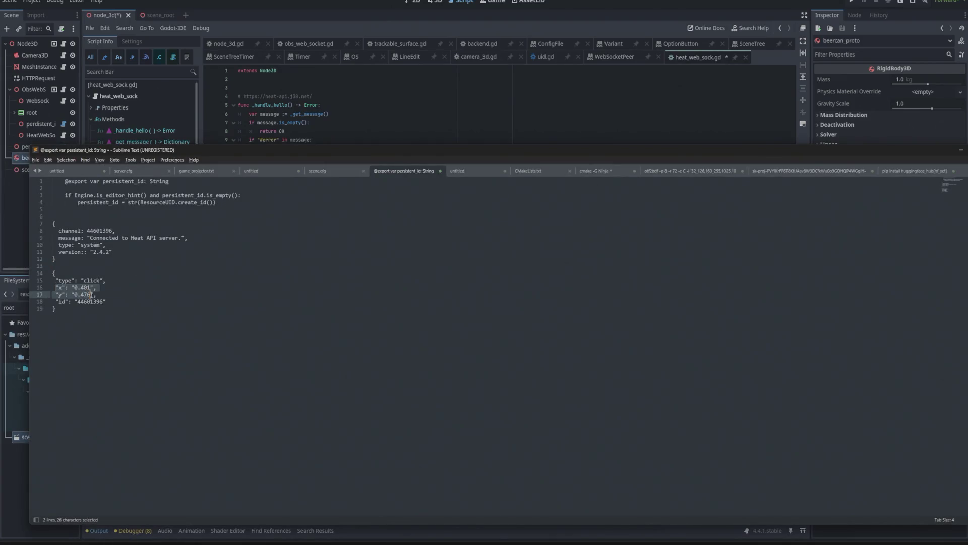
key(alt+Tab)
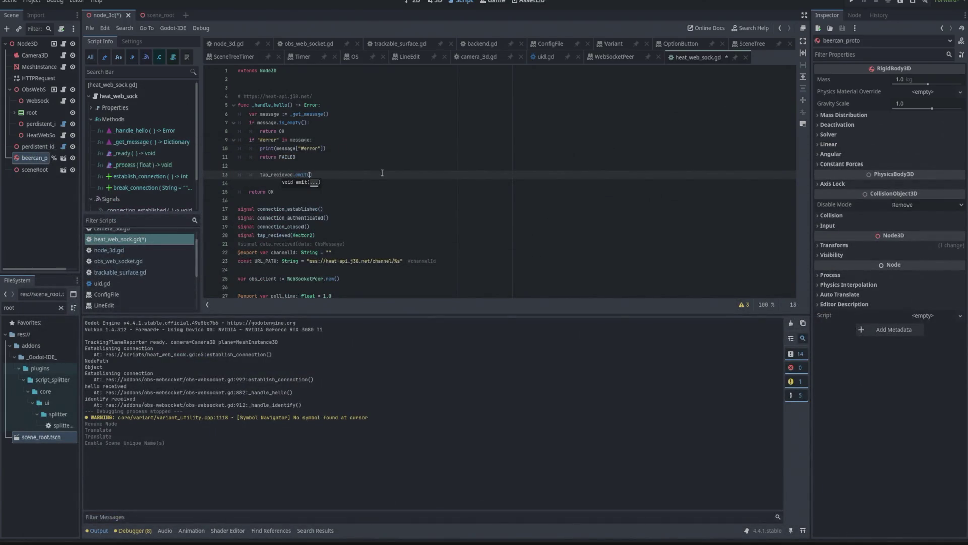
Make the call tap_recieved.emit(Vector2(message.x, message.y)) and save heat_web_sock.gd
text(message.xc)
key(BackSpace)
text(, me)
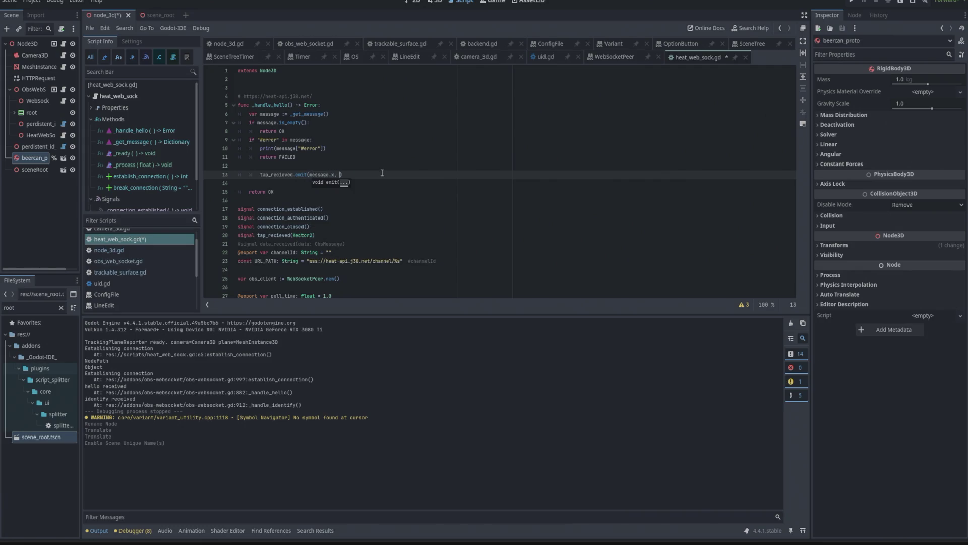
text(ssage.y)
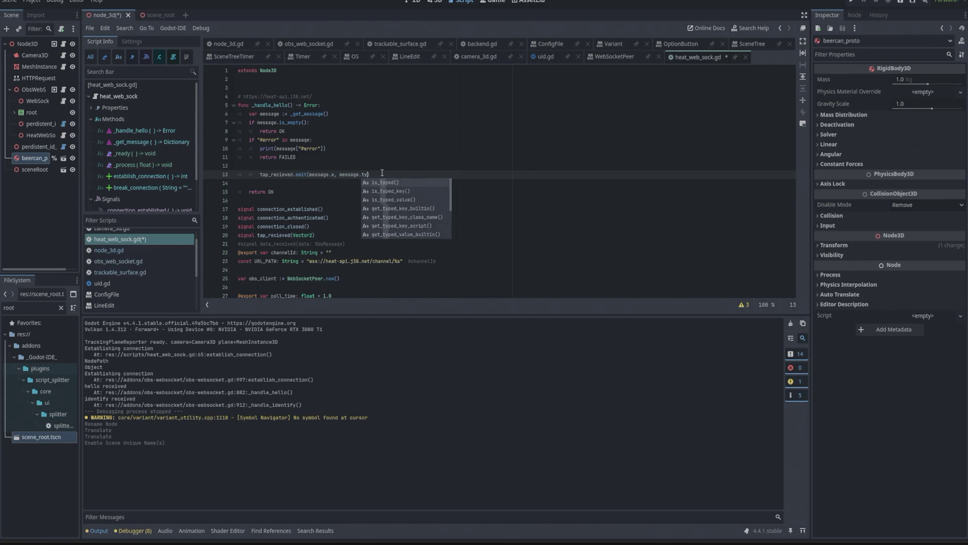
text())
key(shift+ctrl+Left)
key(shift+ctrl+Left)
key(shift+ctrl+Left)
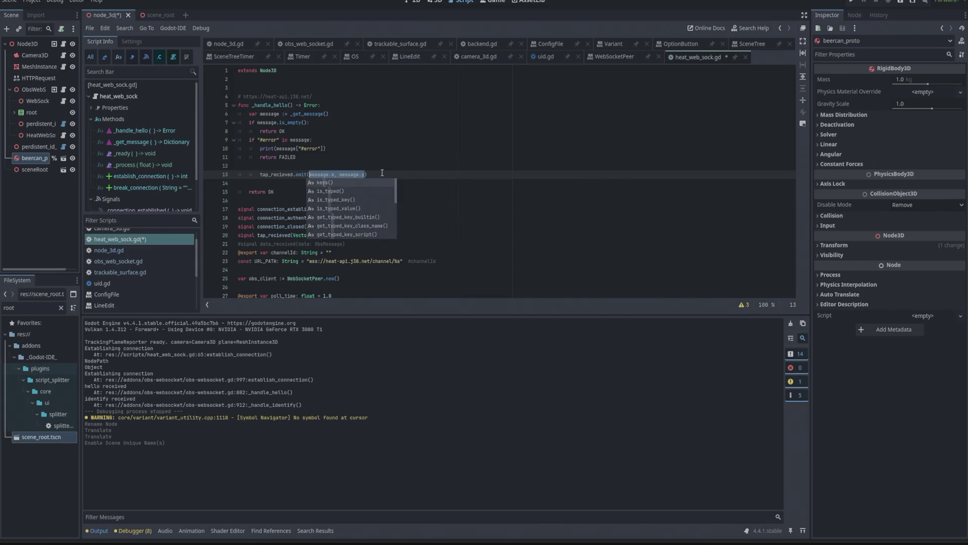
text(()
key(Left)
key(ctrl+Left)
key(ctrl+Left)
key(ctrl+Left)
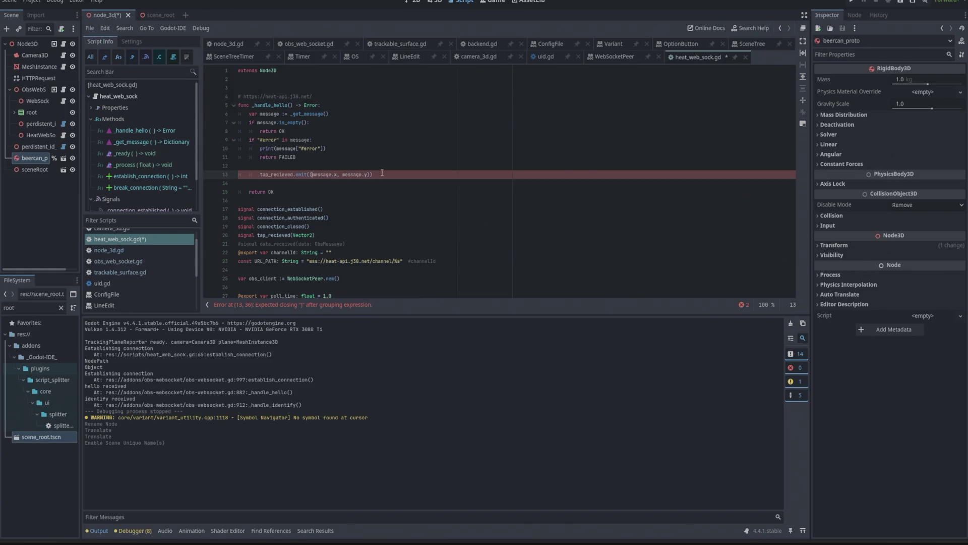
text(Vector2)
key(ctrl+s)
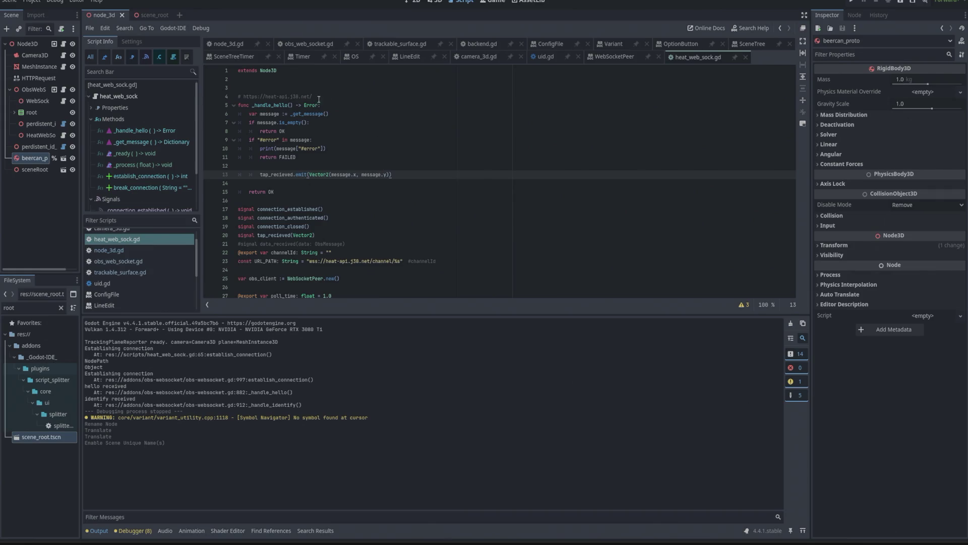
click(224, 44)
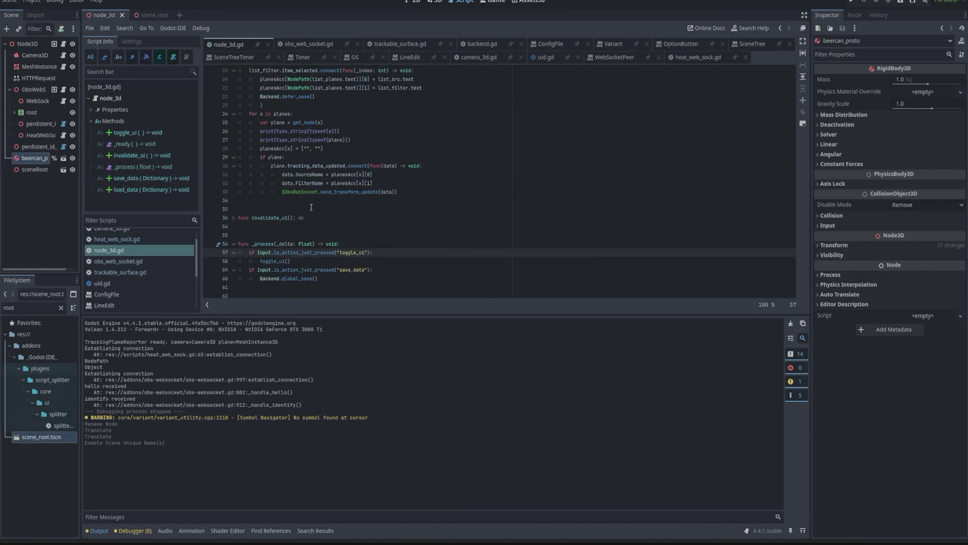
On empty line 34 in _ready, insert the $ObsWebSocket/HeatWebSock node path via autocomplete
scroll(311, 207, up, 1)
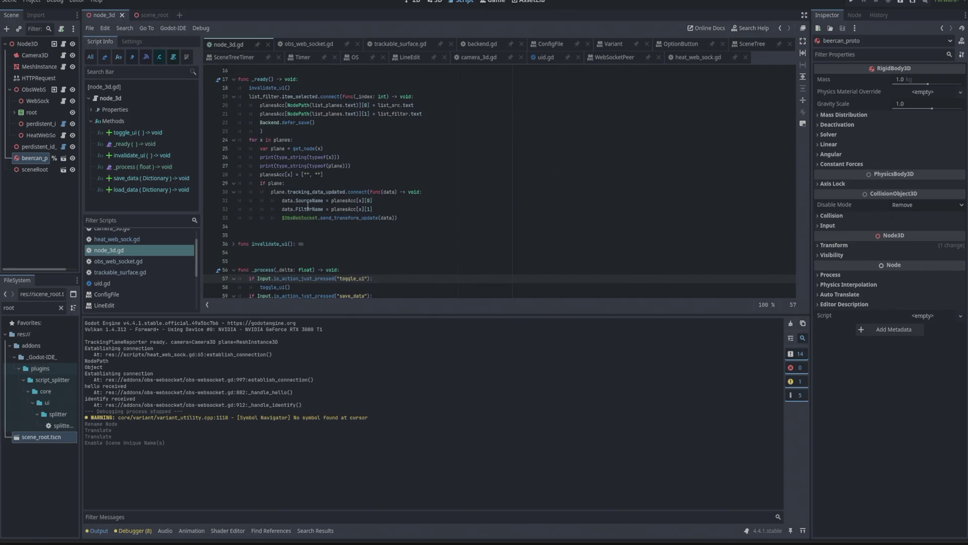
scroll(317, 147, up, 1)
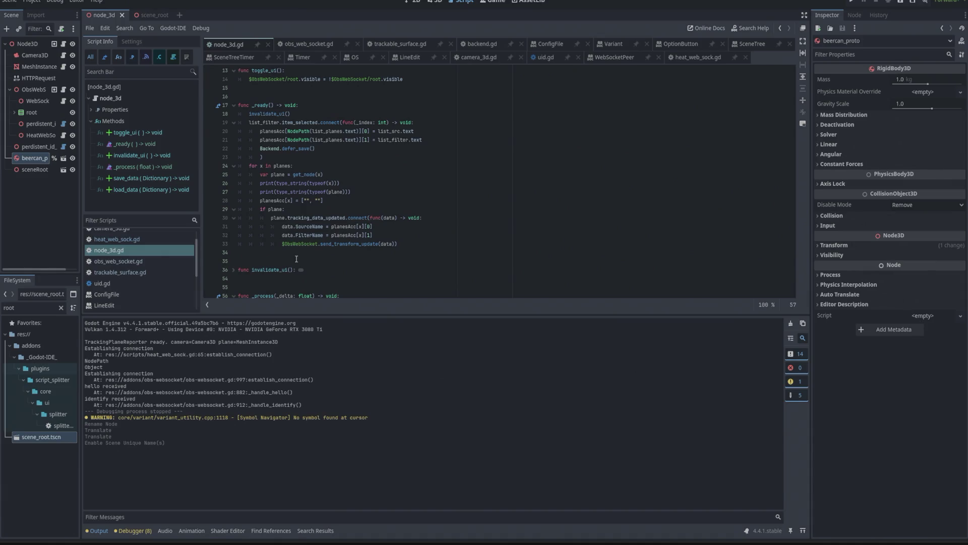
click(344, 256)
text(to)
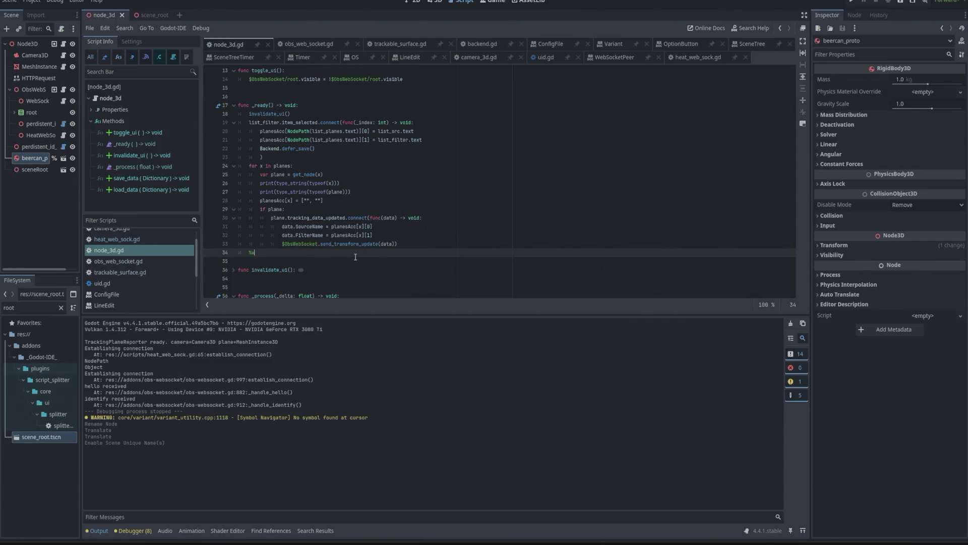
text(eb)
key(BackSpace)
key(BackSpace)
key(BackSpace)
text($)
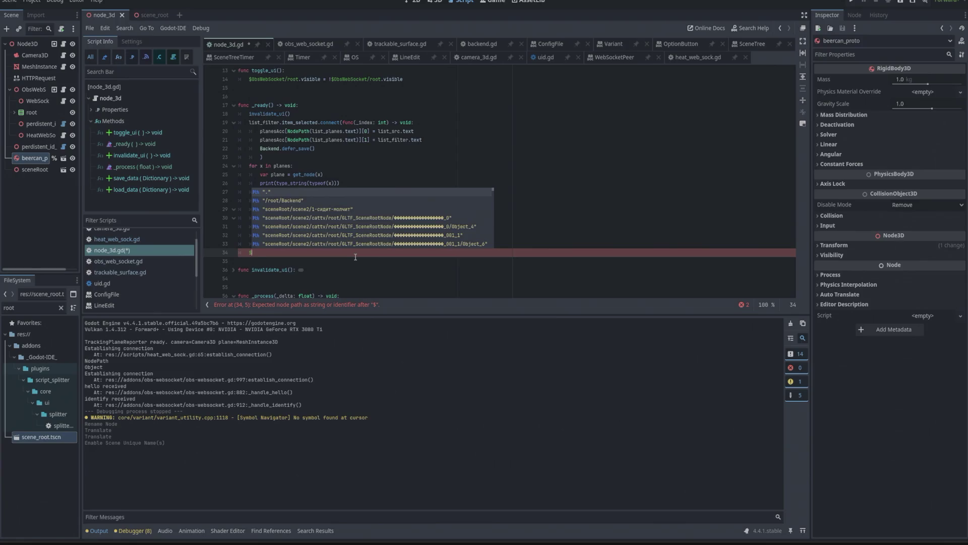
text(hea)
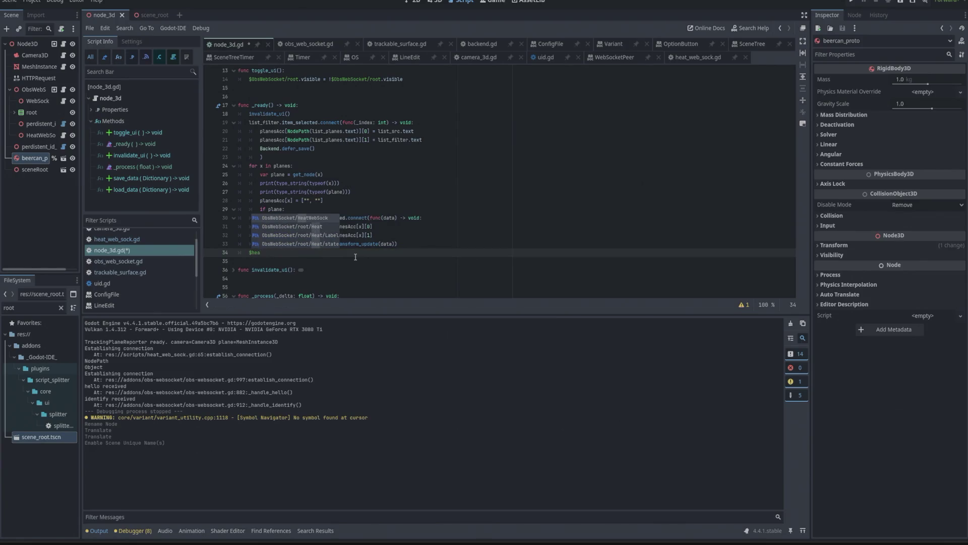
key(Return)
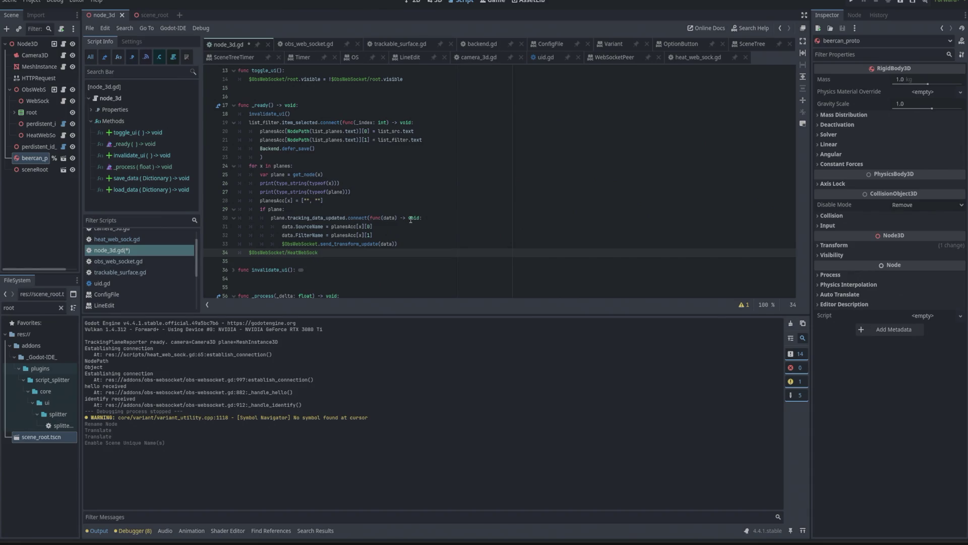
Complete the statement as .tap_recieved.connect(on_screen_tap)
key(ctrl+space)
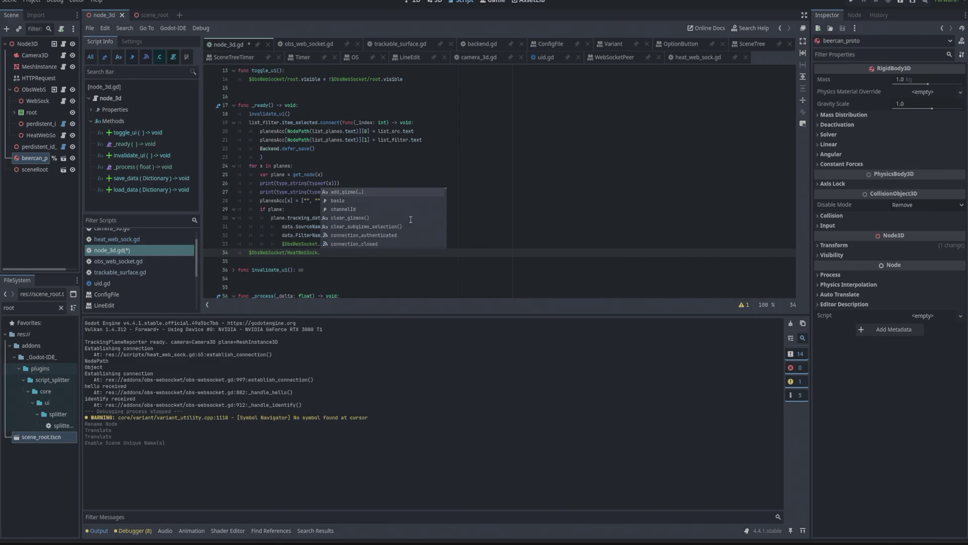
text(tap)
key(Return)
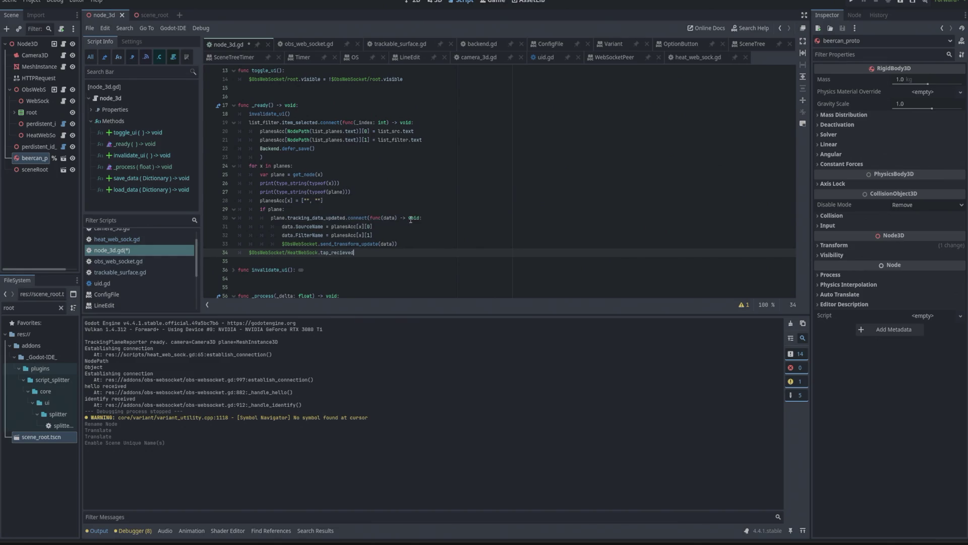
text(.co)
text(nne)
text(ct)
key(Return)
text(n)
text(_screen)
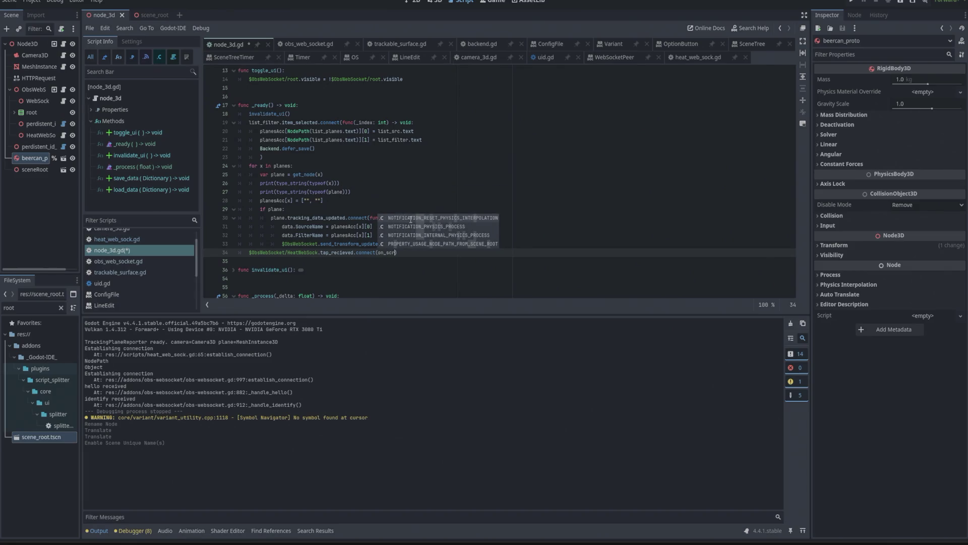
text(_tap)
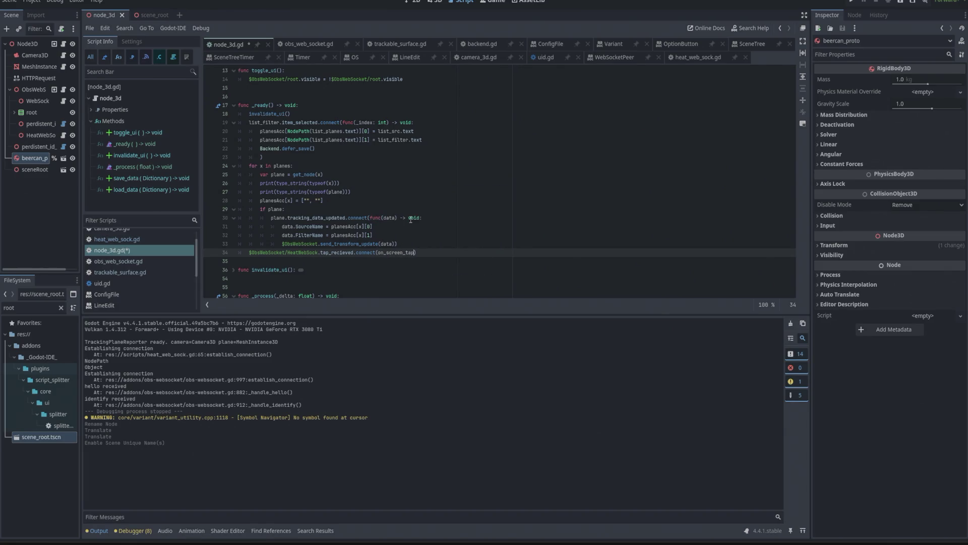
Begin an on_screen_tap function declaration on a new line at the file end
scroll(319, 210, down, 4)
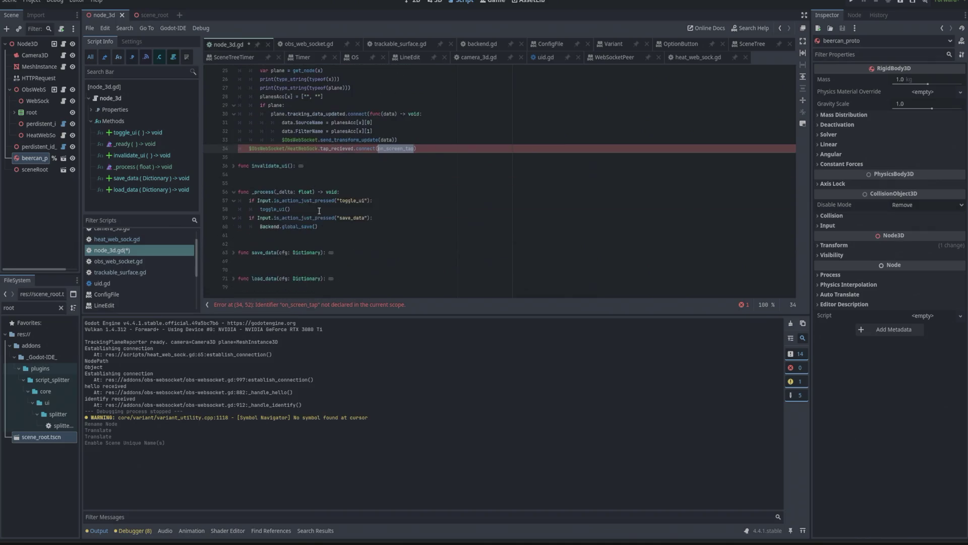
click(279, 290)
key(Return)
text(func on_screen_tap()
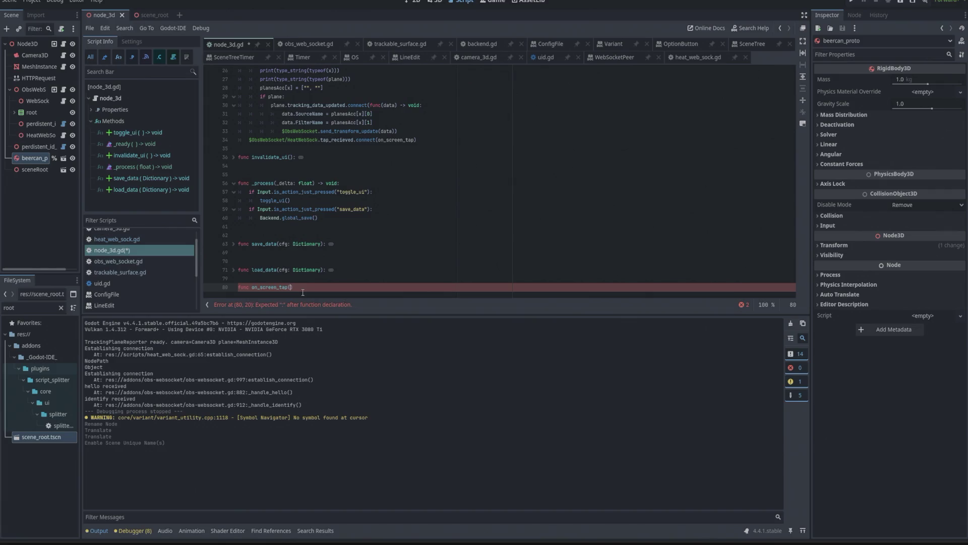
text(Vector2)
text(y :)
Finish the signature func on_screen_tap(xy: Vector2): and save node_3d.gd
key(End)
scroll(302, 293, down, 1)
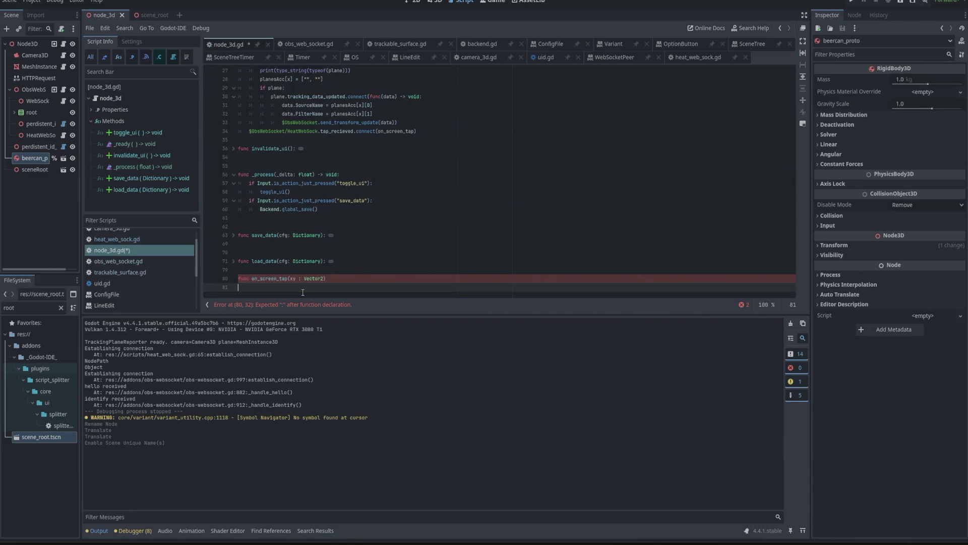
text(:)
key(ctrl+s)
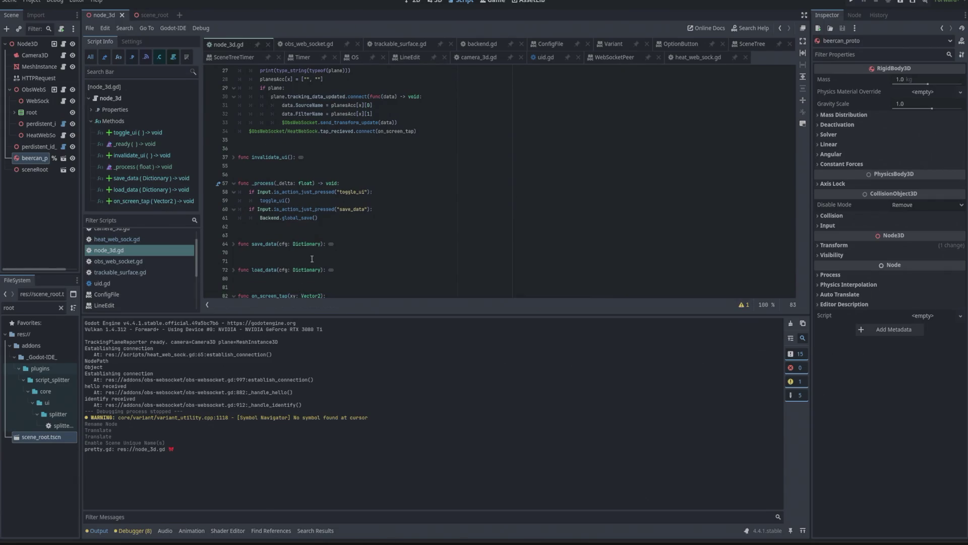
Add a thrombles variable line with a '# time' comment after the onready variables
scroll(312, 259, up, 9)
click(272, 166)
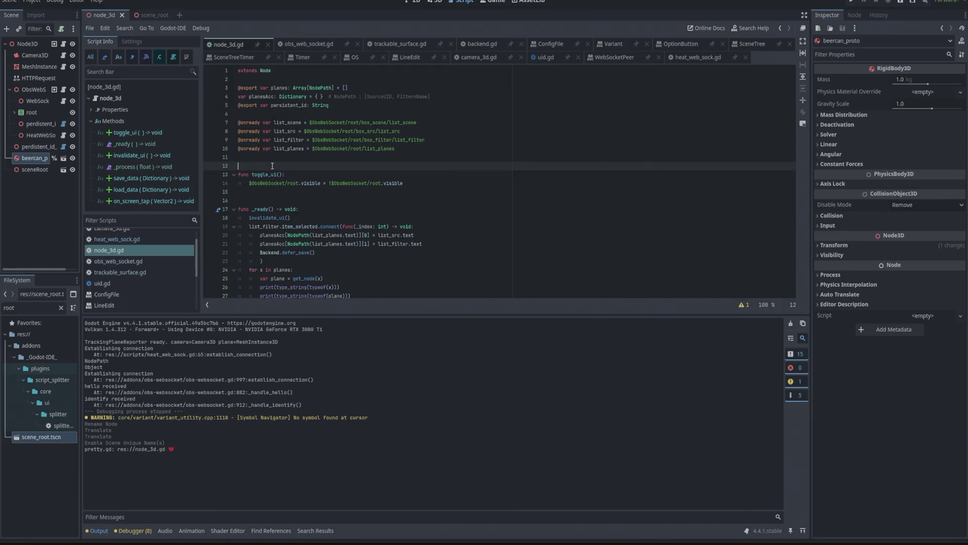
key(Return)
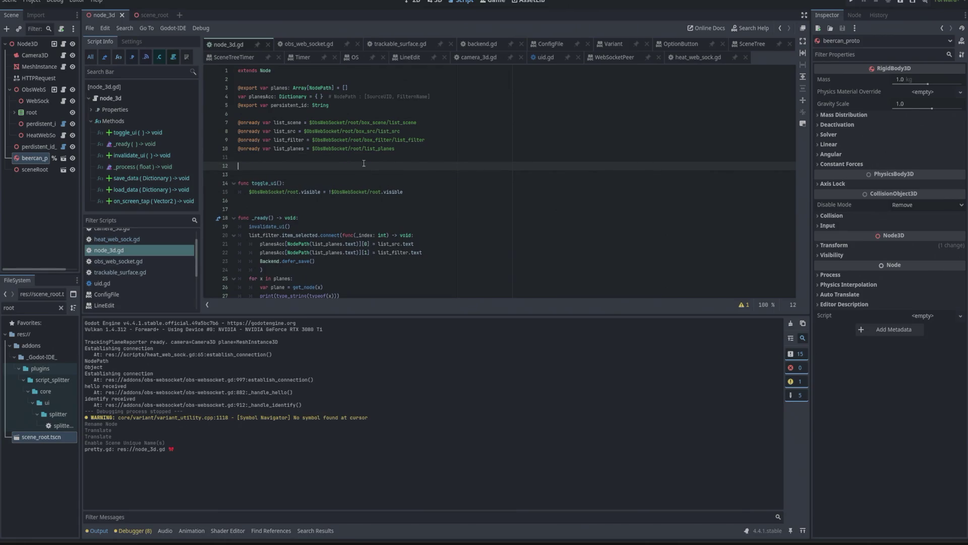
text(var )
text(th)
text(rom)
text(bles)
text( = P()
key(Left)
key(BackSpace)
key(Right)
text(# )
text(time)
Delete the placeholder pass from on_screen_tap and switch to the Sublime Text notes
key(ctrl+End)
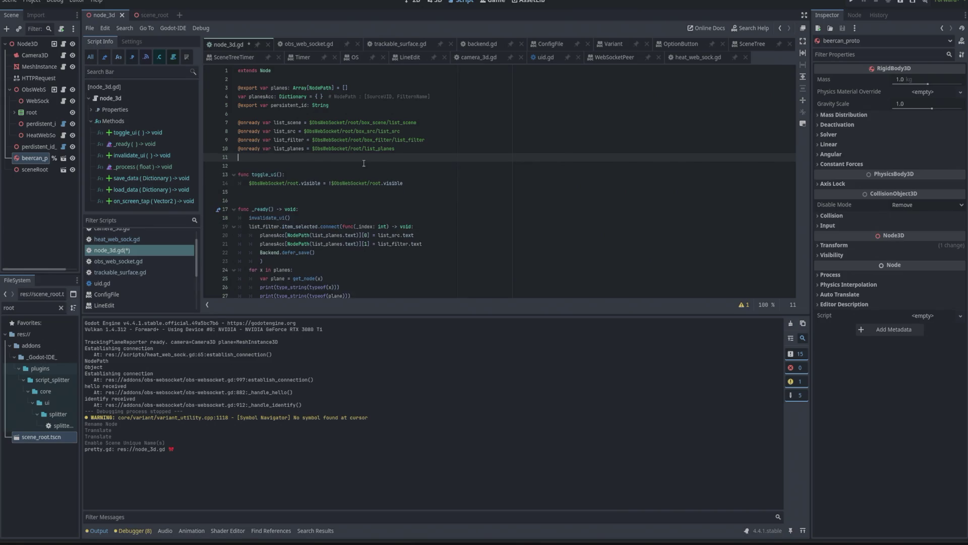
key(Up)
key(End)
key(ctrl+BackSpace)
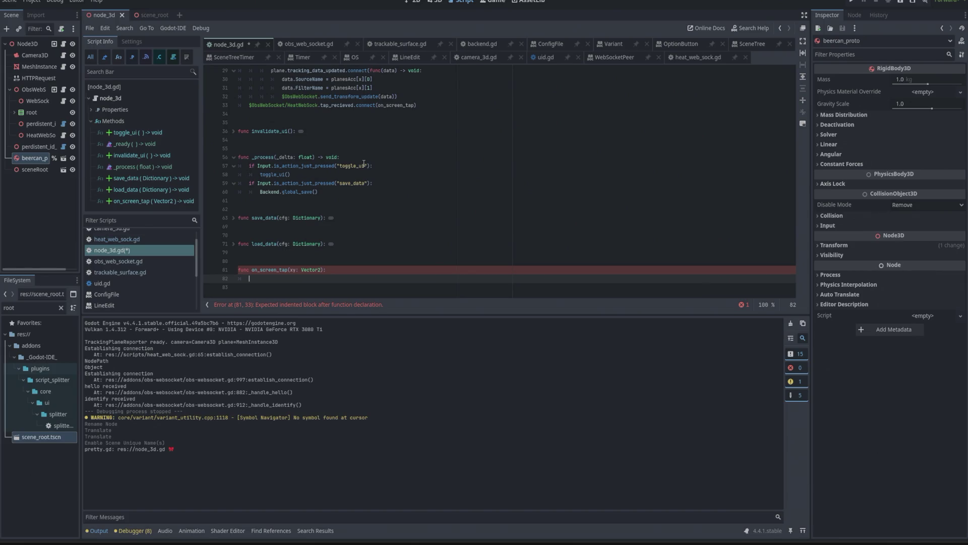
key(alt+Tab)
key(alt+Tab)
Bring the Sublime Text notes forward, then launch Paint by searching 'paint'
key(alt+shift+Tab)
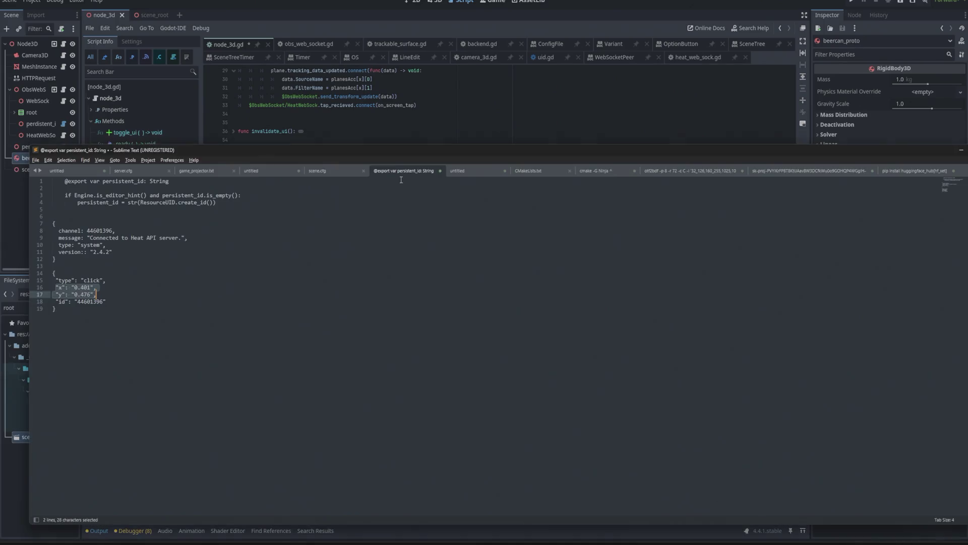
key(super)
text(paint)
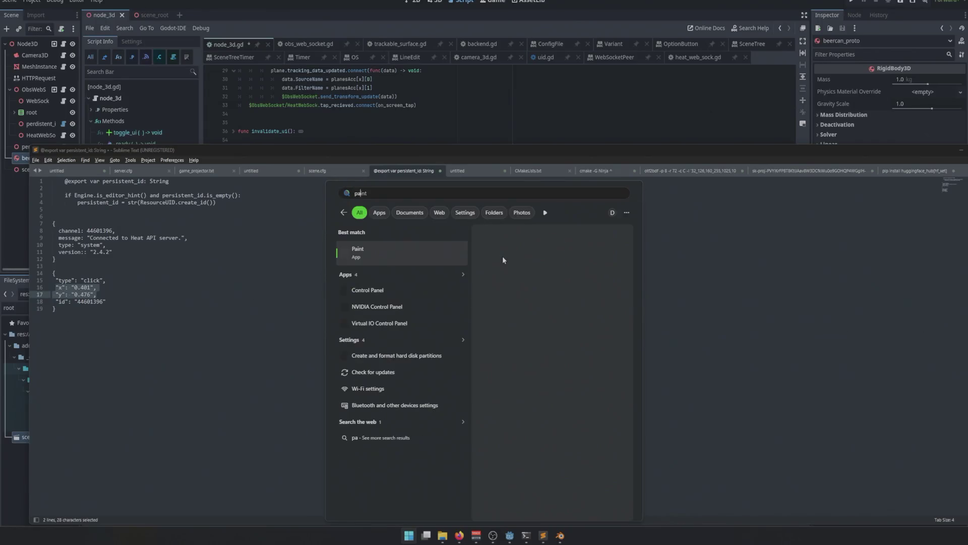
key(Escape)
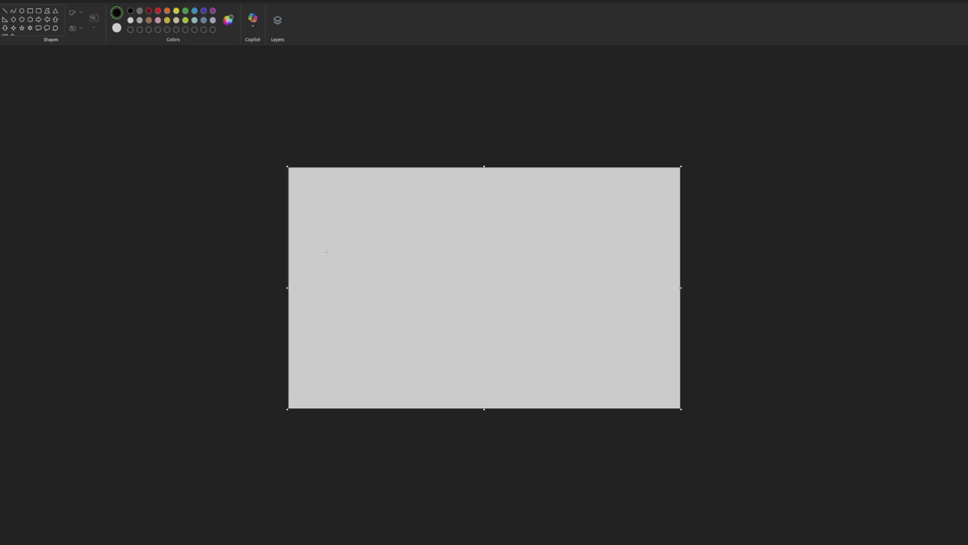
Try sketching a screen outline and ray arrows, then undo the strokes
mouse_move(368, 220)
mouse_down()
mouse_move(371, 335)
mouse_move(329, 343)
mouse_move(306, 308)
mouse_move(302, 245)
mouse_move(368, 217)
mouse_up()
mouse_move(333, 274)
mouse_down()
mouse_move(404, 275)
mouse_move(384, 289)
mouse_up()
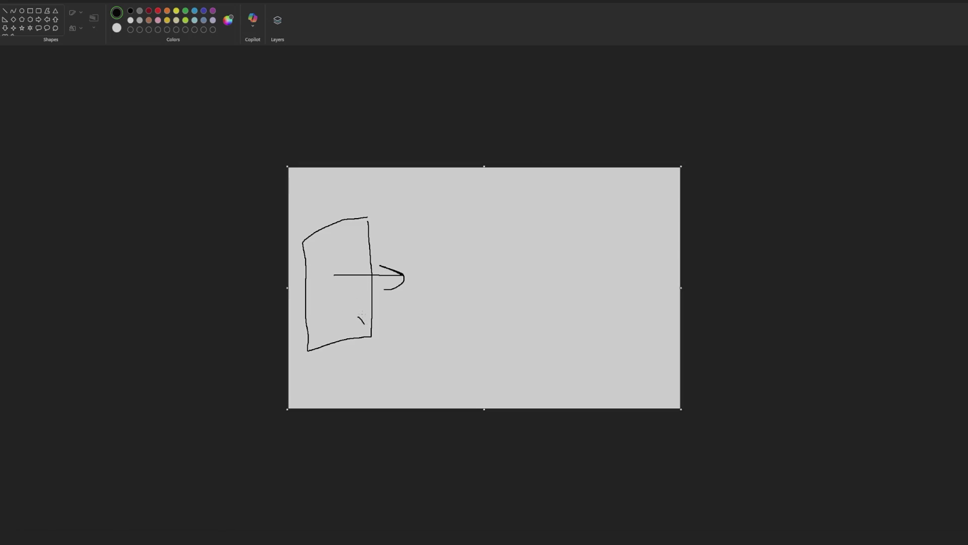
drag(363, 319, 413, 323)
drag(400, 315, 401, 329)
key(ctrl+z)
key(ctrl+z)
key(ctrl+z)
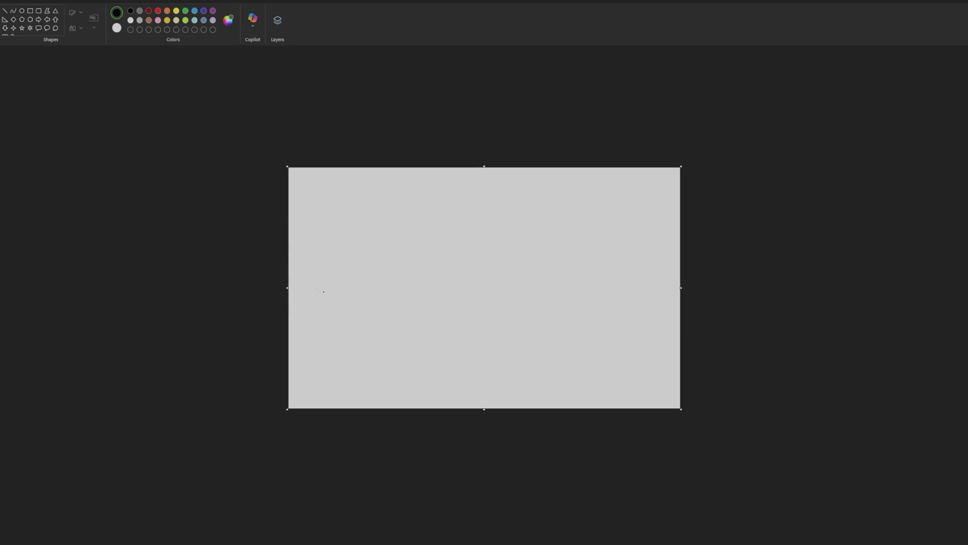
Draw the eye mark, the screen plane and a ray from the eye through the screen
drag(300, 282, 302, 290)
drag(392, 235, 391, 327)
mouse_move(355, 263)
mouse_down()
mouse_move(353, 346)
mouse_move(384, 325)
mouse_move(387, 233)
mouse_up()
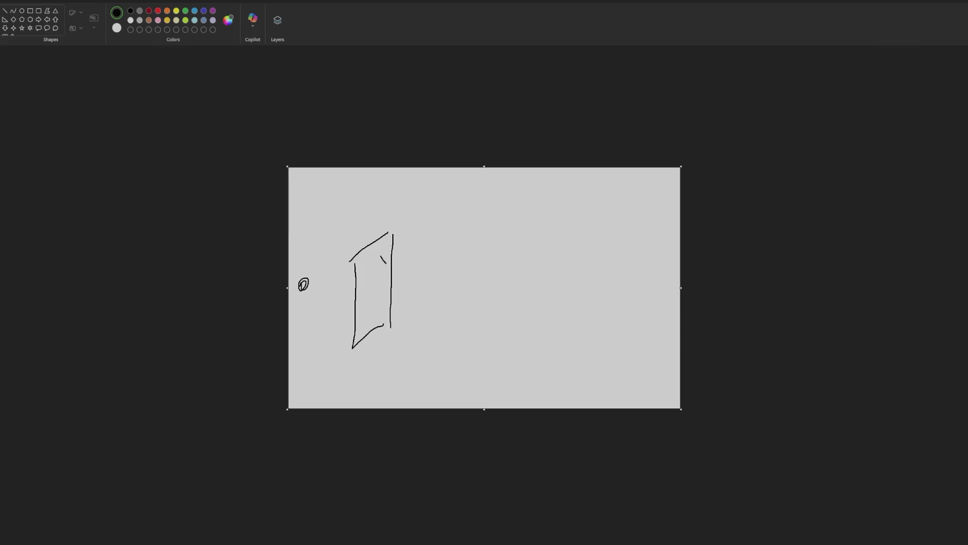
drag(308, 282, 501, 235)
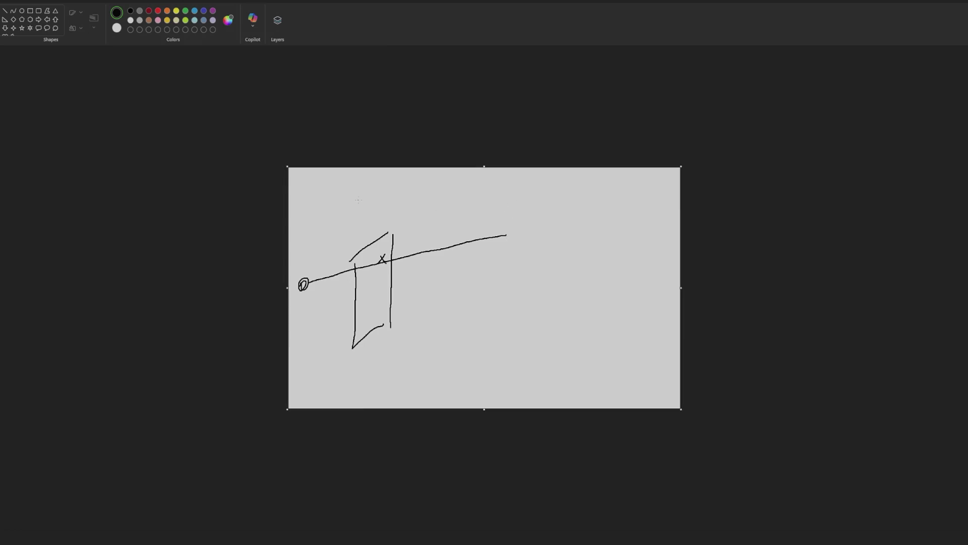
Draw the box-shaped room's wall, floor and ceiling edges and mark the ray's end with an X
mouse_move(368, 196)
mouse_down()
mouse_move(563, 194)
mouse_move(564, 242)
mouse_move(395, 370)
mouse_up()
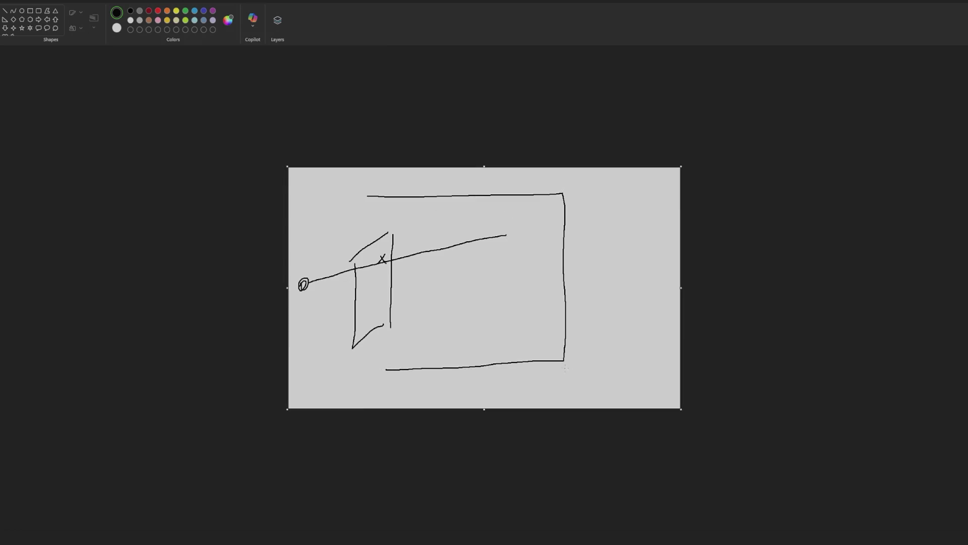
drag(565, 368, 559, 412)
key(ctrl+z)
drag(563, 367, 522, 409)
drag(557, 197, 458, 245)
mouse_move(369, 198)
mouse_down()
mouse_move(288, 228)
mouse_move(471, 241)
mouse_move(471, 441)
mouse_up()
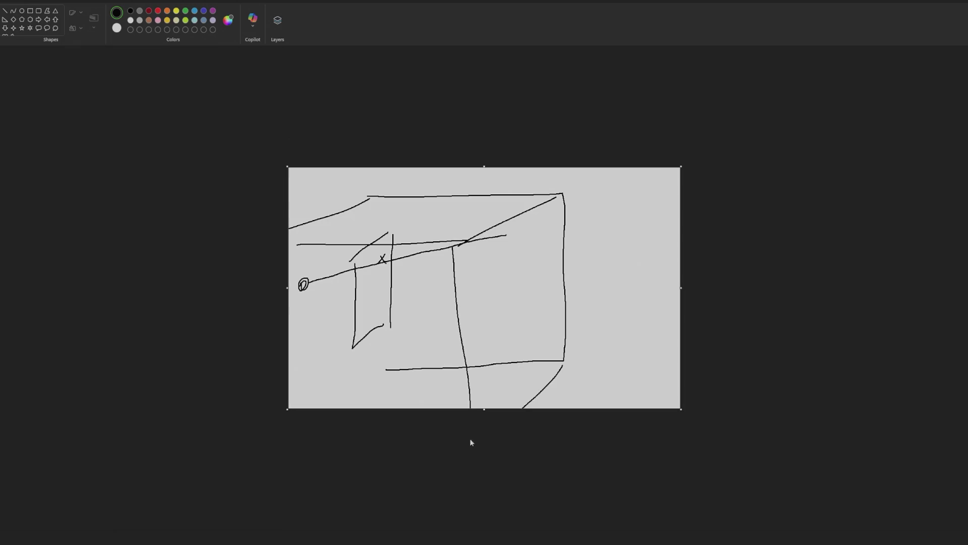
drag(298, 246, 304, 426)
mouse_move(510, 228)
mouse_down()
mouse_move(515, 246)
mouse_move(498, 245)
mouse_up()
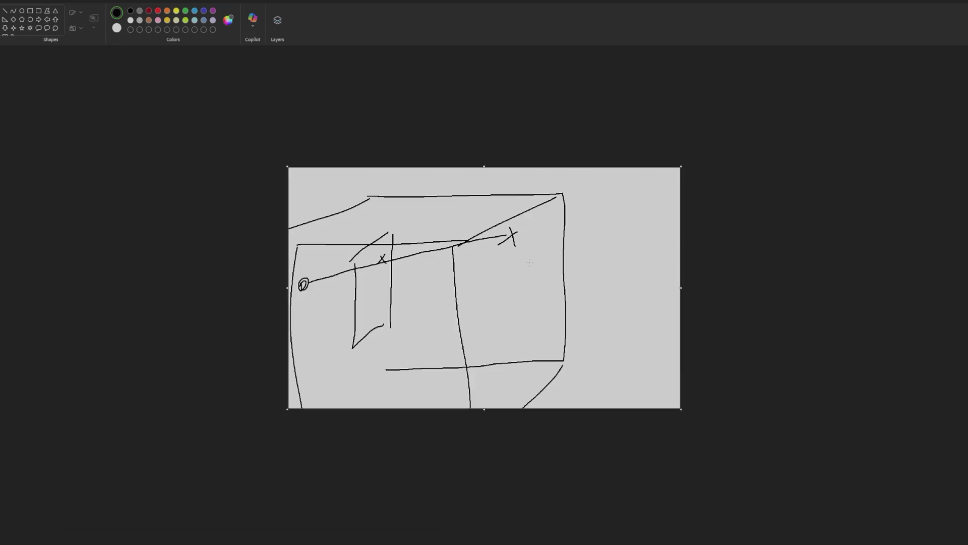
key(alt+Tab)
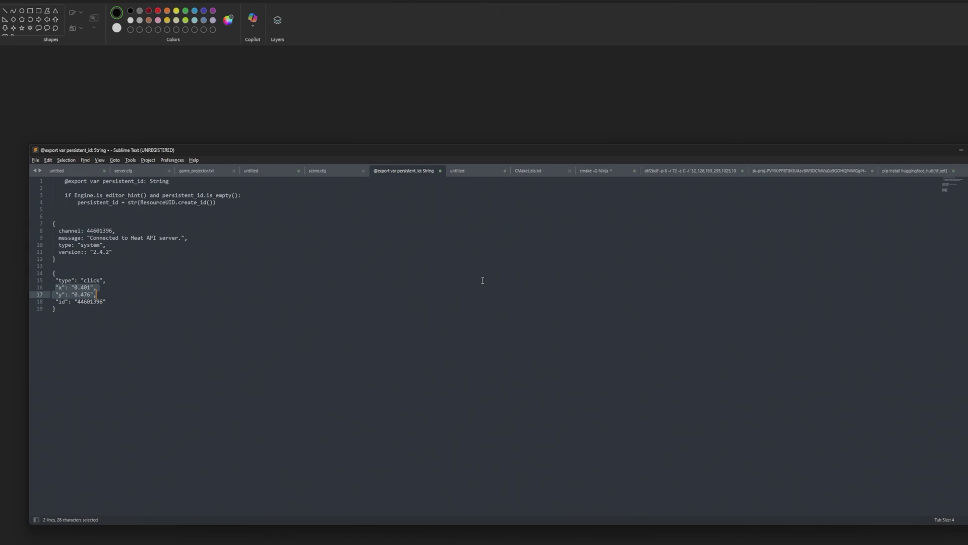
key(alt+Tab)
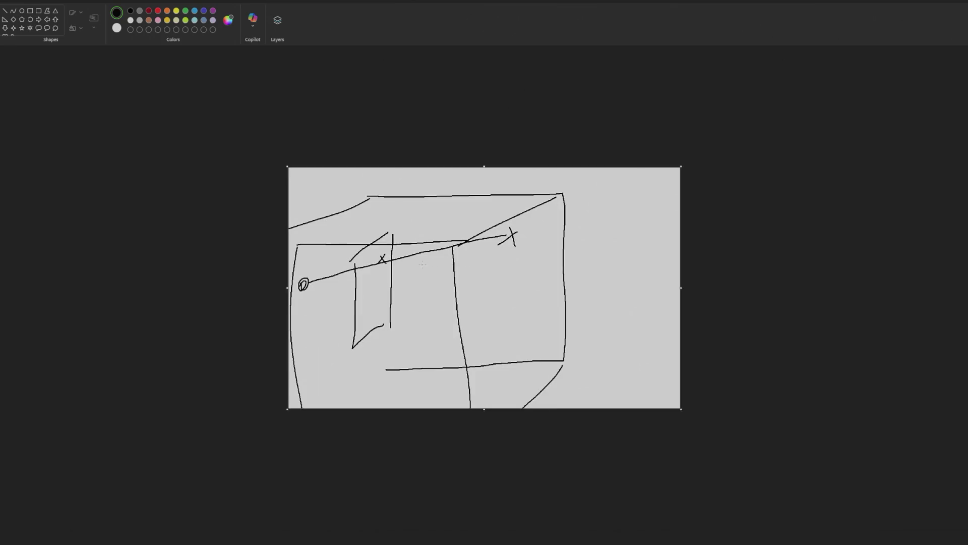
key(alt+Tab)
key(alt+Tab)
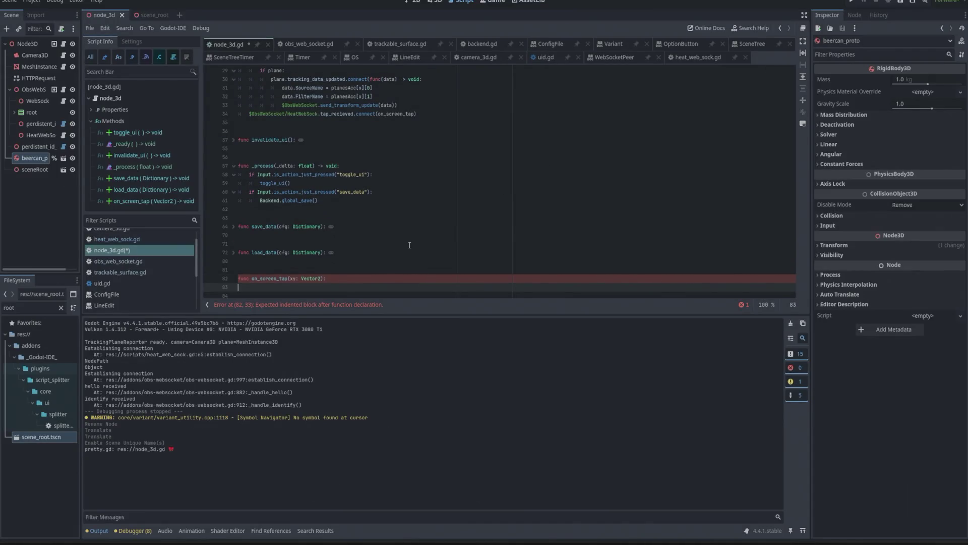
In a new Firefox tab, ask ChatGPT in Russian how to get a bullet-spawn direction from camera orientation and a screen point
key(alt+Tab)
key(alt+Tab)
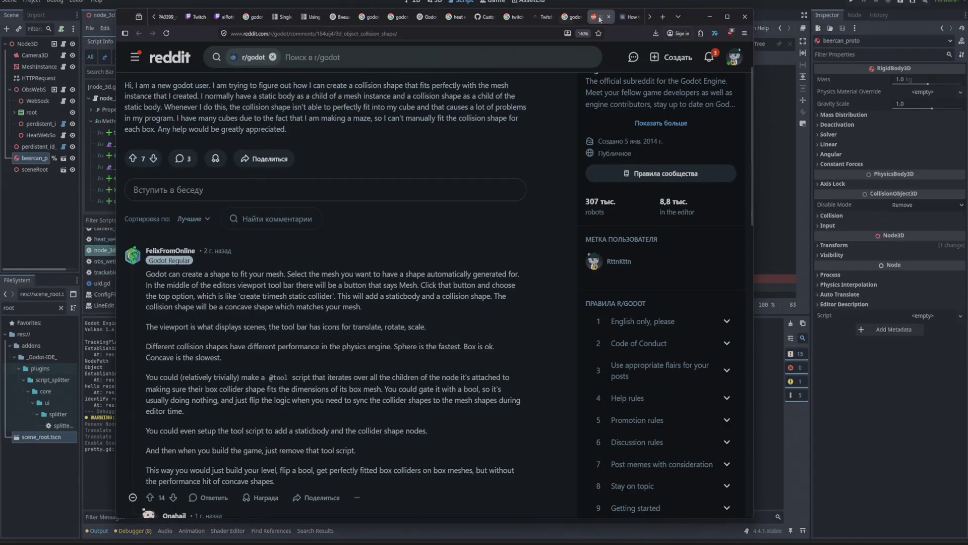
click(663, 16)
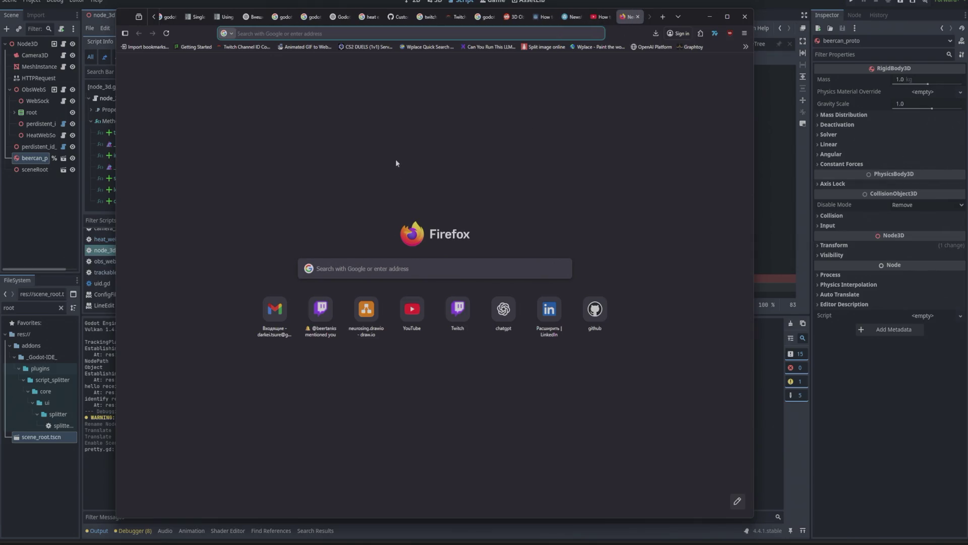
click(493, 299)
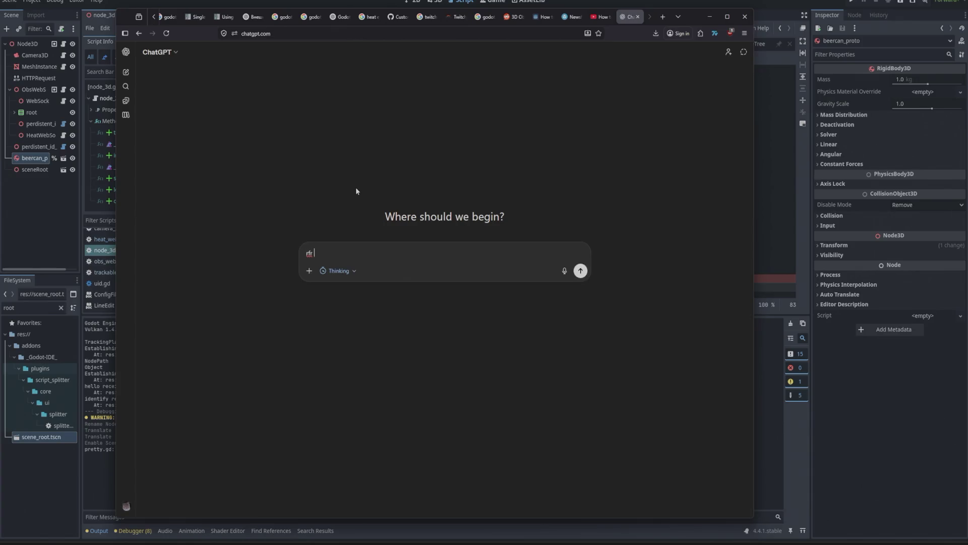
text(godot)
text(&)
key(BackSpace)
text(: как и)
text(з текущей пр)
text(оеци)
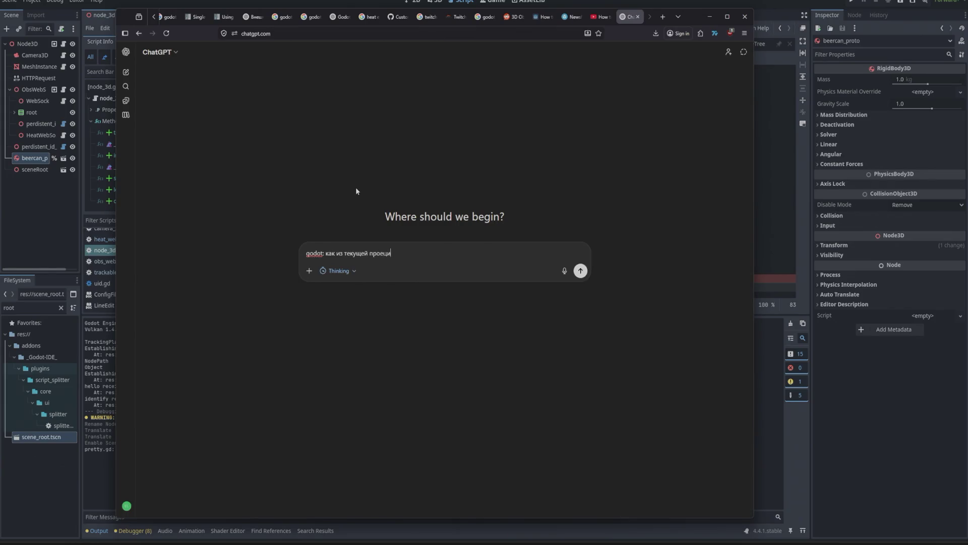
text(и камеры)
key(ctrl+BackSpace)
key(ctrl+BackSpace)
text(ори)
text(ентации камеры)
text( и )
text( точки на эк)
text(ране получить в)
text(ектор)
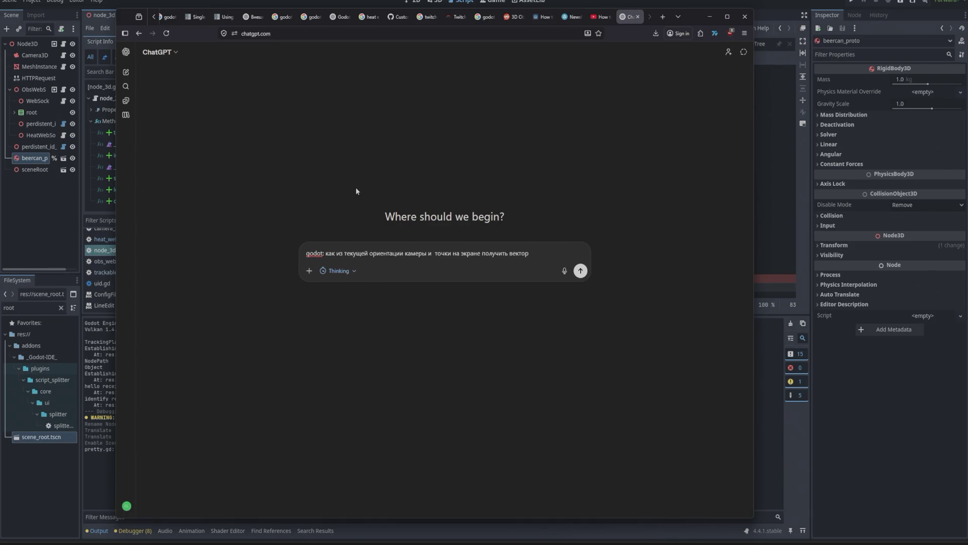
text(например для с)
text(павни о)
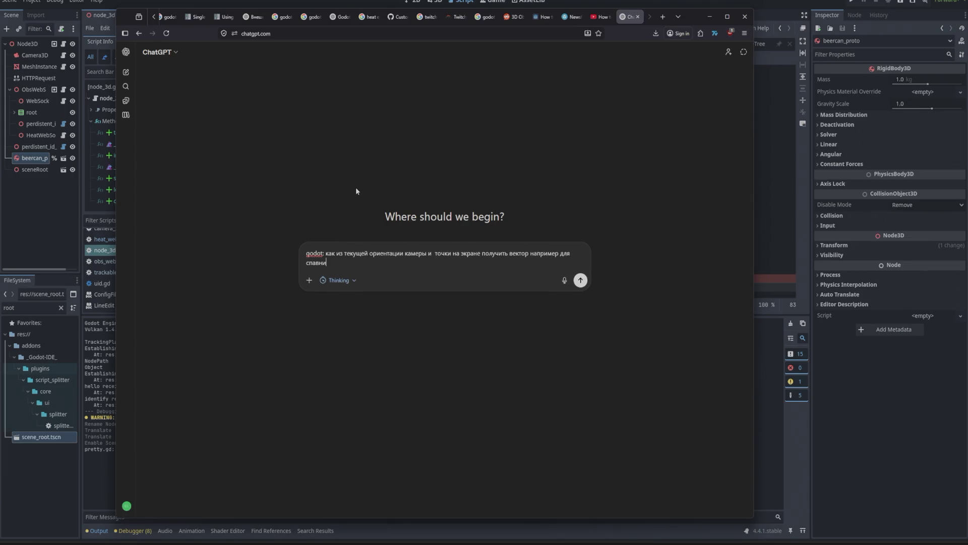
key(BackSpace)
key(BackSpace)
key(BackSpace)
text(а "пули)
text(")
key(Return)
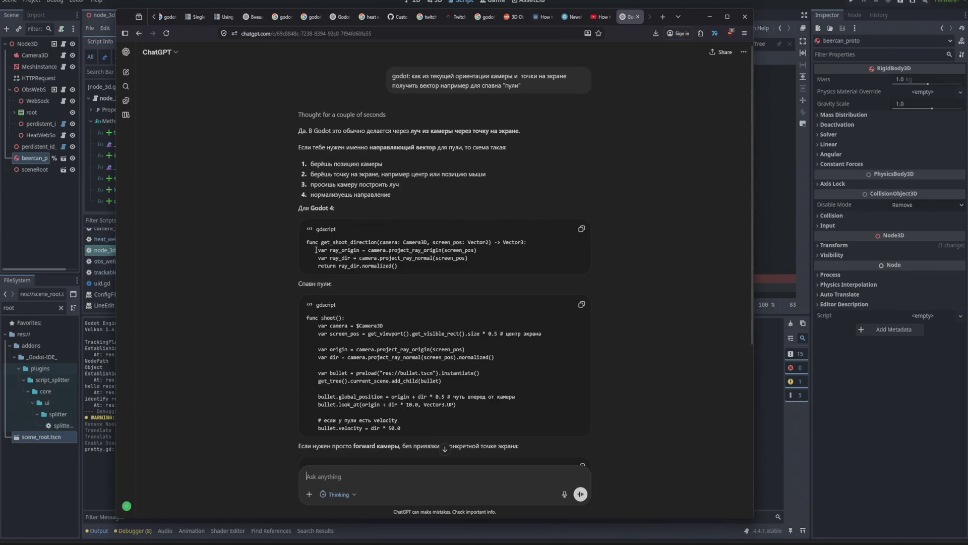
Select the get_shoot_direction function from ChatGPT's answer and return to the Godot script
drag(318, 250, 475, 266)
key(alt+Tab)
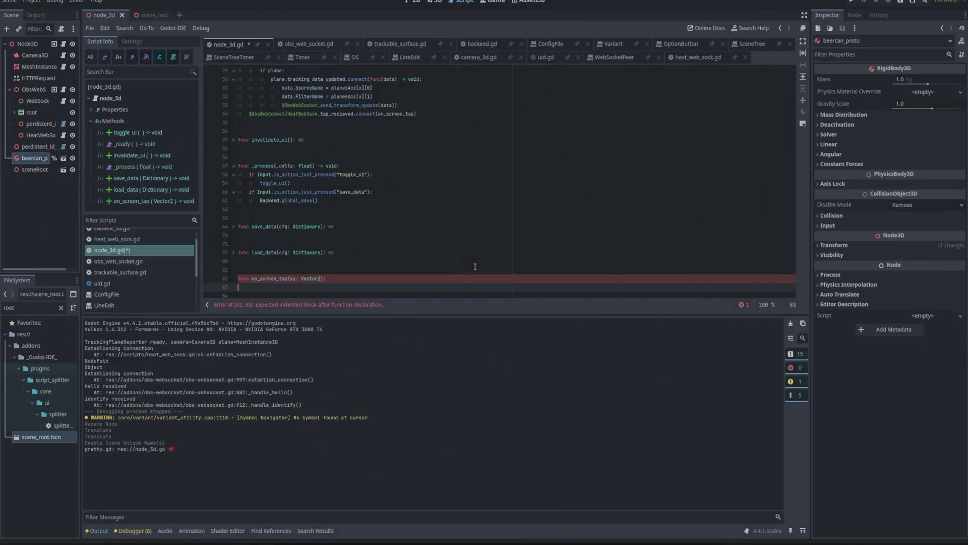
key(alt+Tab)
click(391, 266)
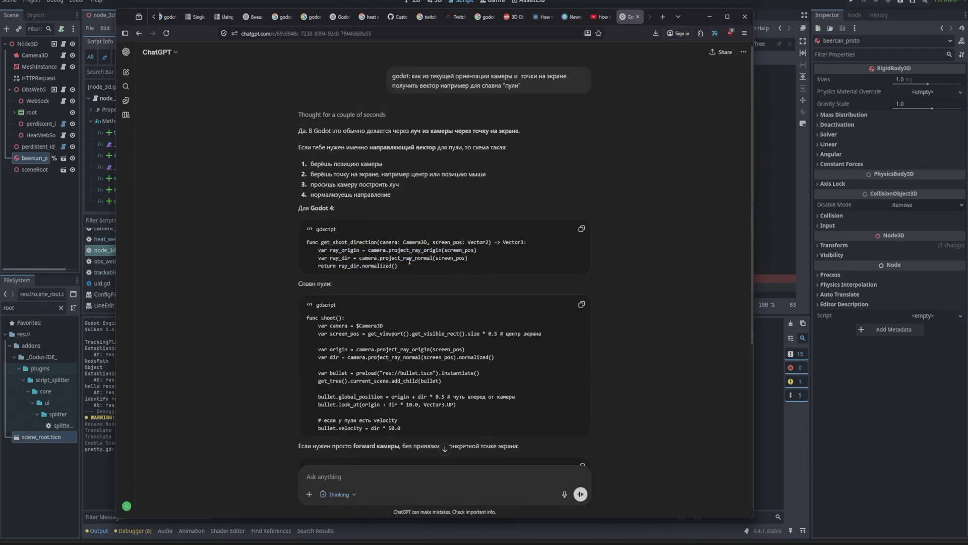
drag(391, 265, 314, 242)
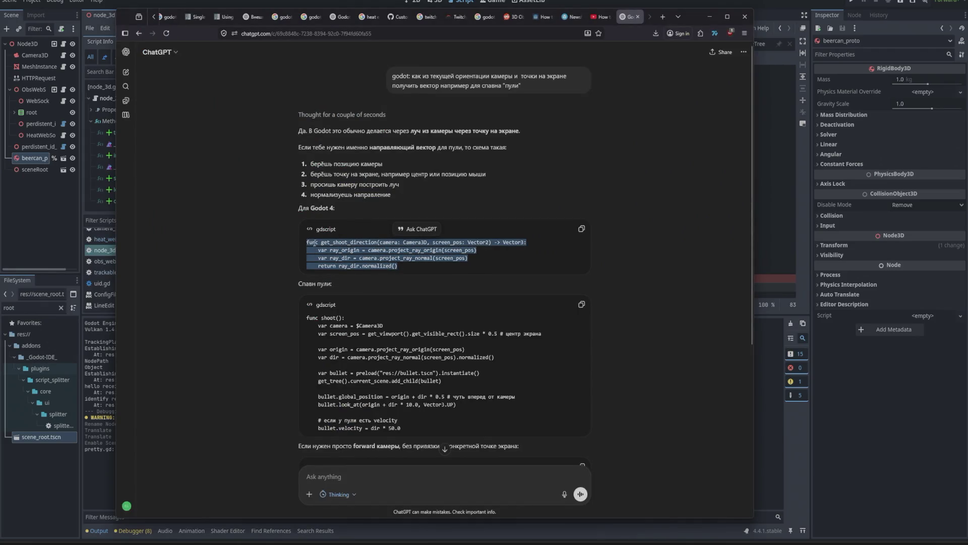
key(alt+Tab)
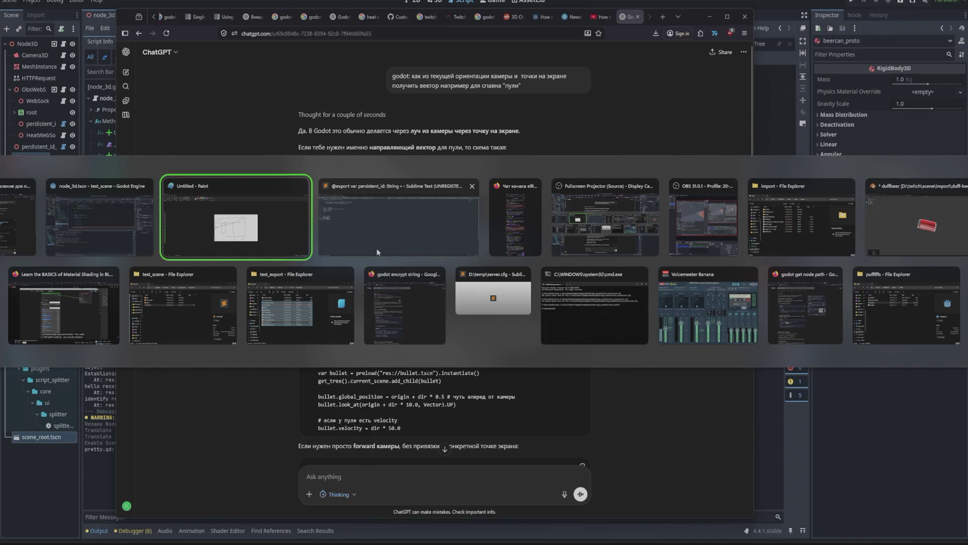
scroll(363, 252, down, 1)
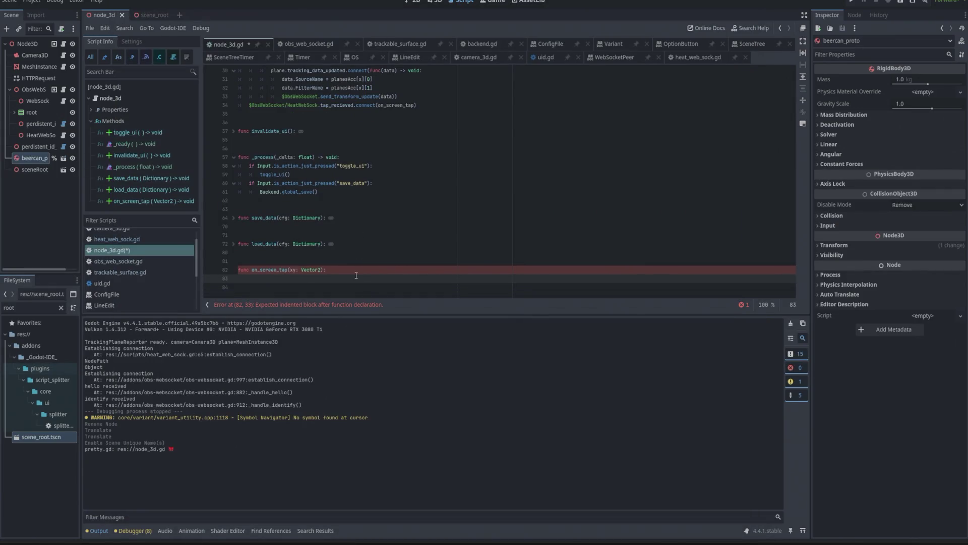
Restore pass on line 83 and paste the get_shoot_direction function below it
key(BackSpace)
key(BackSpace)
text(pass)
key(ctrl+v)
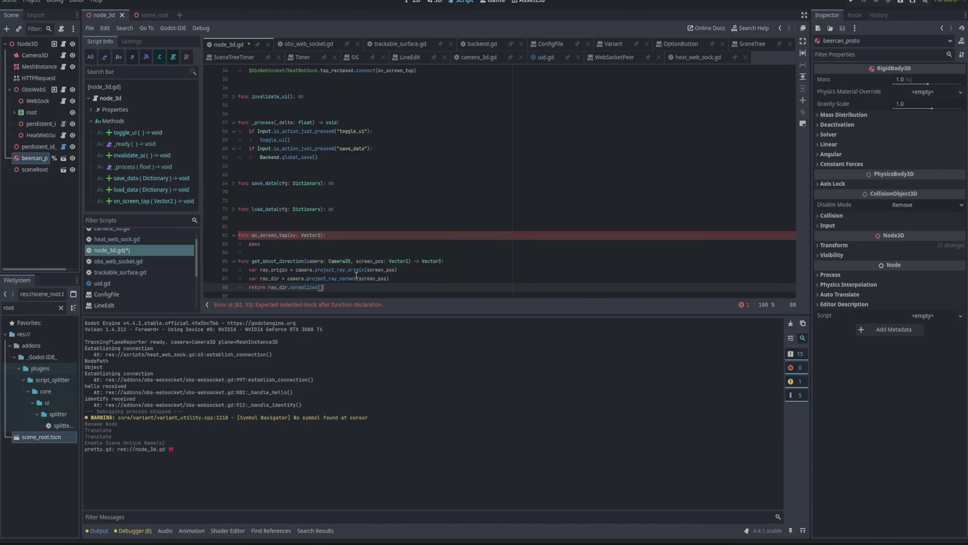
Make get_shoot_direction's ray origin on line 86 use the camera parameter instead of $Camera3D
key(Up)
key(Up)
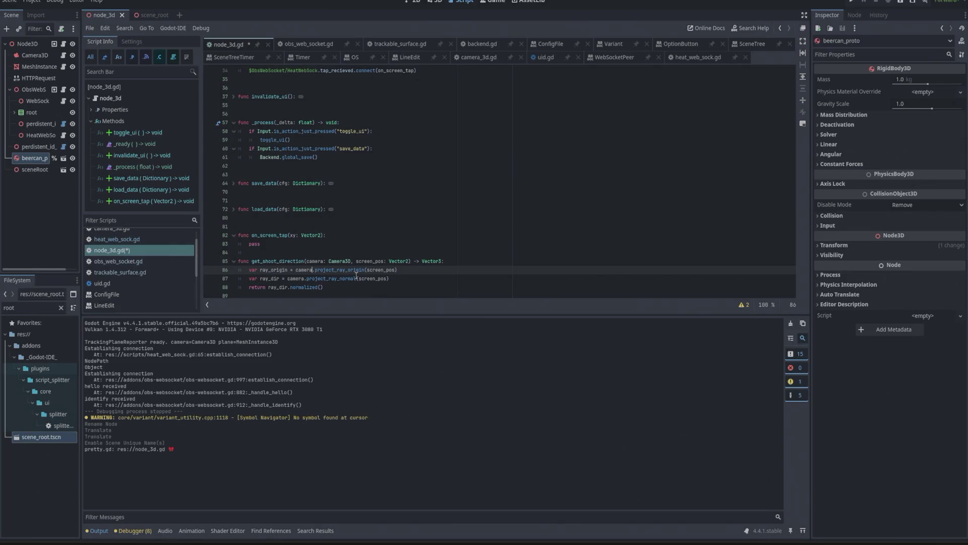
key(ctrl+shift+Left)
text(#ca)
key(ctrl+z)
key(ctrl+Home)
key(Down)
key(Down)
key(Down)
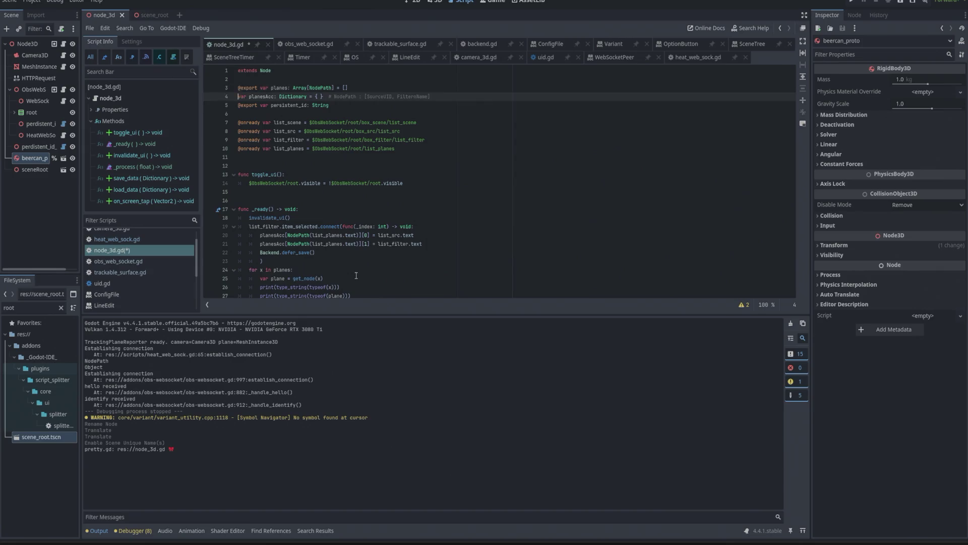
key(Down)
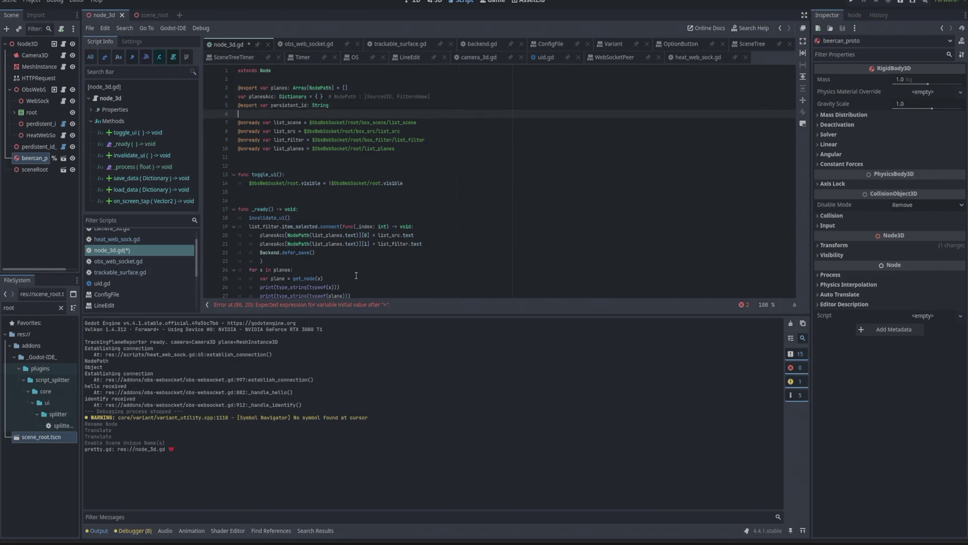
key(ctrl+End)
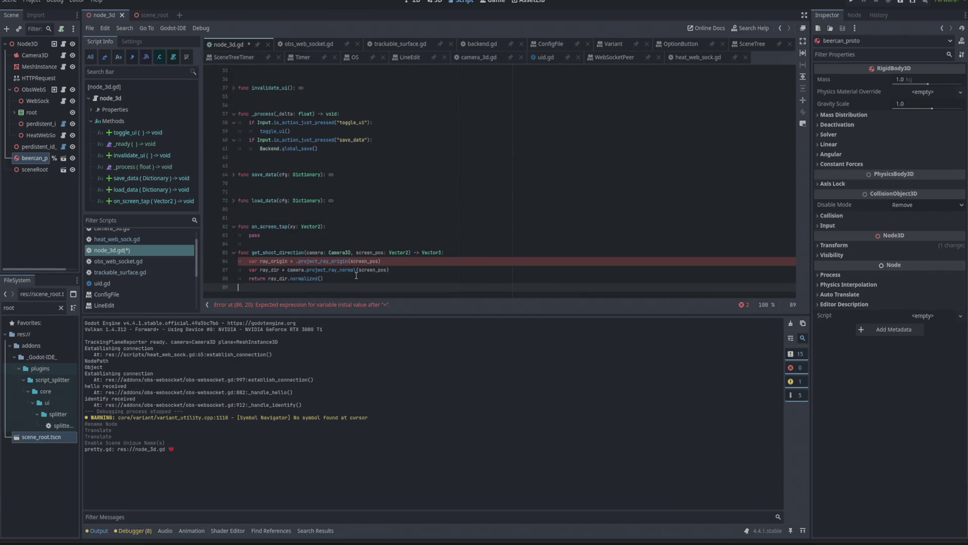
key(Up)
key(Up)
key(Up)
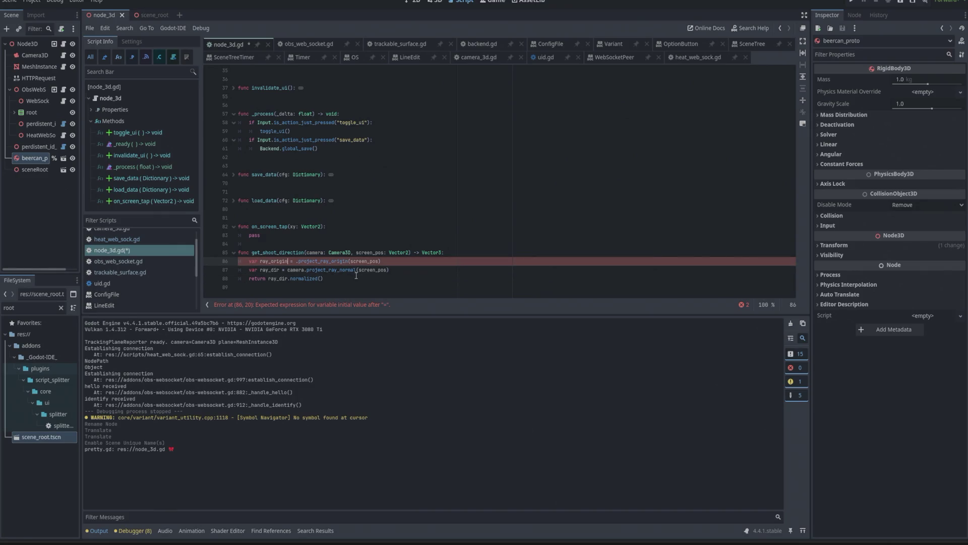
key(Right)
key(Right)
key(Right)
text(#)
key(BackSpace)
text($Ca)
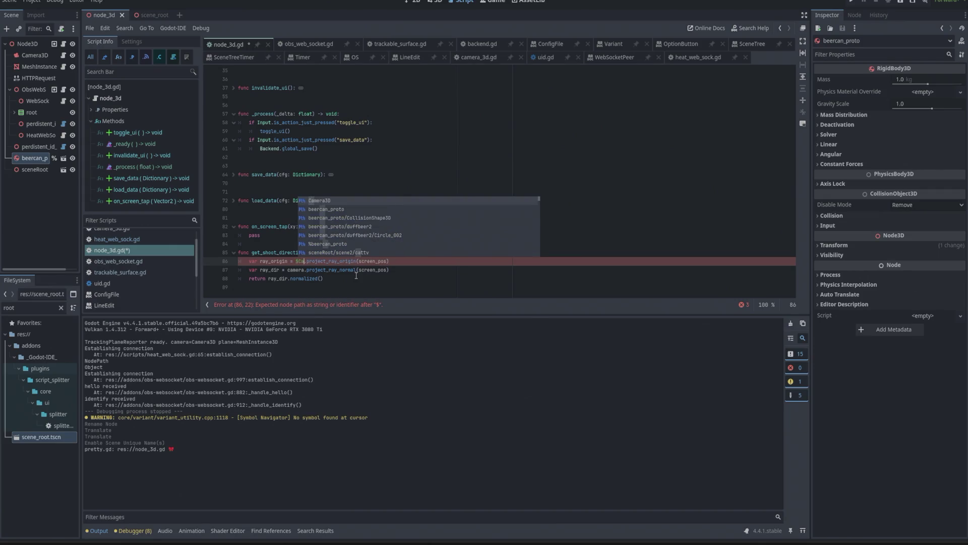
key(Return)
key(ctrl+BackSpace)
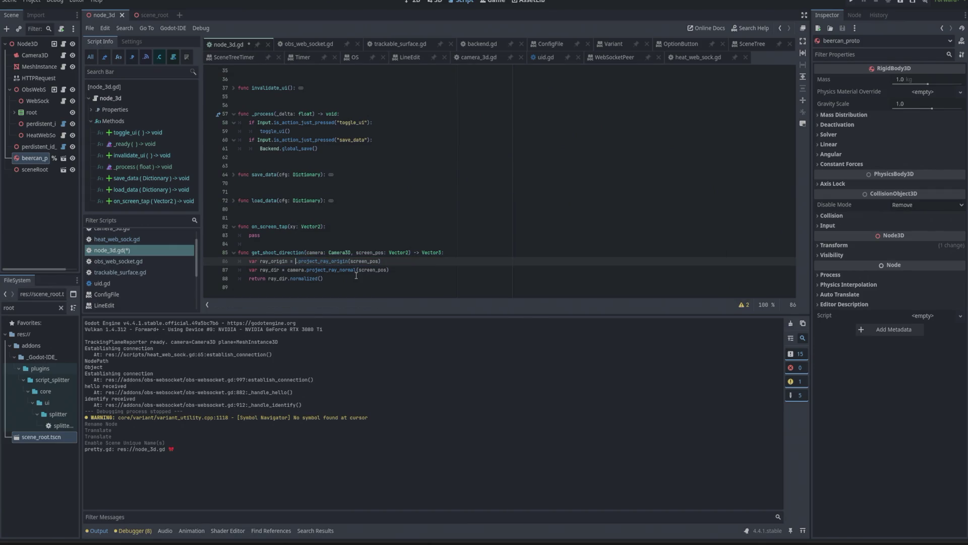
text(ca)
key(ctrl+space)
text($Camera3D)
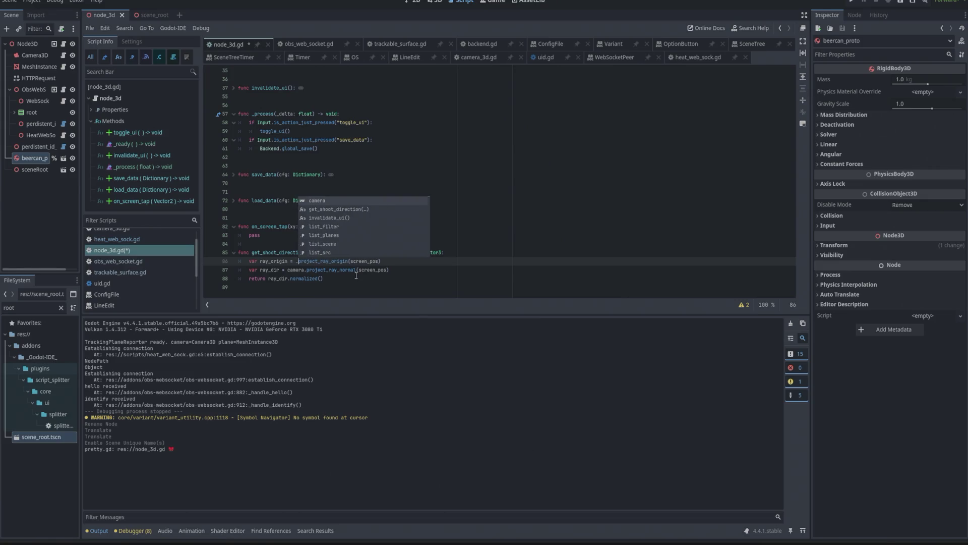
key(ctrl+BackSpace)
text($Ca)
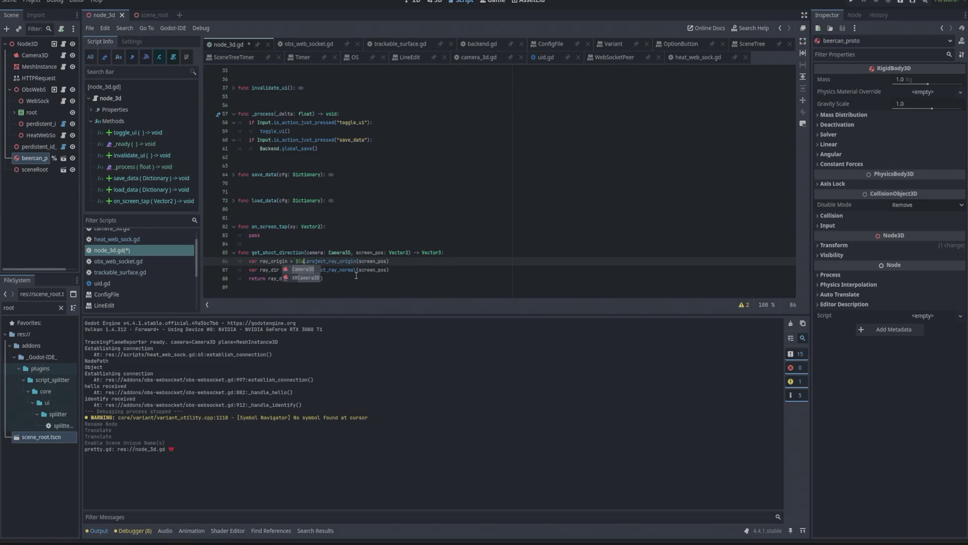
text($ca)
key(BackSpace)
key(BackSpace)
key(BackSpace)
text(camera)
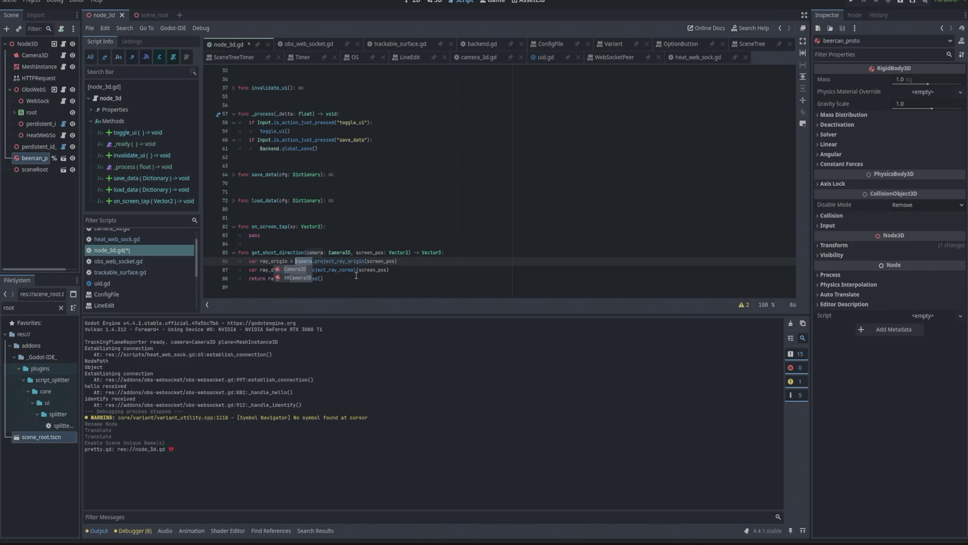
key(Right)
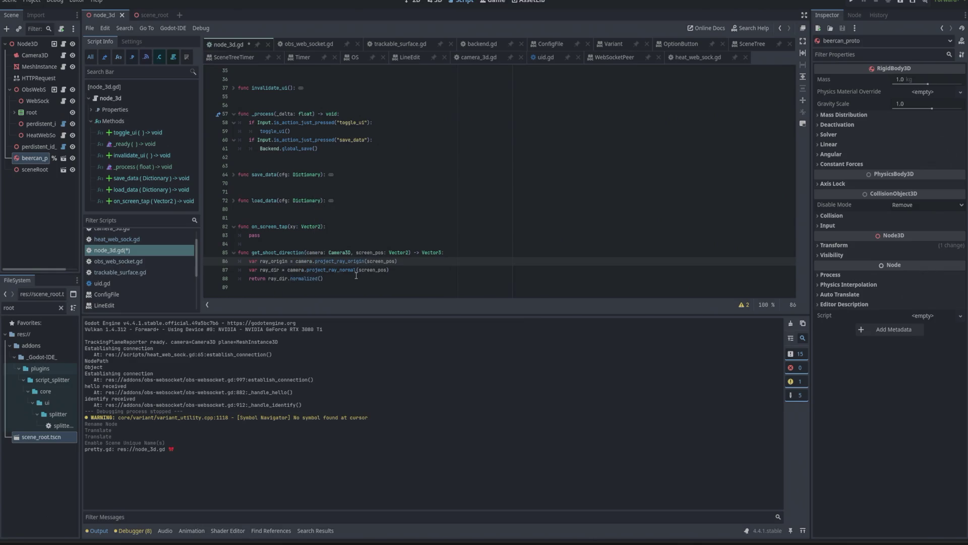
Replace pass with var direction = get_shoot_direction($Camera3D, xy)
key(Up)
key(Up)
key(Up)
key(ctrl+shift+Left)
key(BackSpace)
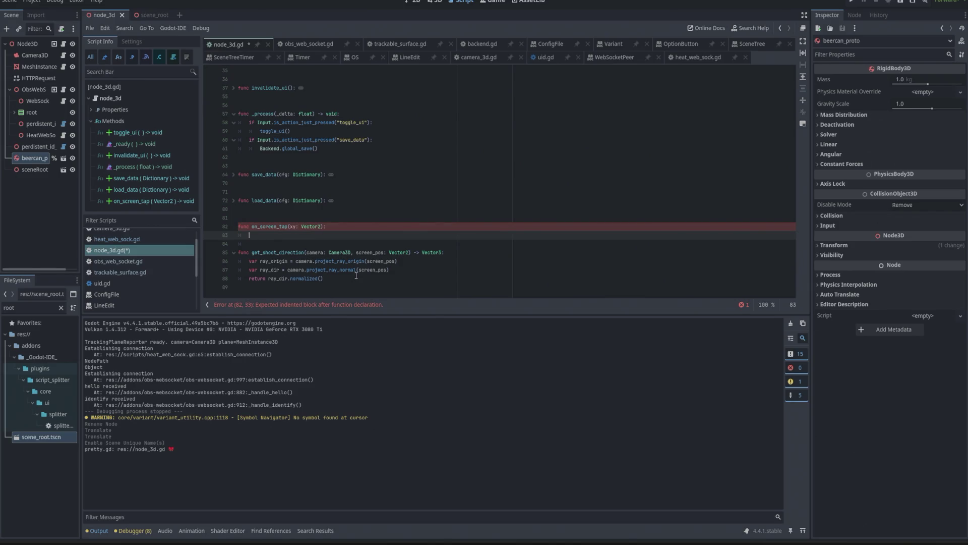
text(var di)
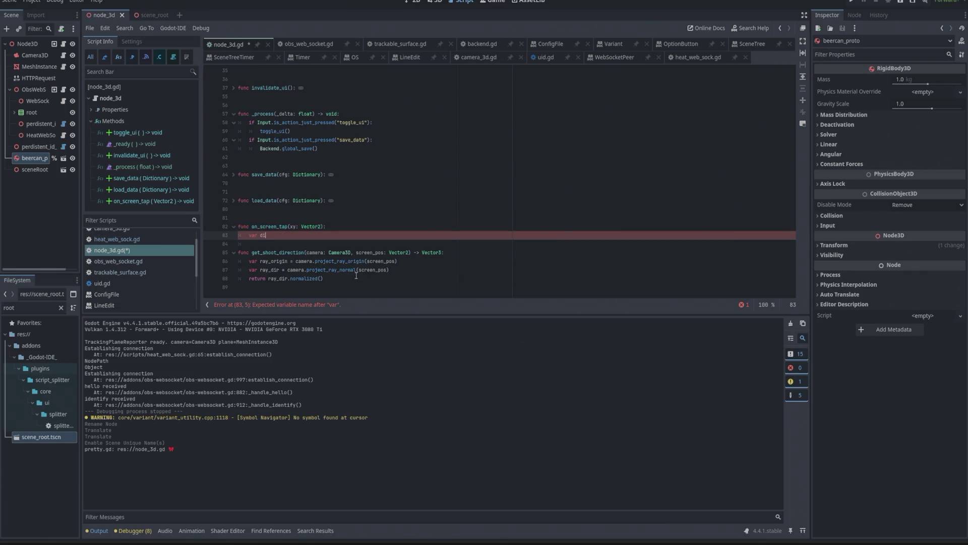
text(rection =)
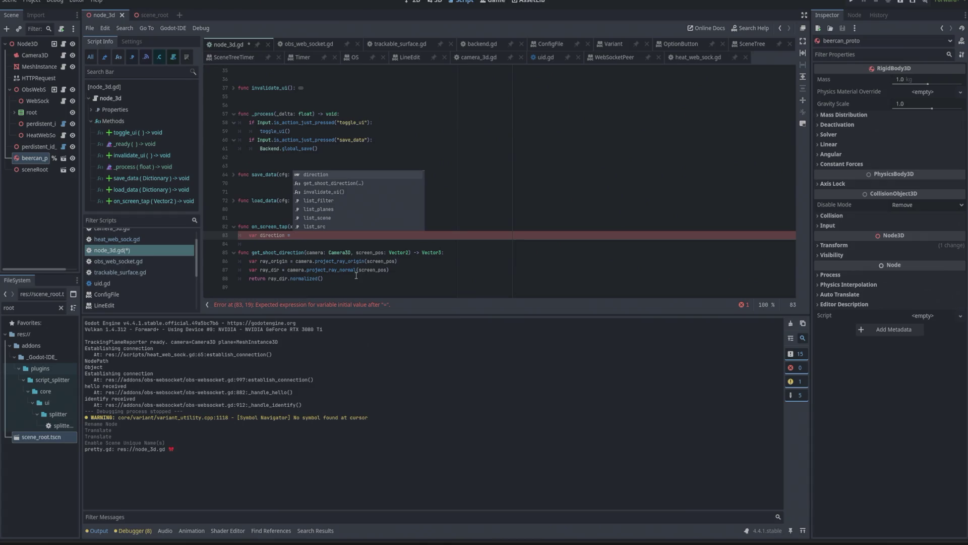
text(get_s)
key(Return)
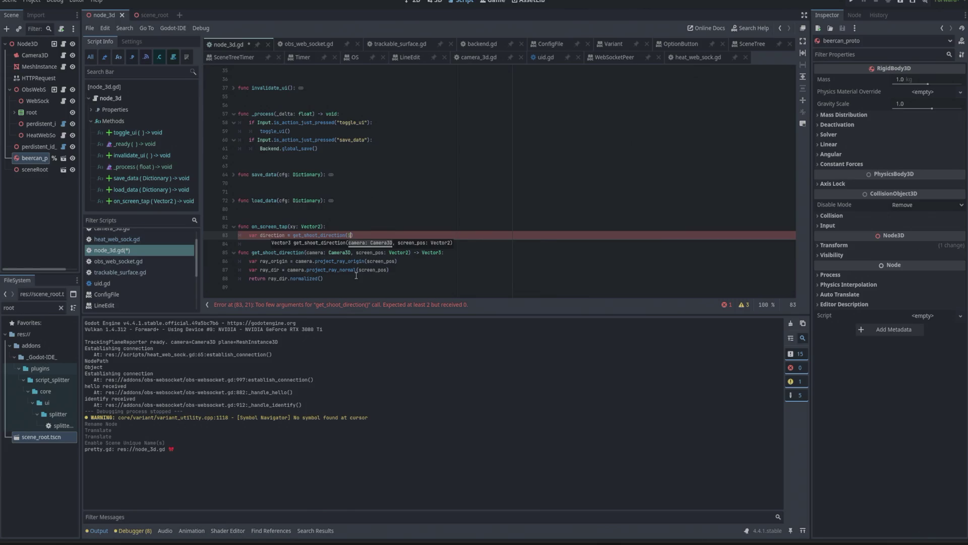
text($Camera3D,)
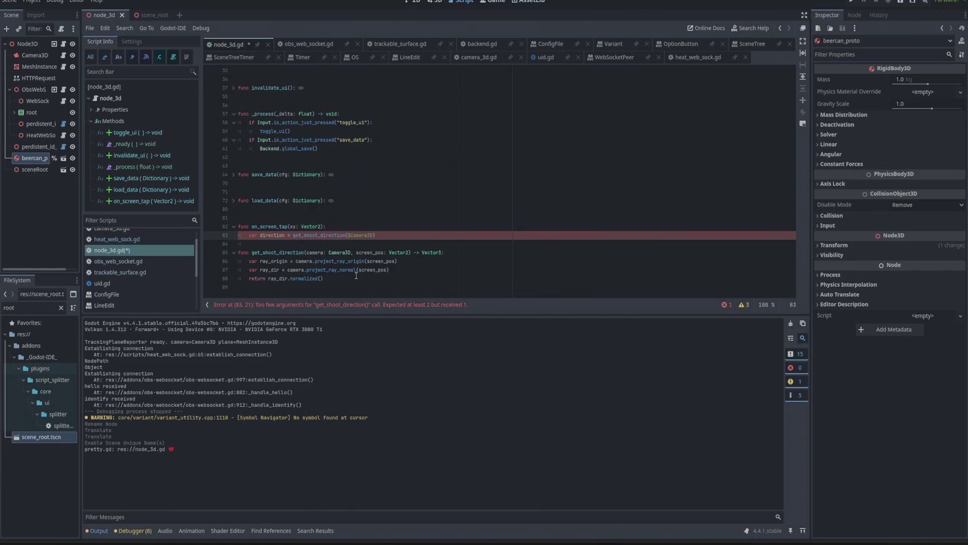
text( x)
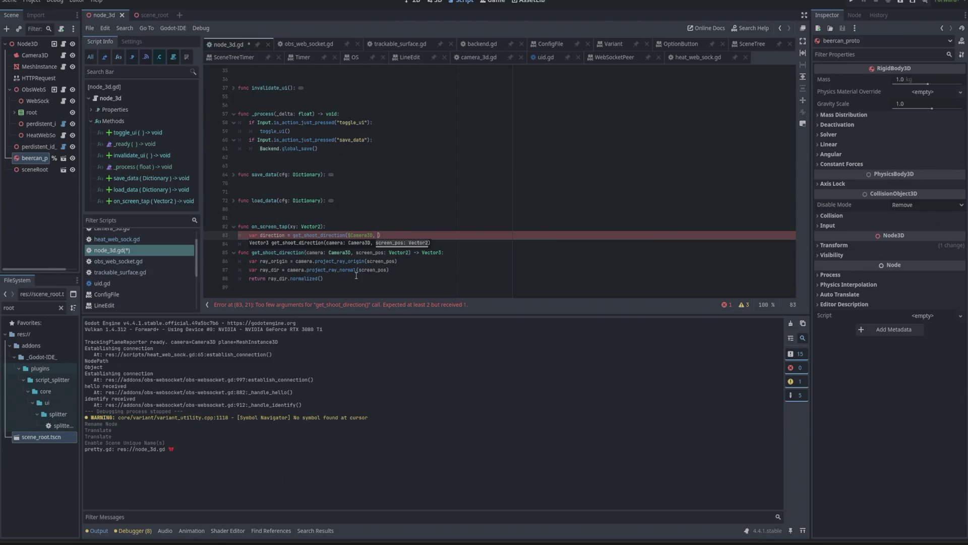
text(y))
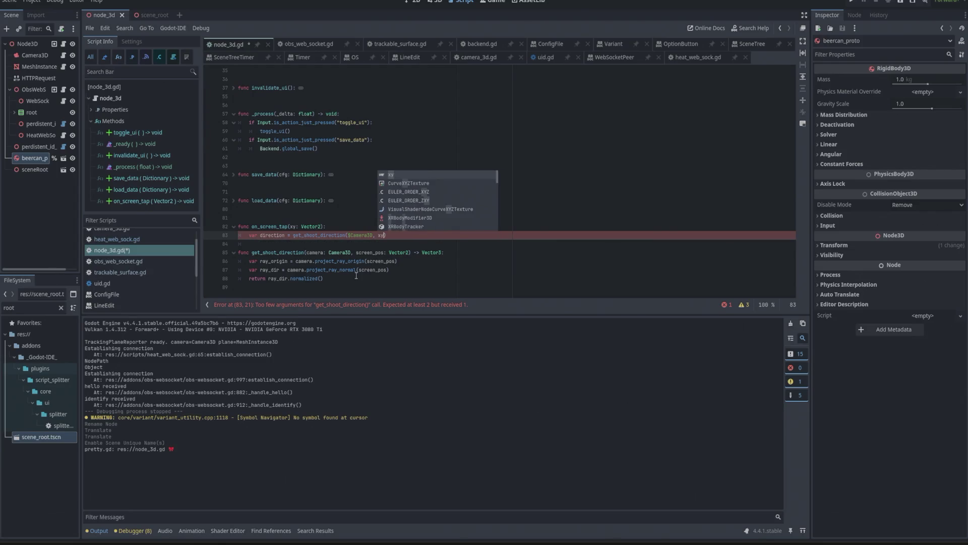
key(Return)
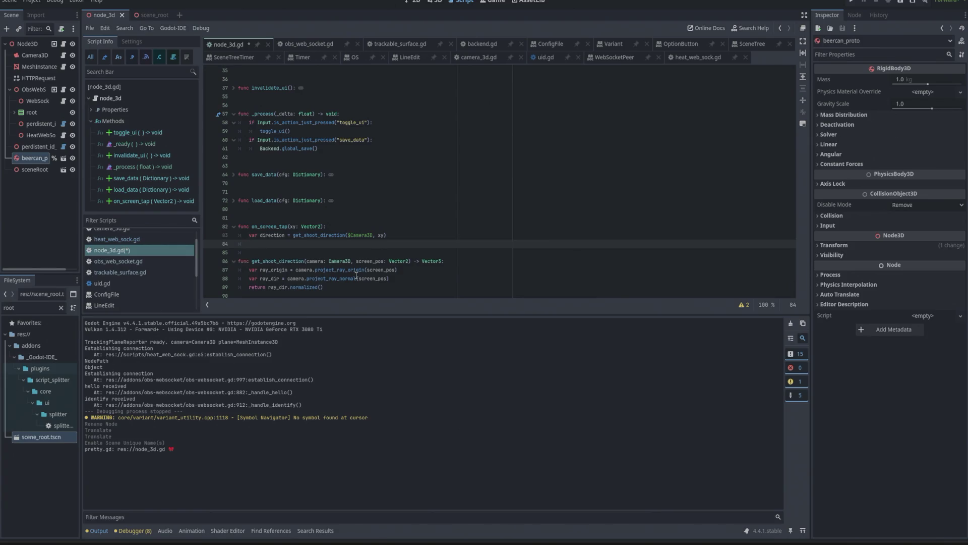
text(bee)
Add var new_can = %beercan_proto.duplicate() on the next line of on_screen_tap
key(BackSpace)
key(BackSpace)
key(BackSpace)
text(beer)
key(Return)
text(.)
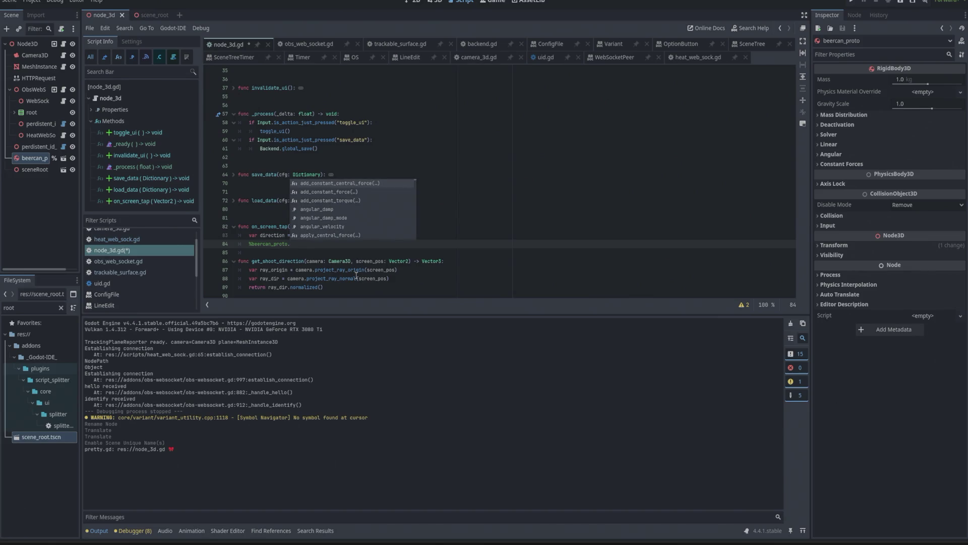
text(clo)
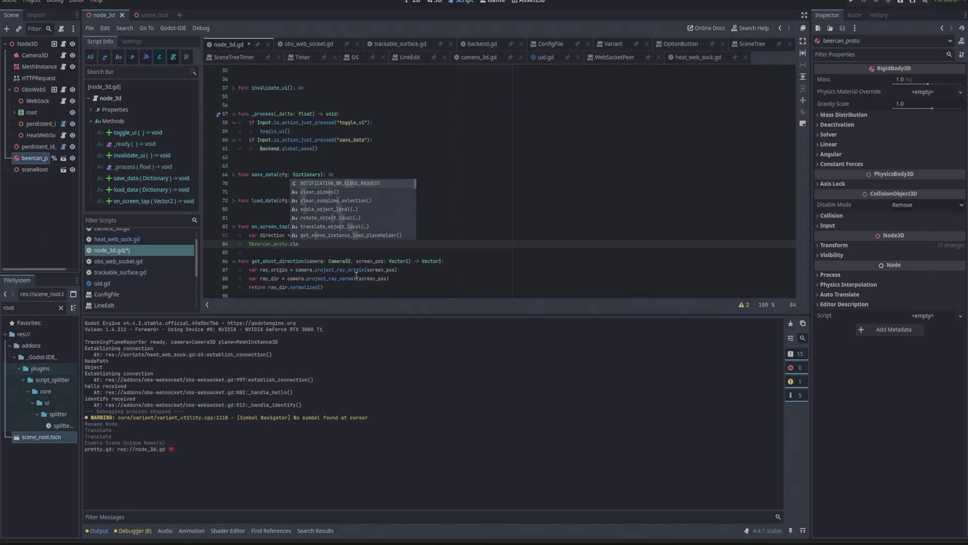
text(ne)
key(BackSpace)
key(BackSpace)
key(BackSpace)
text(insta)
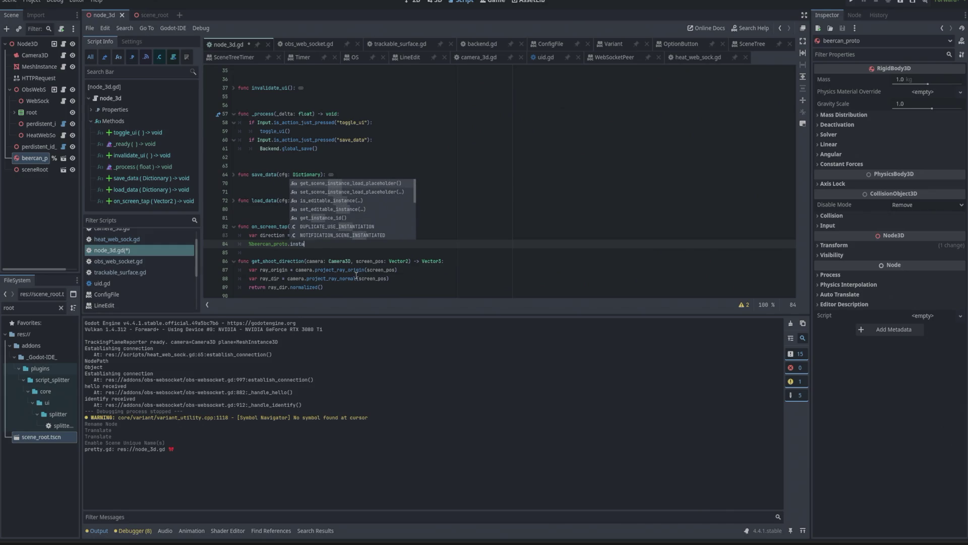
key(BackSpace)
key(BackSpace)
key(BackSpace)
key(BackSpace)
key(BackSpace)
text(duo)
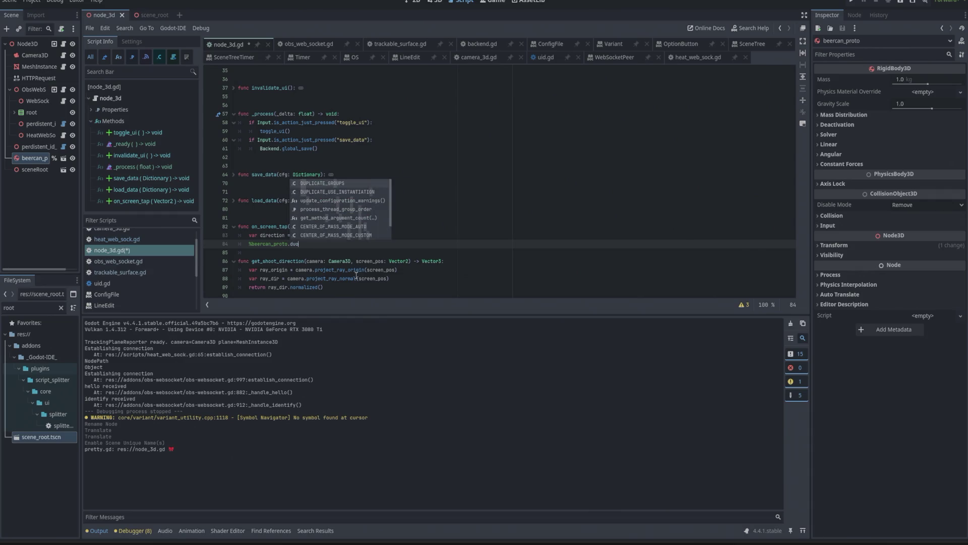
key(BackSpace)
text(pl)
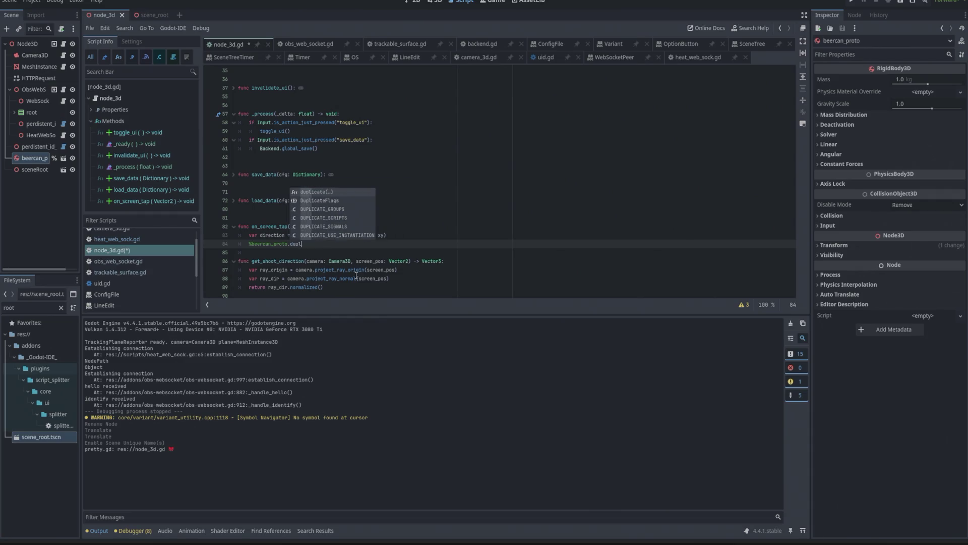
key(Return)
key(Right)
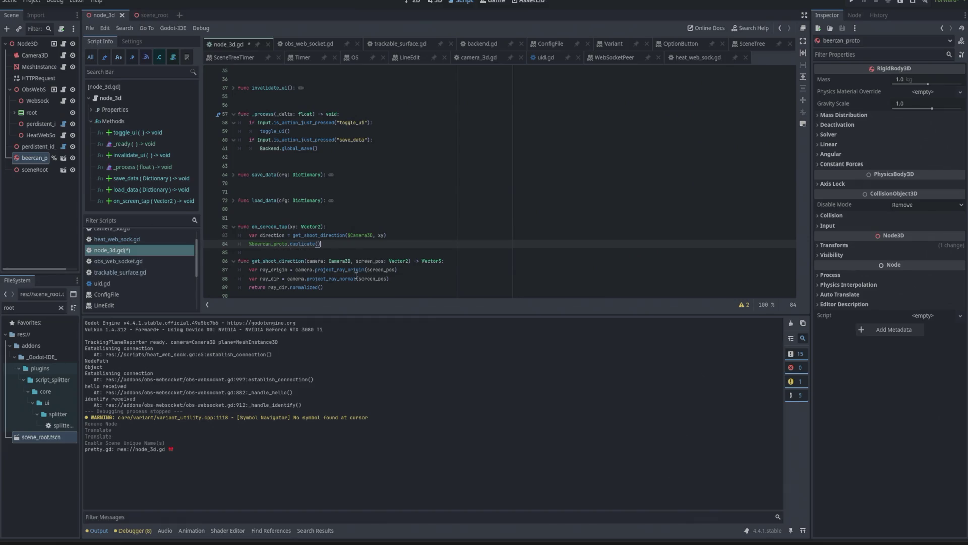
text(var n)
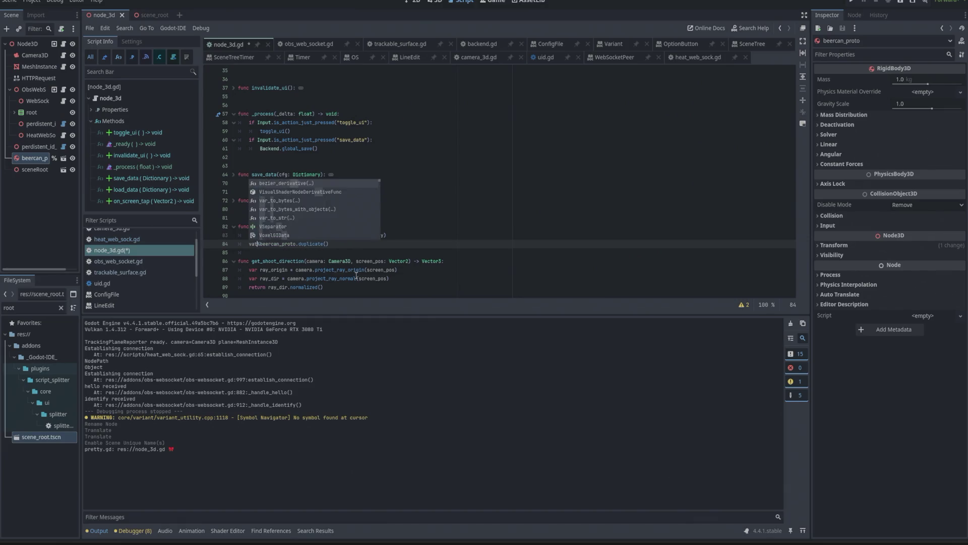
text(ew_can =)
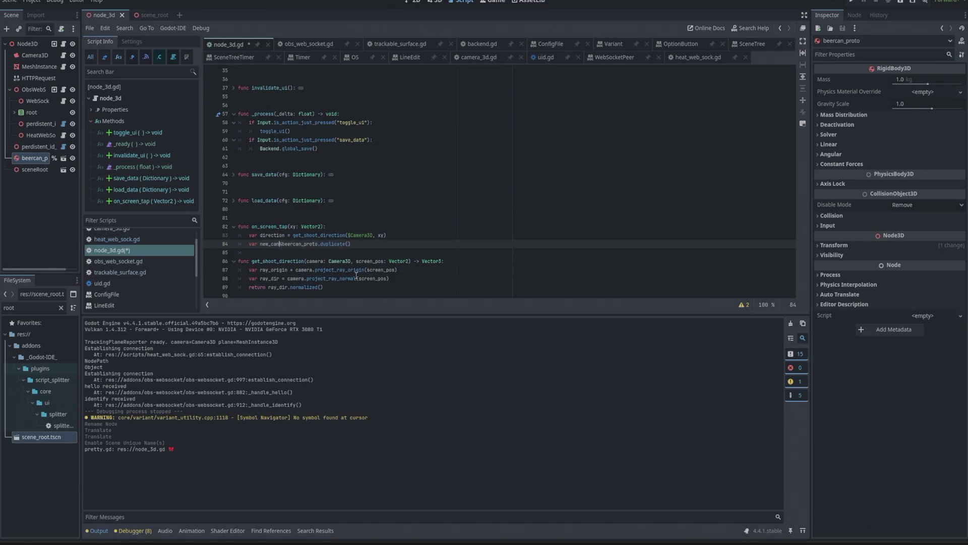
key(End)
key(Return)
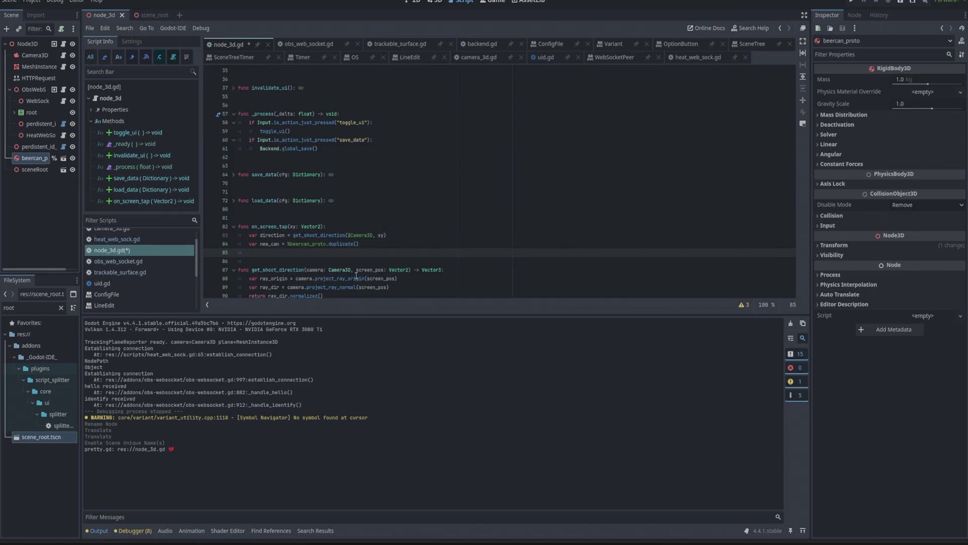
Add new_can as a child, then start a new_can.set_position() call
text(new_can)
text(a)
text(_child()
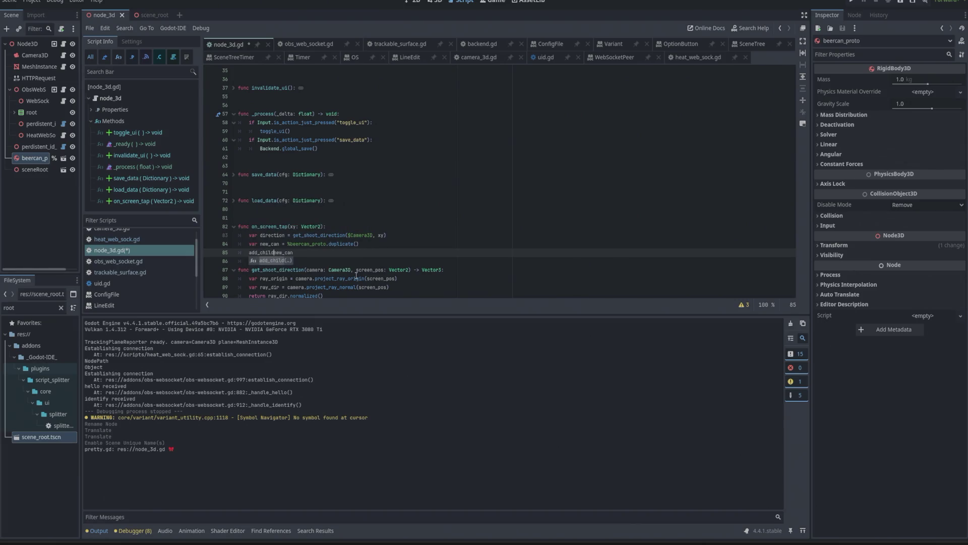
text())
key(Return)
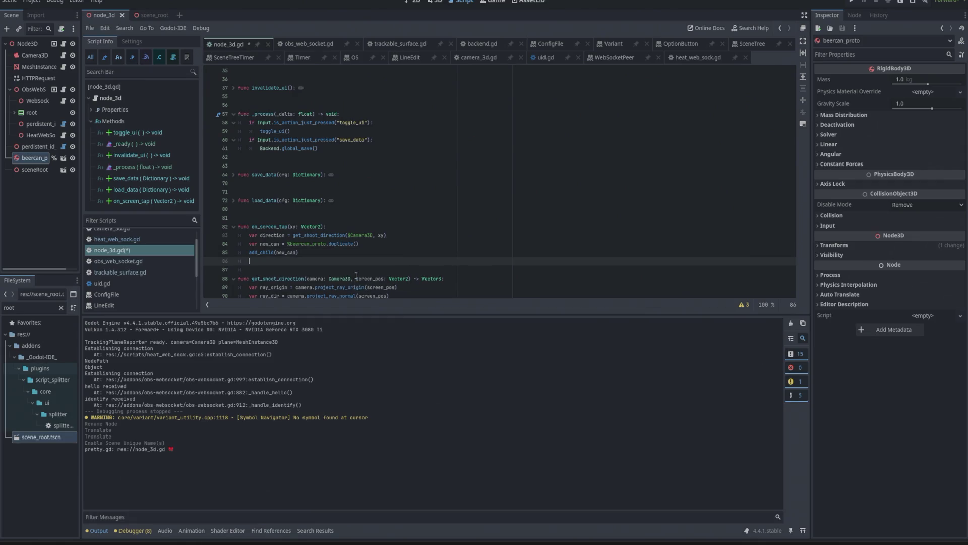
text(new)
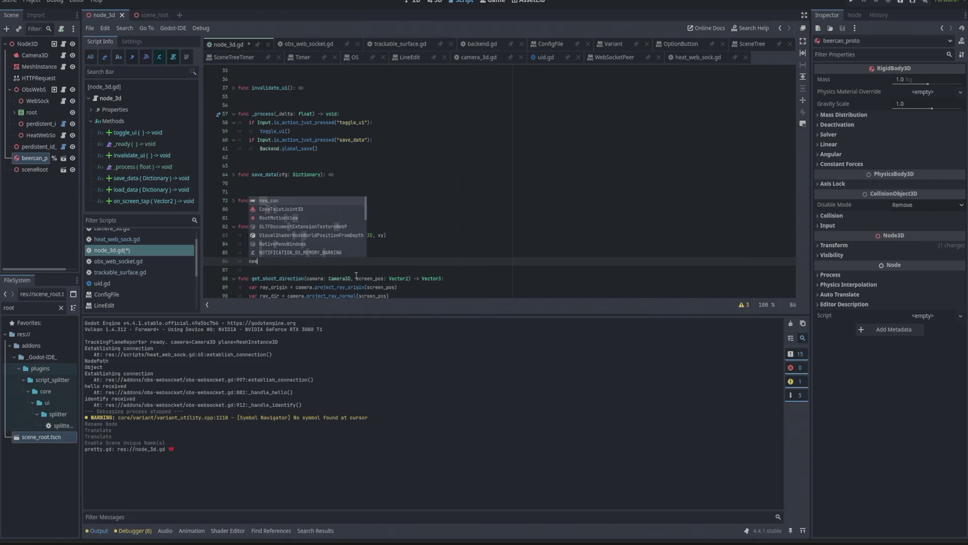
key(Return)
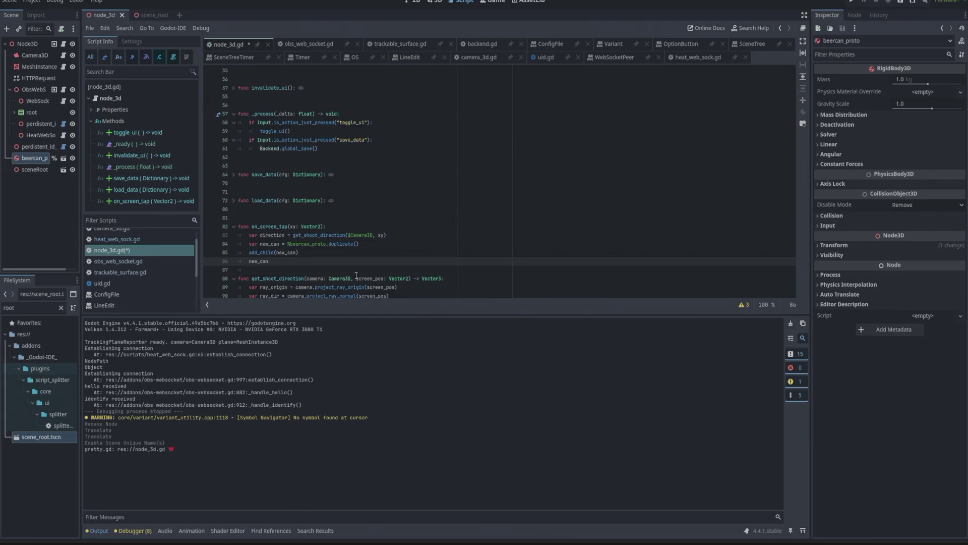
text(.setpos)
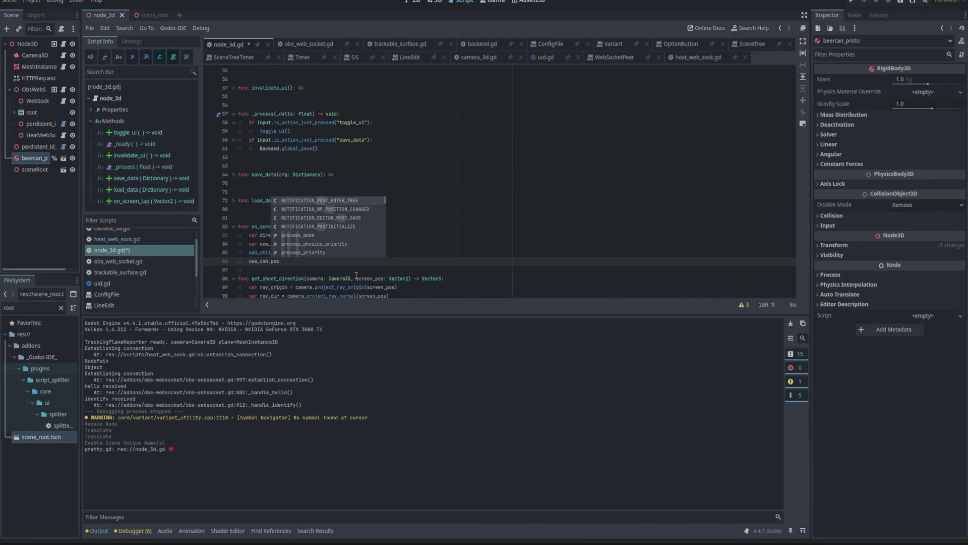
text(itio)
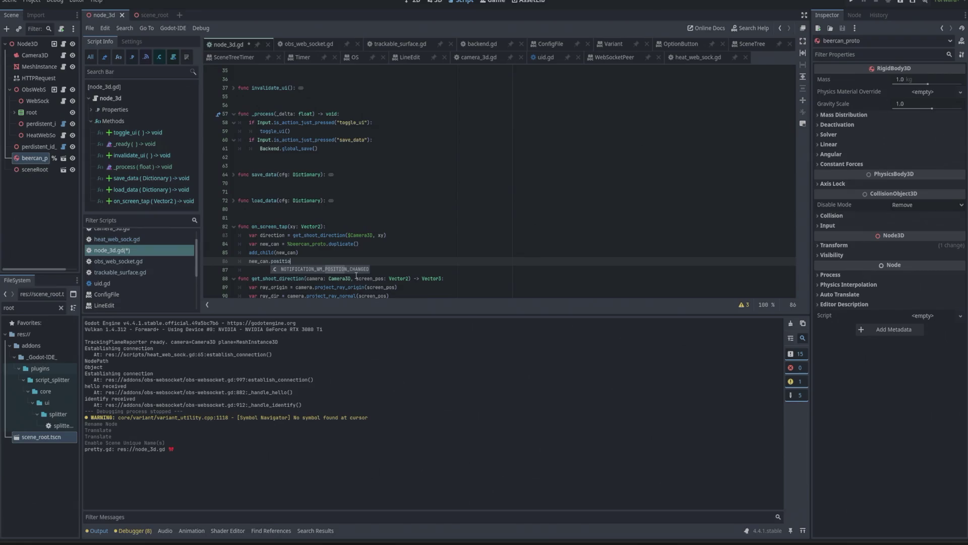
text(n)
key(ctrl+Left)
text(ser)
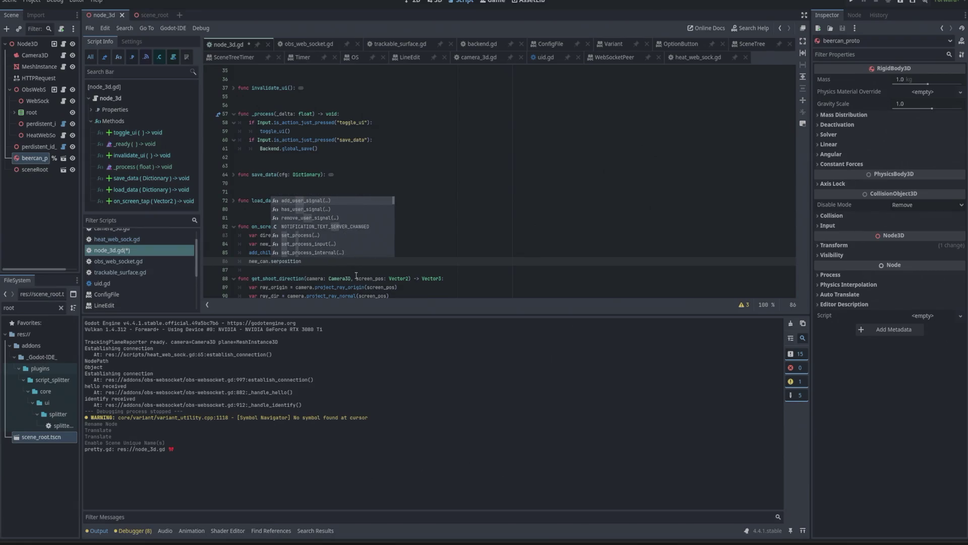
key(BackSpace)
text(t_)
key(Return)
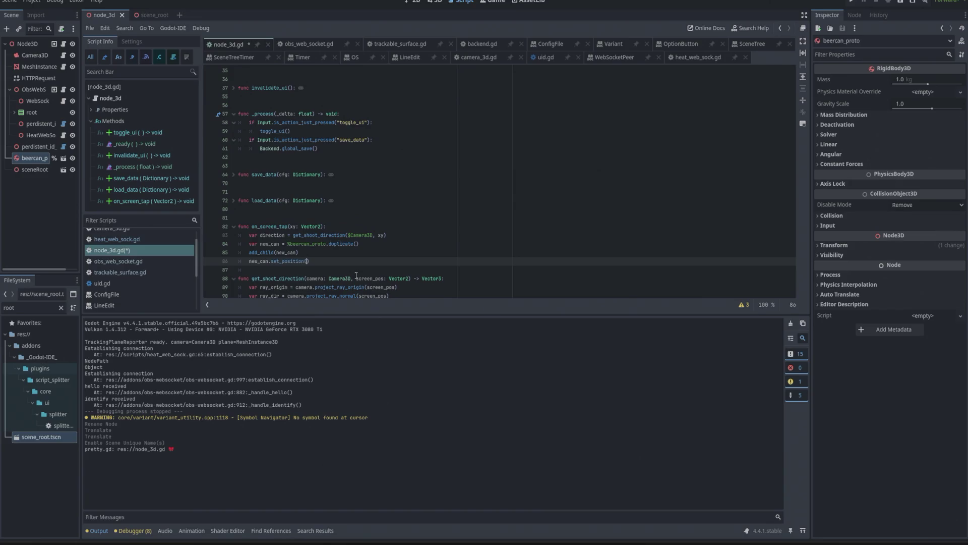
Fill set_position with $Camera3D.position, reusing the Camera3D name from line 83
key(Up)
key(Up)
key(Up)
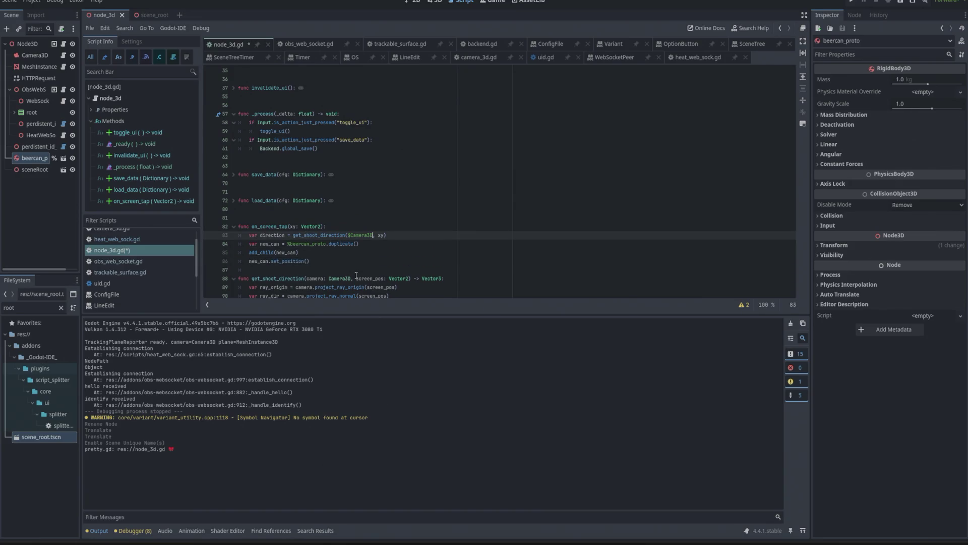
key(ctrl+shift+Left)
key(ctrl+c)
key(Down)
key(Down)
key(Down)
key(Left)
key(ctrl+v)
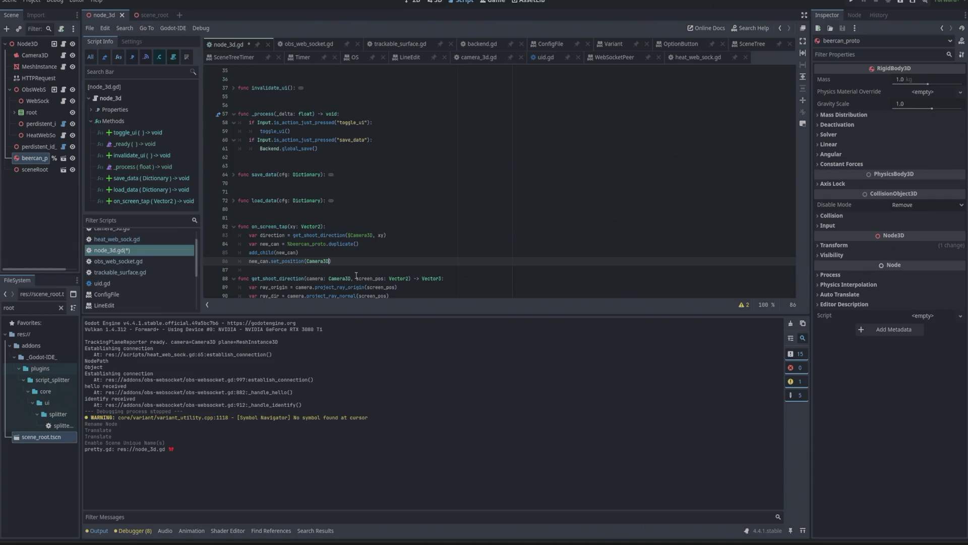
text($)
key(ctrl+Right)
text(.position)
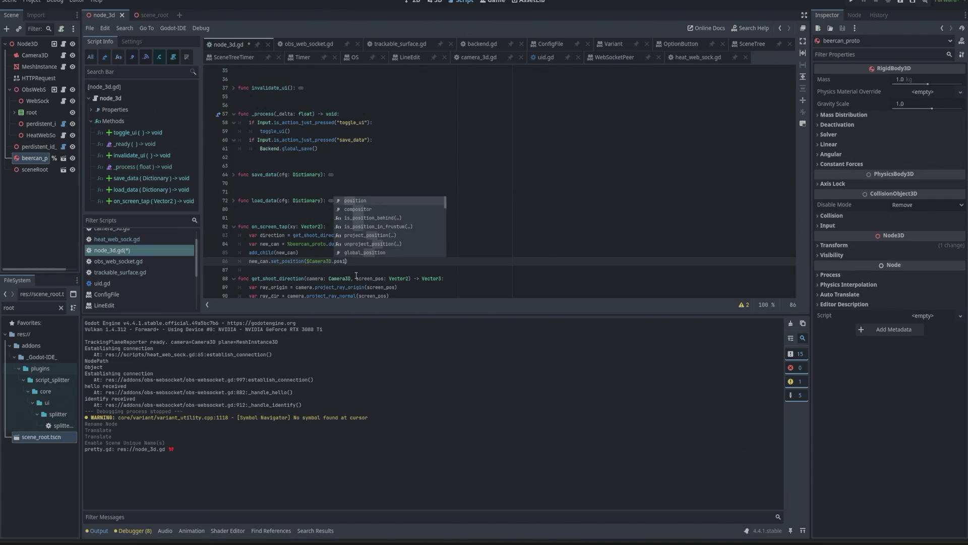
key(Escape)
Begin line 87 with another new_can reference
key(Return)
key(Up)
key(Home)
key(ctrl+shift+Right)
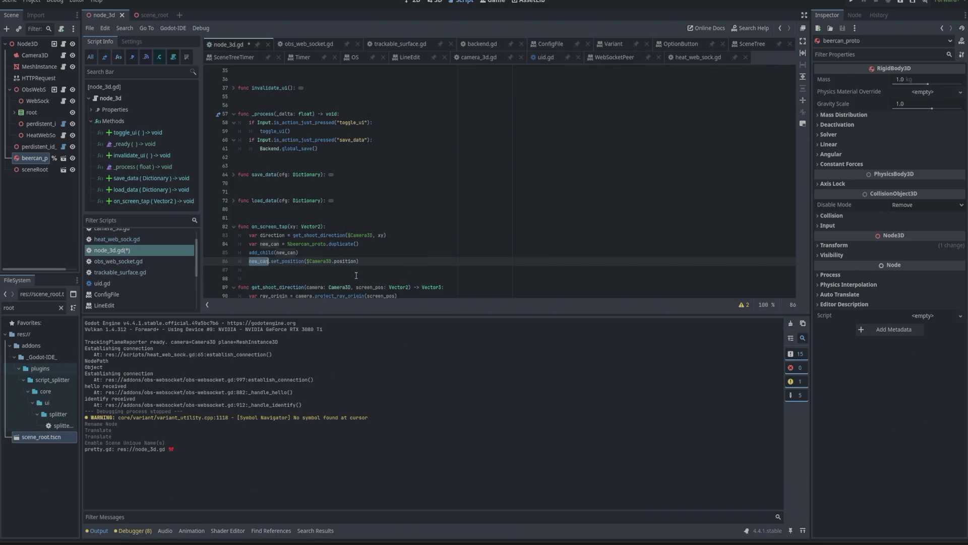
key(ctrl+c)
key(Down)
key(ctrl+v)
text(.)
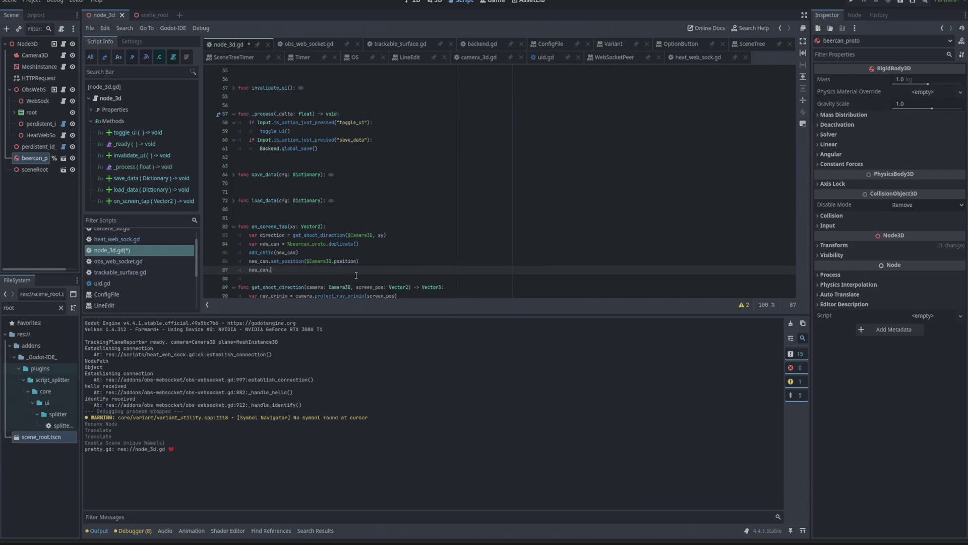
text(set)
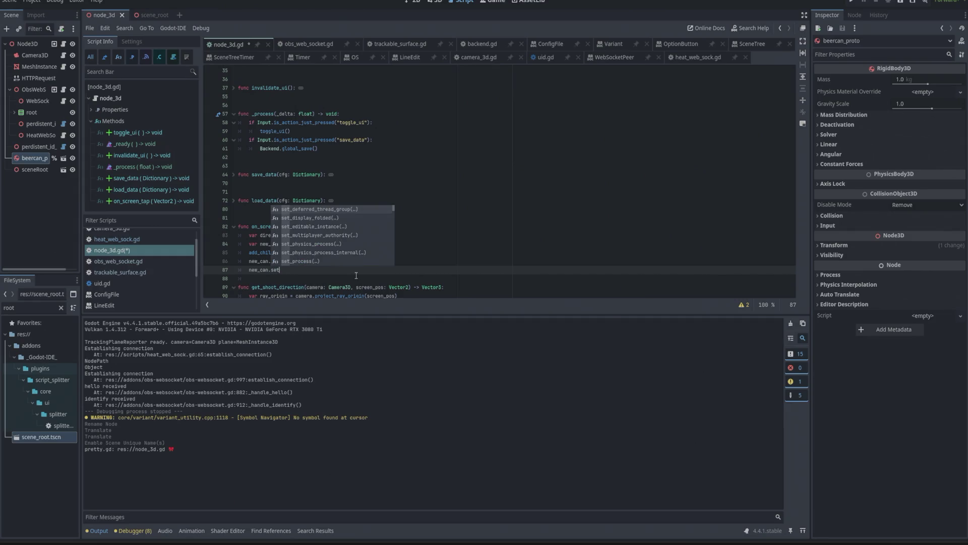
key(BackSpace)
key(BackSpace)
key(BackSpace)
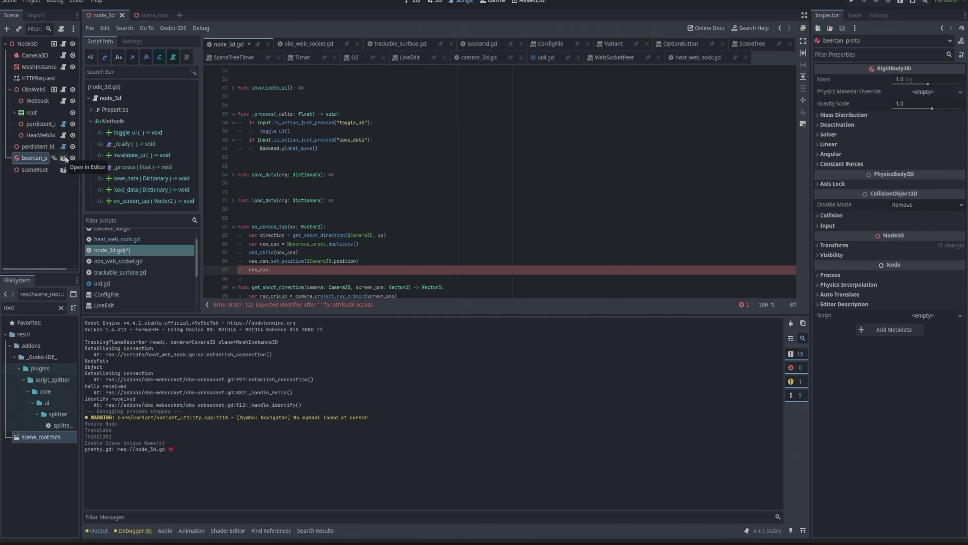
Open the duffbeer2 scene, inspect its RigidBody3D Angular and Linear properties, then open its class documentation
click(64, 159)
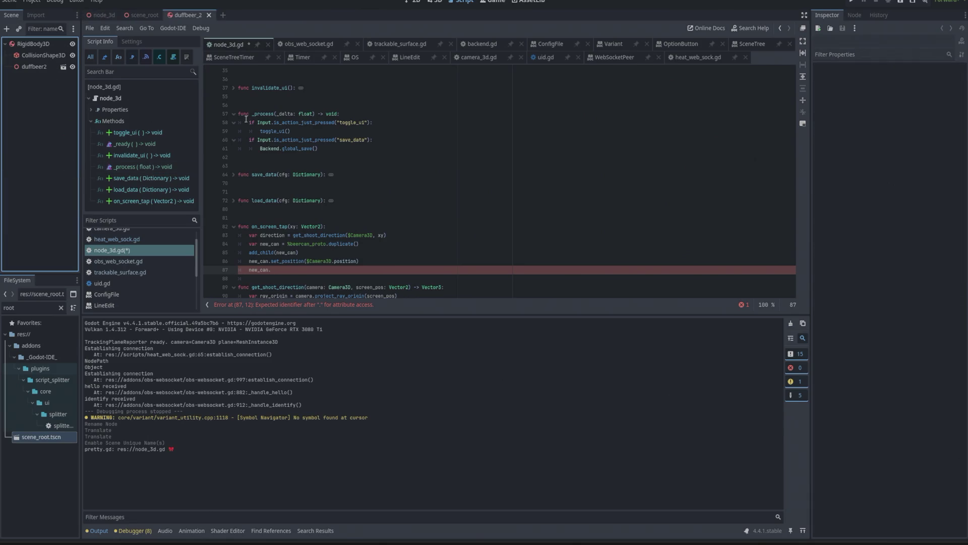
click(41, 47)
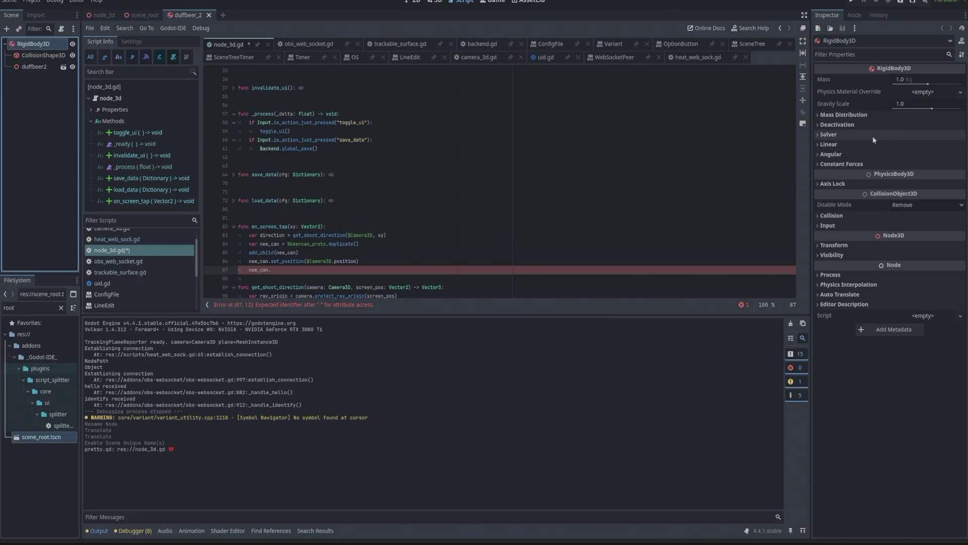
click(835, 154)
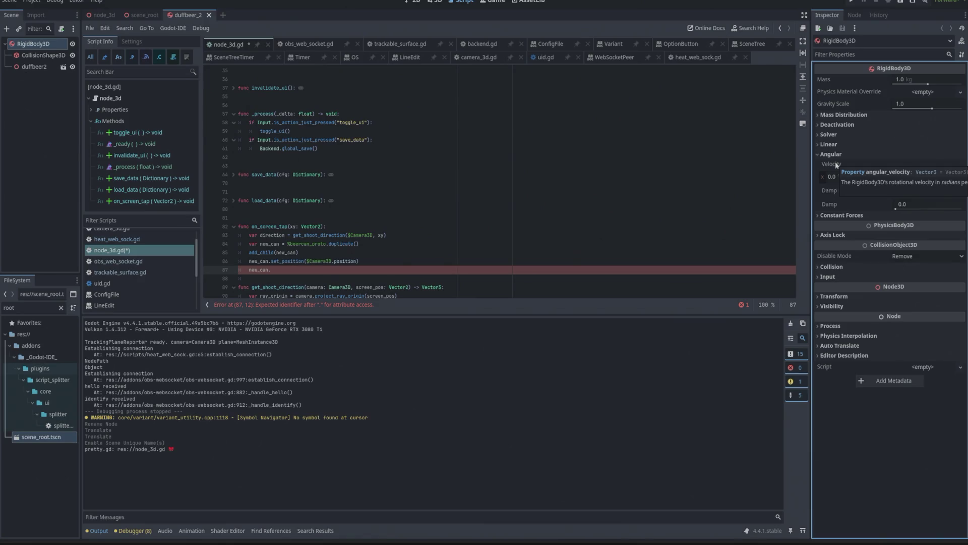
click(831, 155)
click(836, 145)
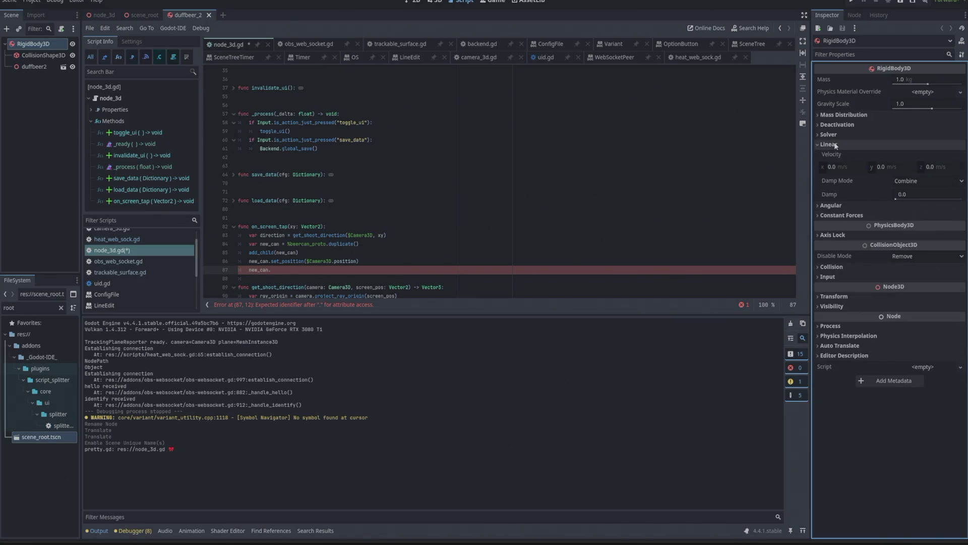
click(836, 146)
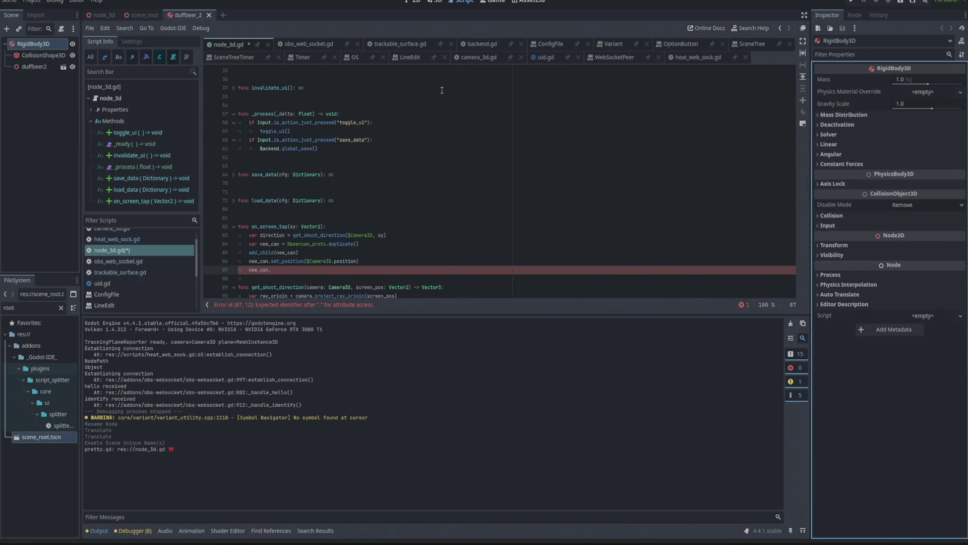
right_click(23, 45)
click(67, 218)
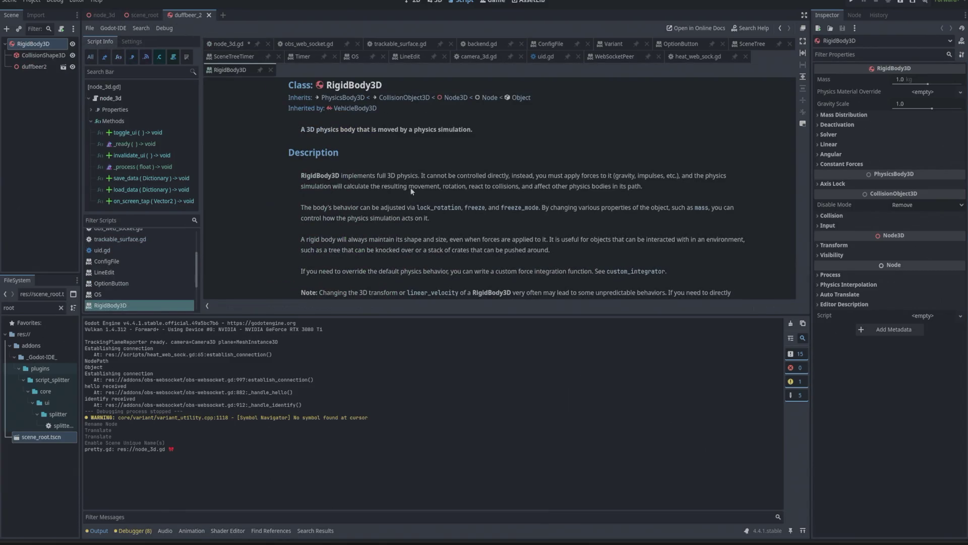
Search the RigidBody3D reference for 'veloci' and jump to the apply_impulse method description
scroll(426, 194, down, 5)
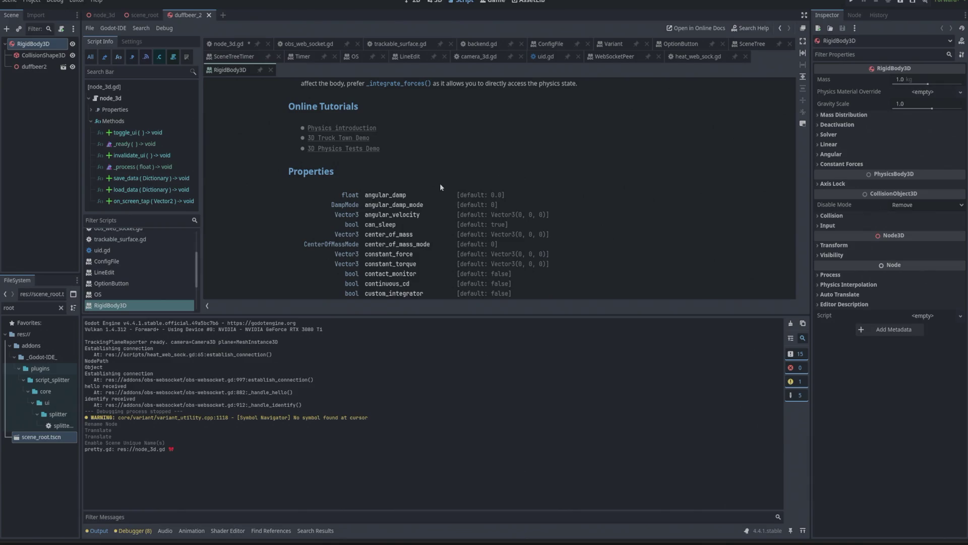
key(ctrl+f)
text(ve)
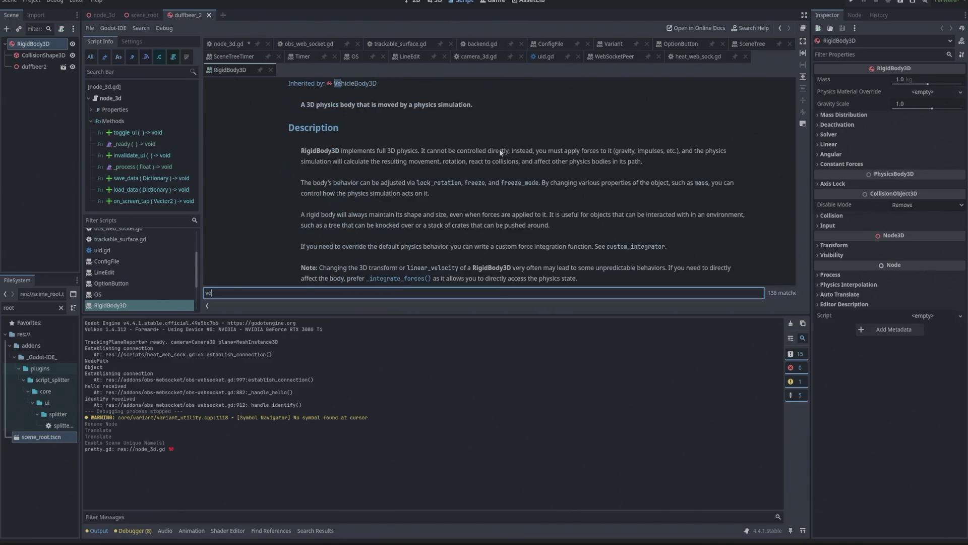
text(loci)
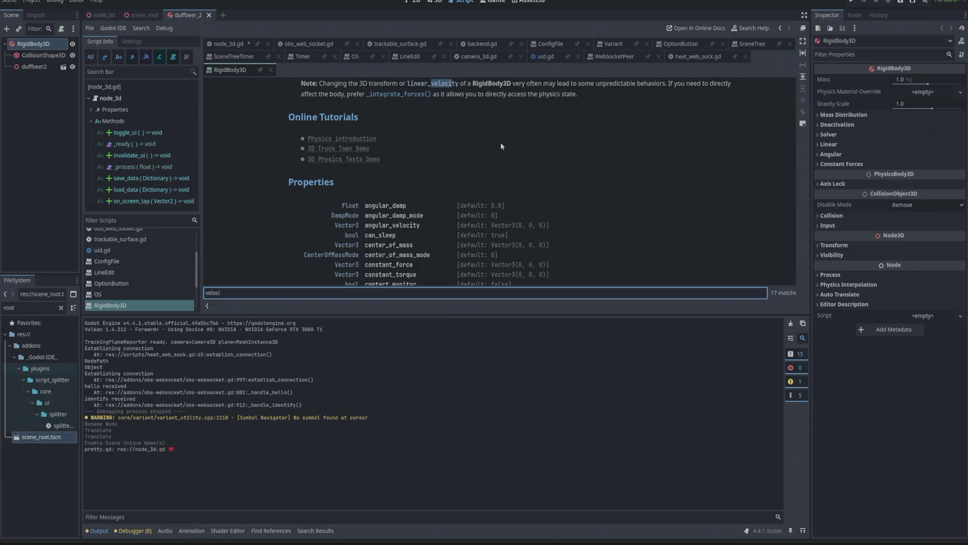
scroll(501, 146, up, 1)
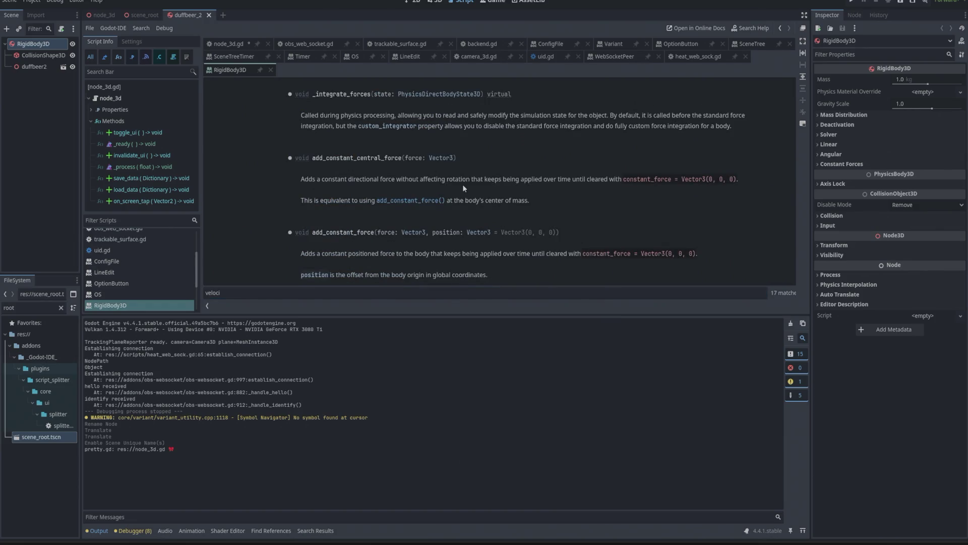
scroll(459, 177, up, 2)
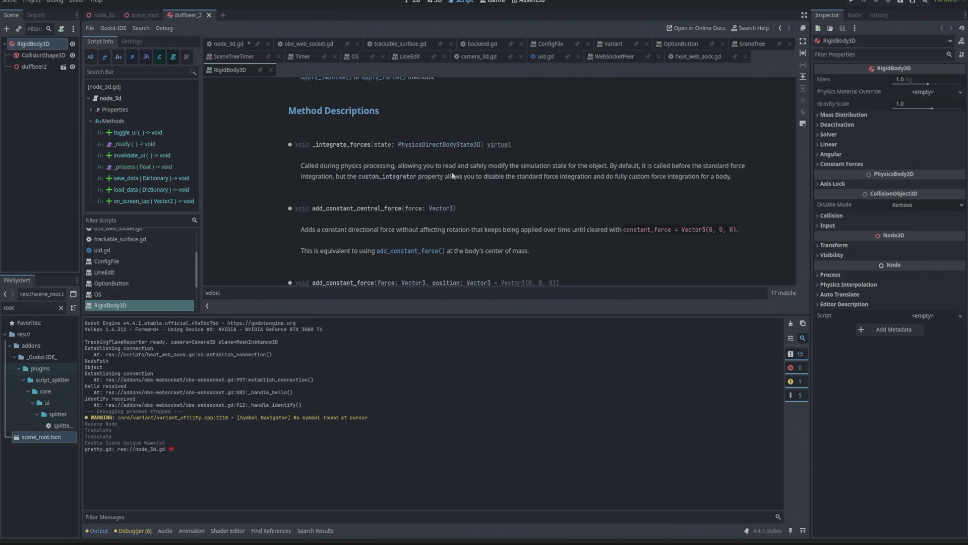
scroll(453, 176, down, 1)
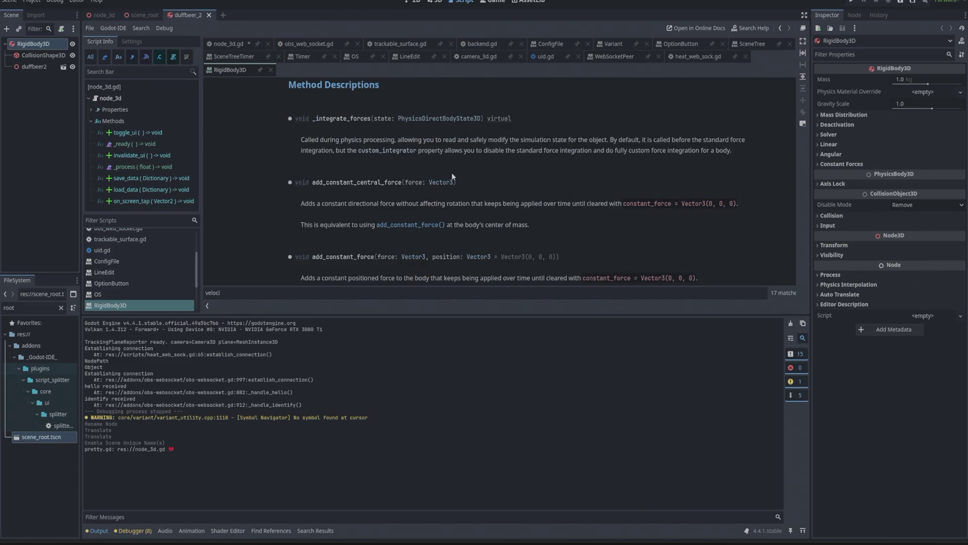
scroll(453, 176, down, 1)
scroll(452, 176, down, 1)
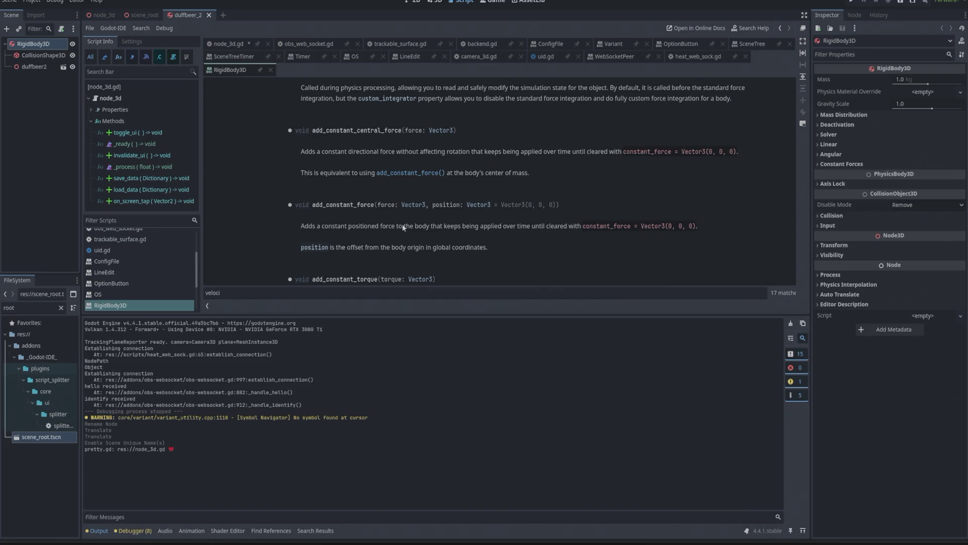
scroll(402, 223, up, 1)
scroll(413, 215, down, 1)
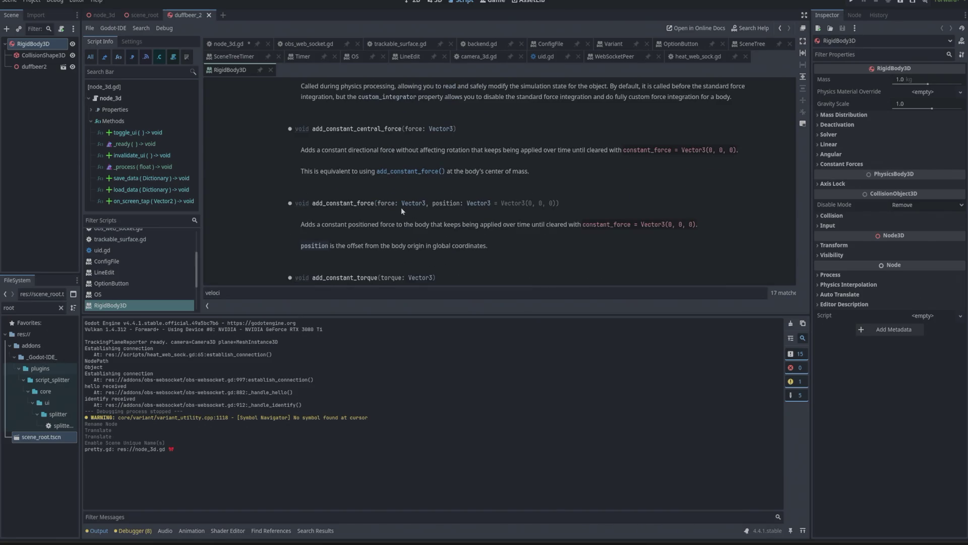
scroll(388, 195, up, 20)
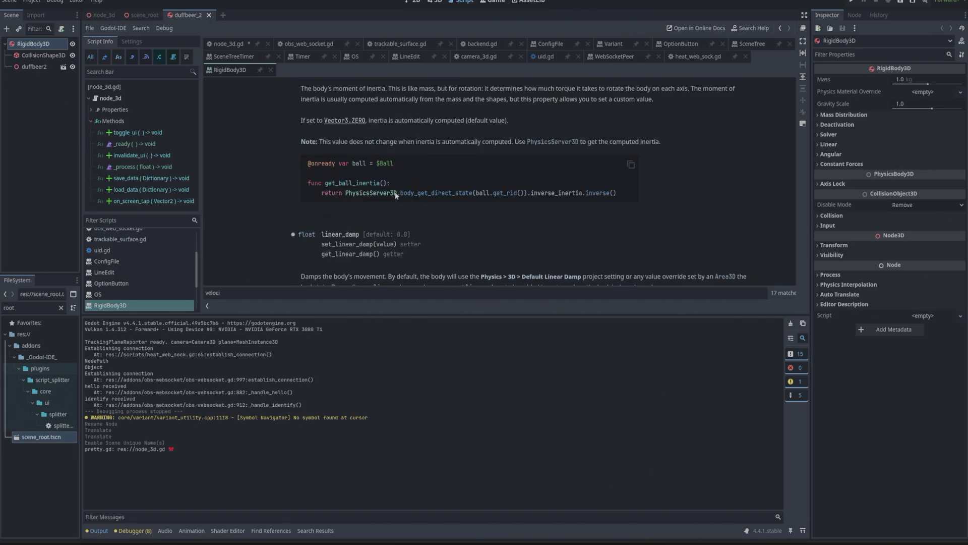
scroll(413, 193, up, 20)
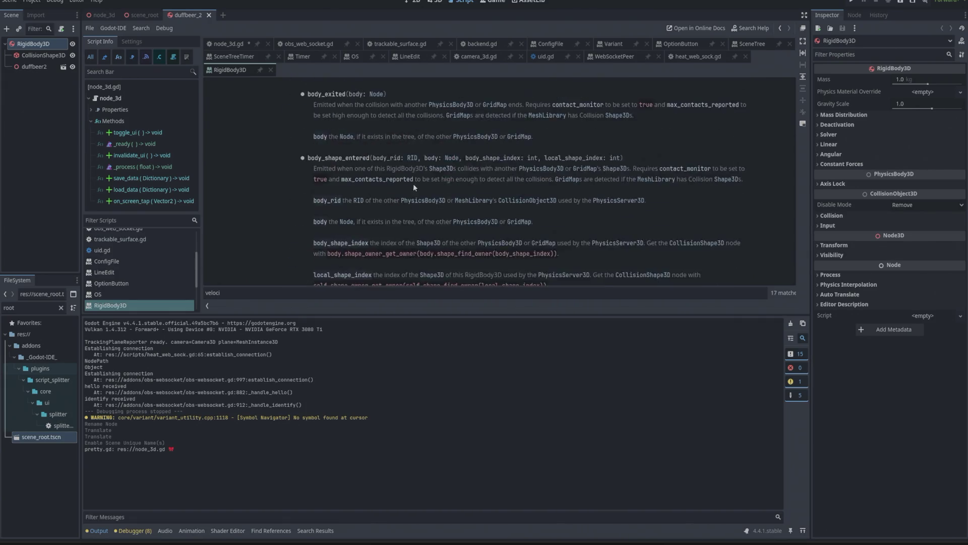
scroll(399, 187, down, 12)
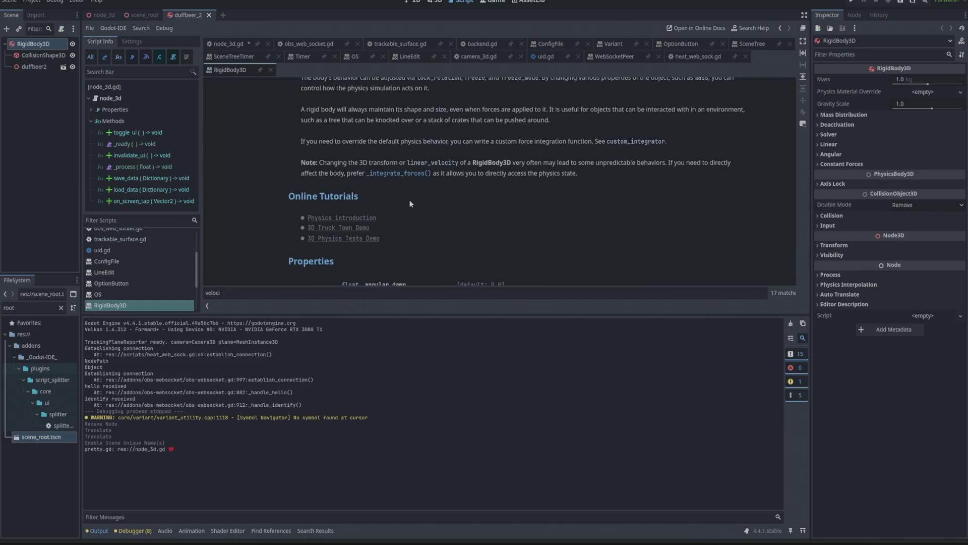
scroll(416, 168, down, 3)
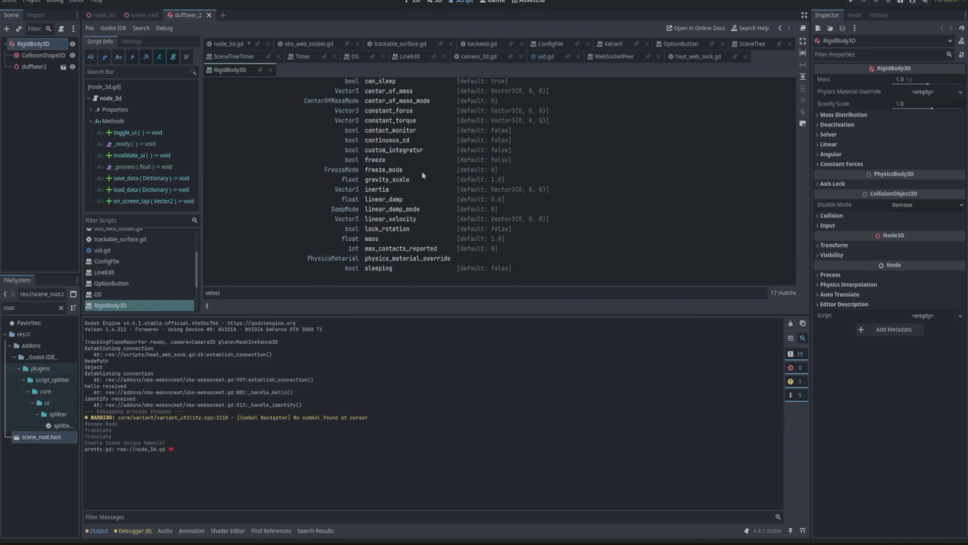
scroll(439, 202, down, 9)
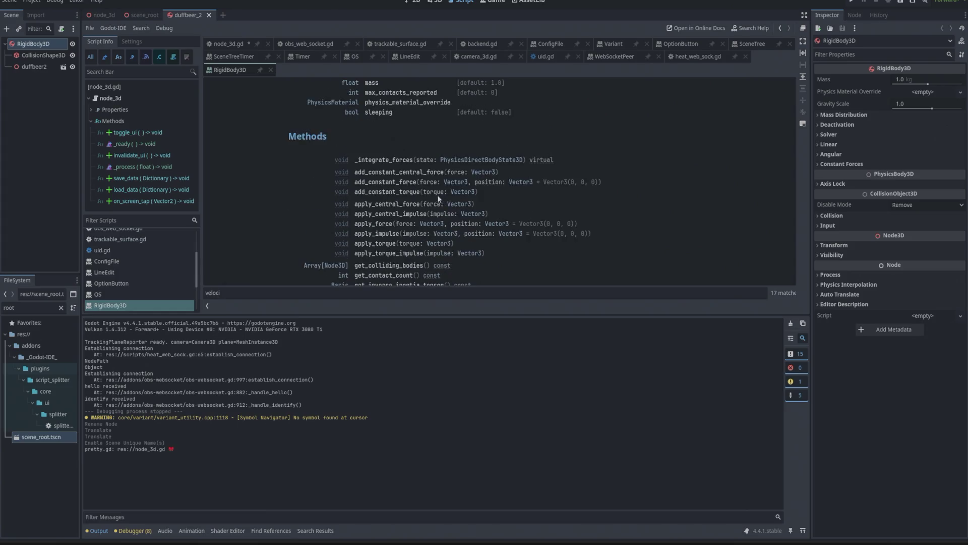
click(367, 201)
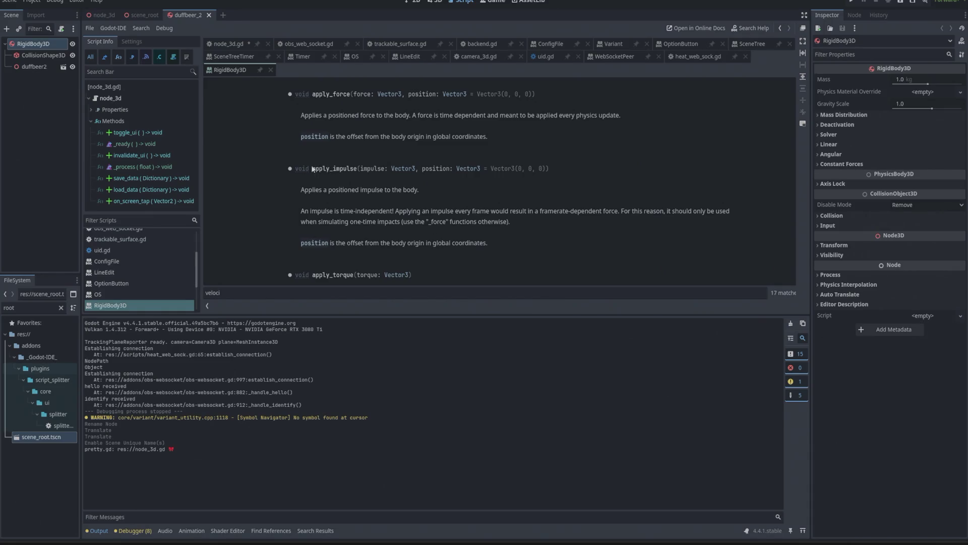
mouse_move(312, 170)
mouse_down()
mouse_move(547, 169)
mouse_move(357, 170)
mouse_up()
key(alt+Tab)
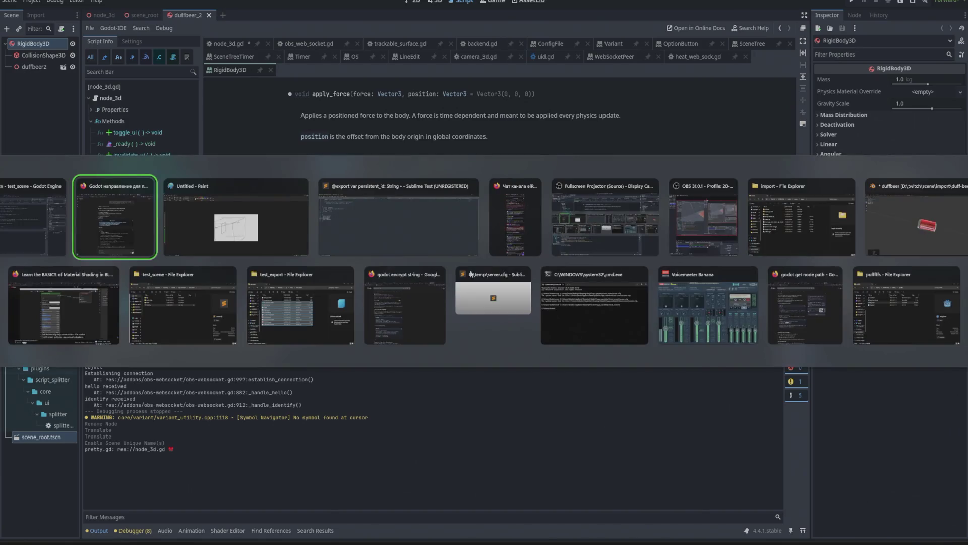
key(alt+Tab)
key(alt+shift+Tab)
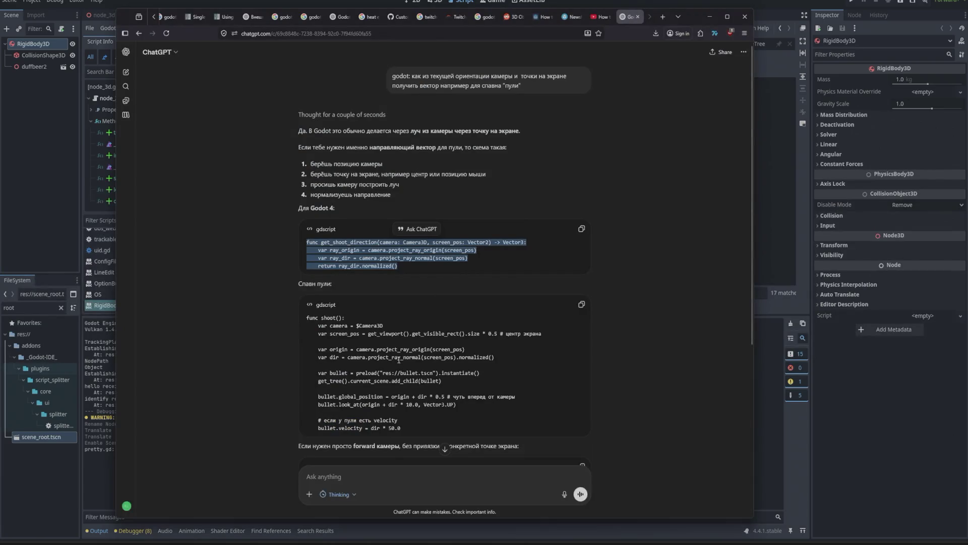
scroll(391, 373, down, 4)
scroll(388, 377, up, 3)
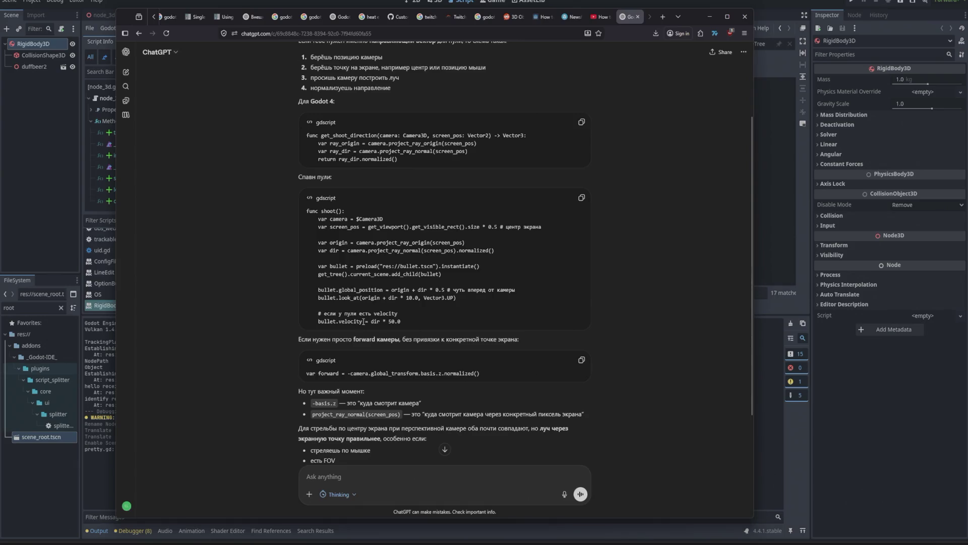
scroll(439, 305, down, 1)
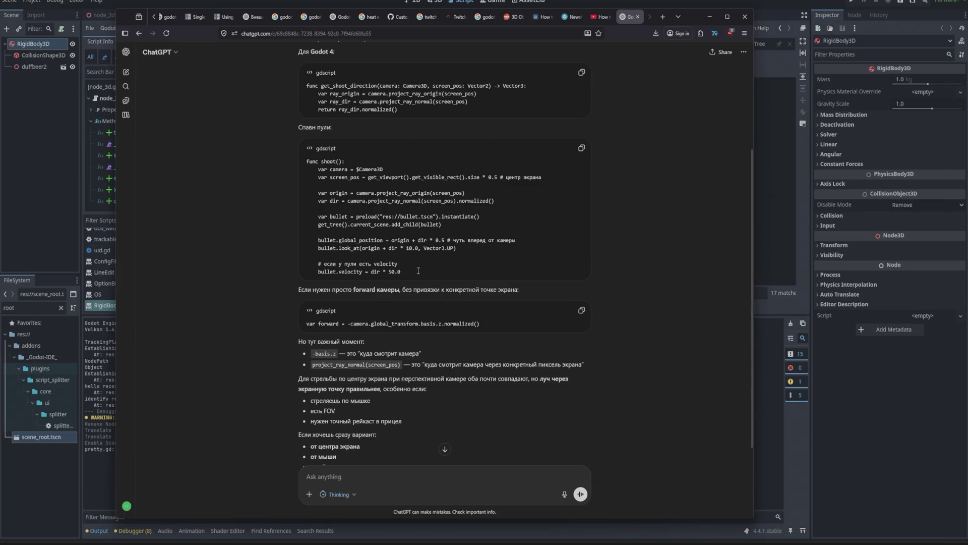
drag(319, 273, 362, 272)
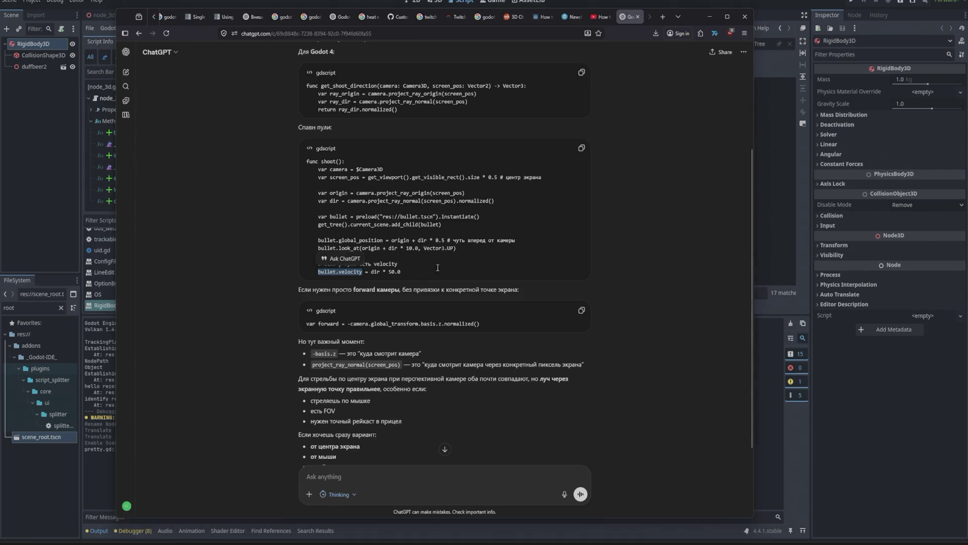
key(alt+Tab)
key(alt+Tab)
key(alt+Tab)
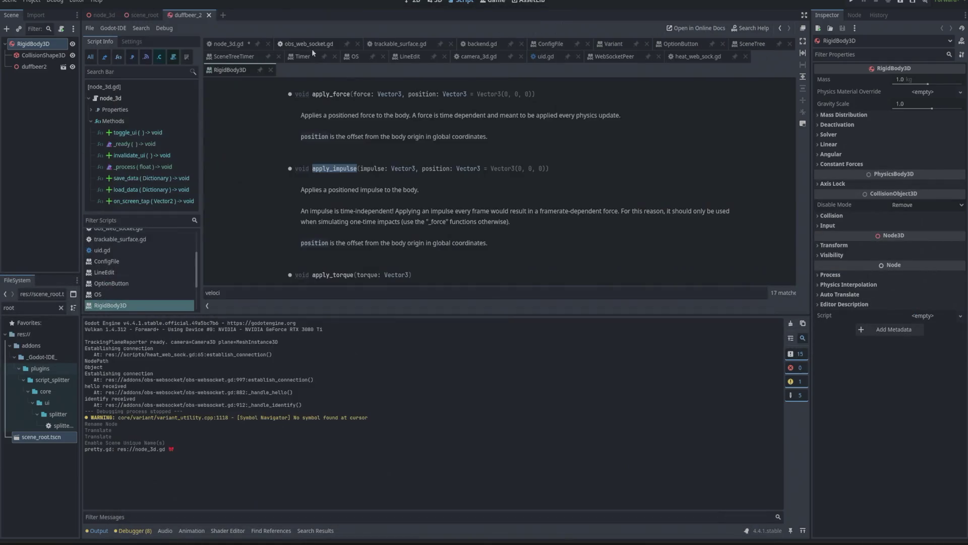
Complete new_can.velocity = direction * 100 in on_screen_tap, then save and run the game
click(233, 45)
text(velocity = )
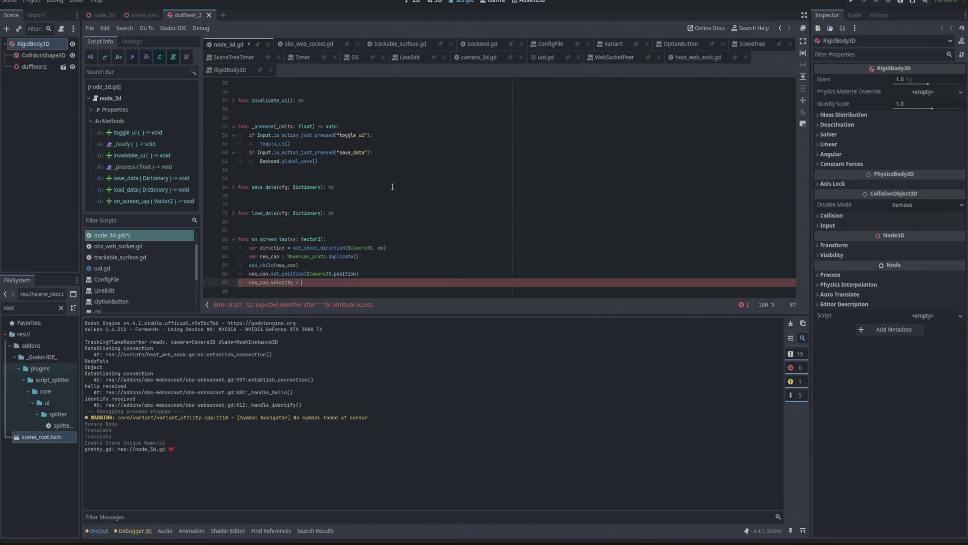
text(di)
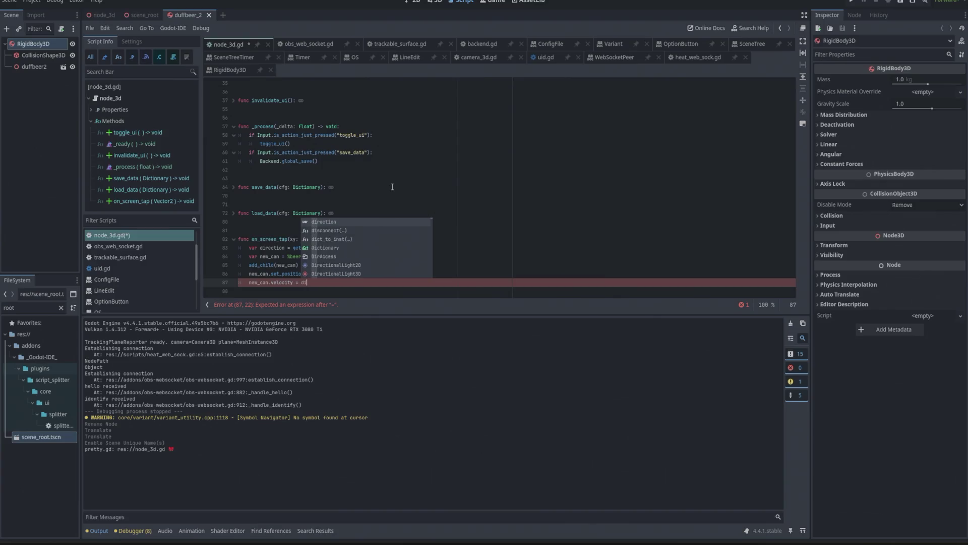
text(rection * 100)
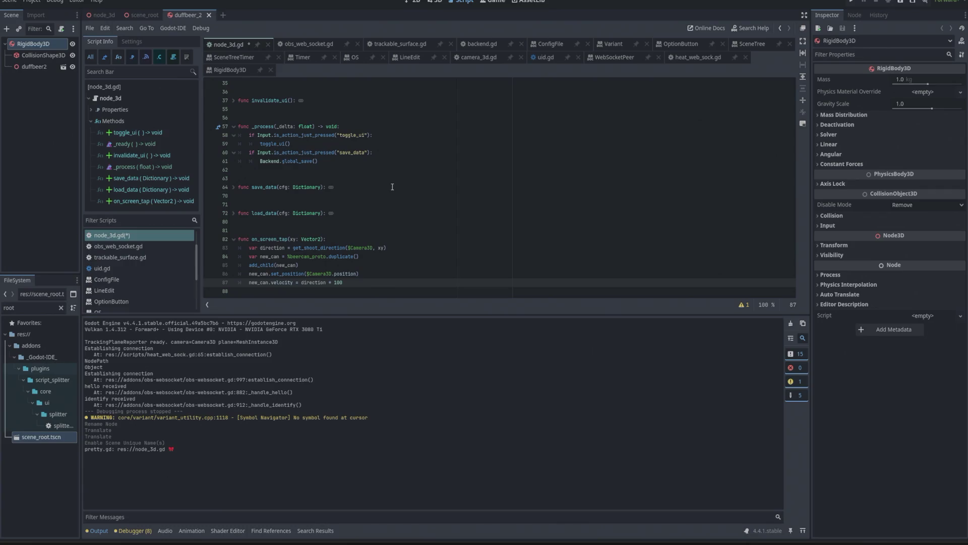
click(852, 2)
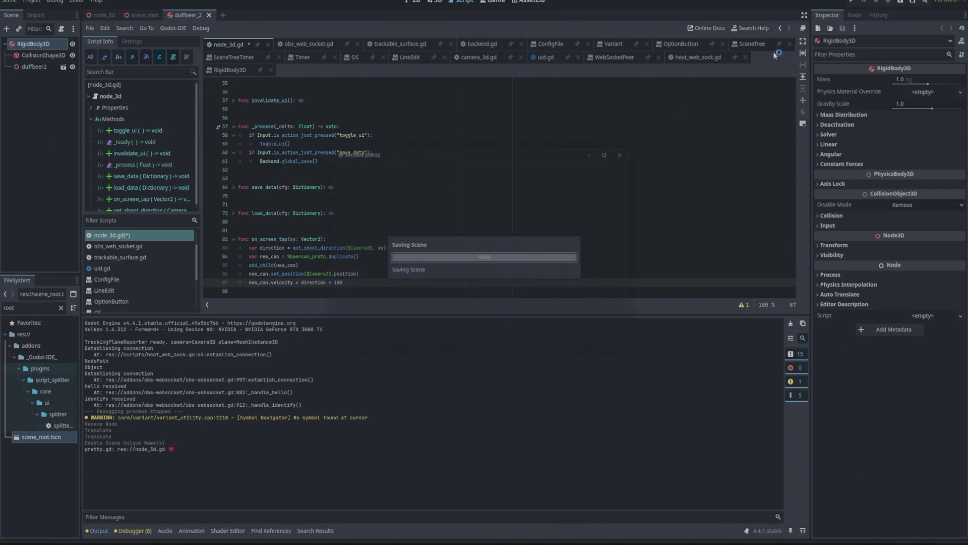
scroll(431, 216, up, 1)
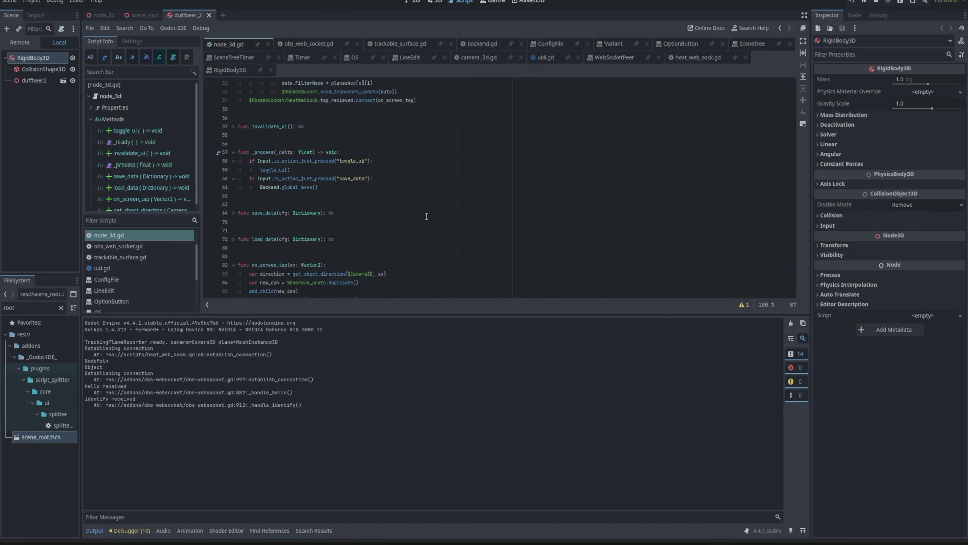
scroll(429, 216, down, 3)
key(alt+Tab)
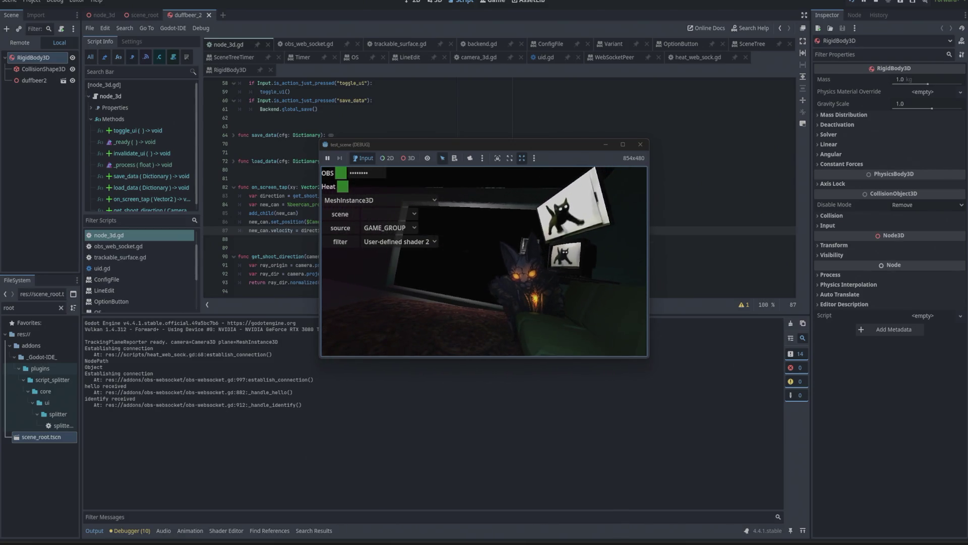
Project OBS's MAIN scene fullscreen onto the EVGA XR1 Pro display
key(alt+Tab)
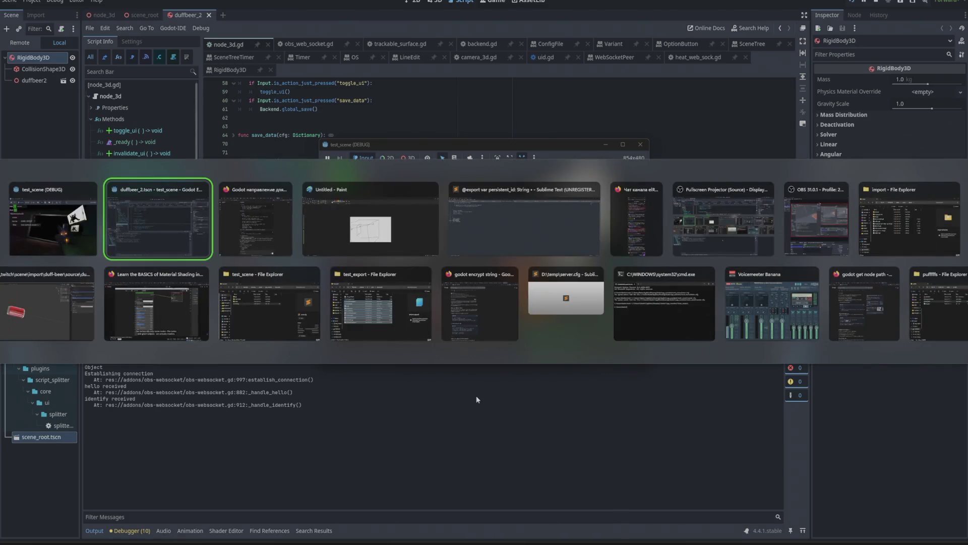
key(alt+Tab)
key(alt+Tab)
key(alt+Tab)
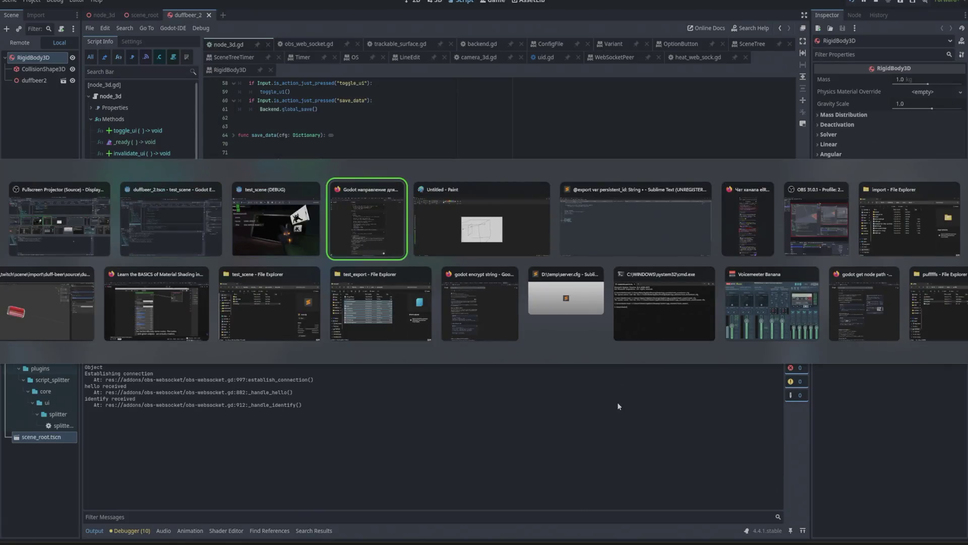
key(alt+Tab)
key(alt+Tab)
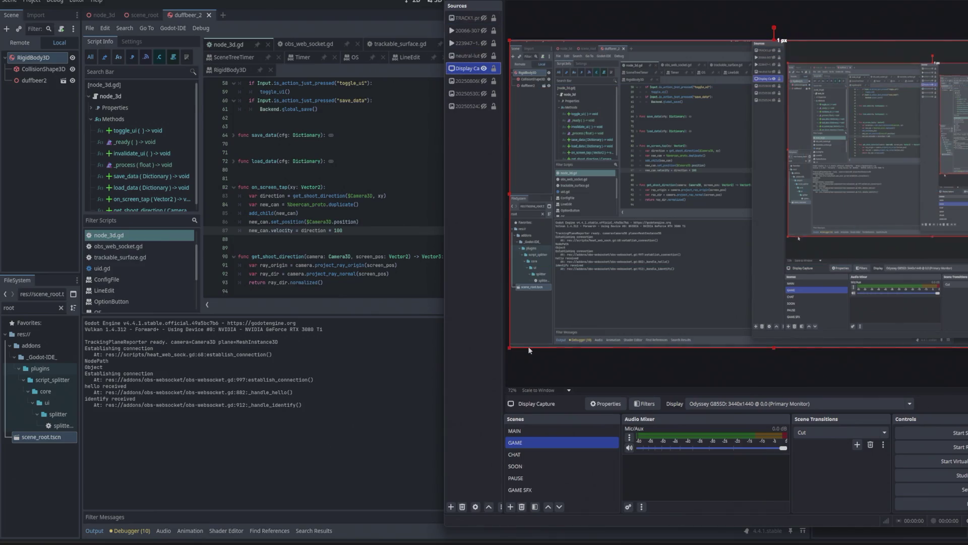
click(519, 434)
right_click(519, 432)
mouse_move(608, 354)
click(641, 365)
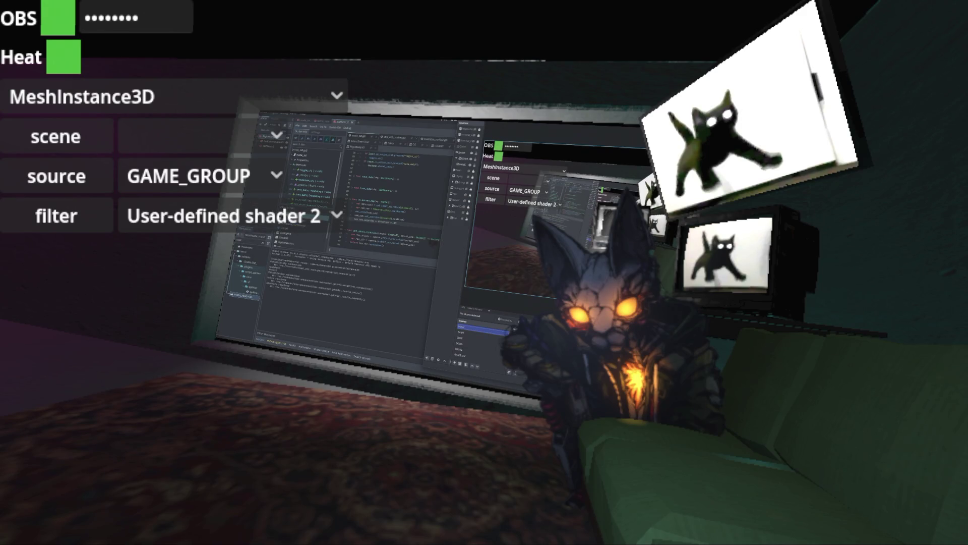
Switch to the browser and open the Twitch stream
key(alt+Tab)
key(alt+Tab)
key(alt+Tab)
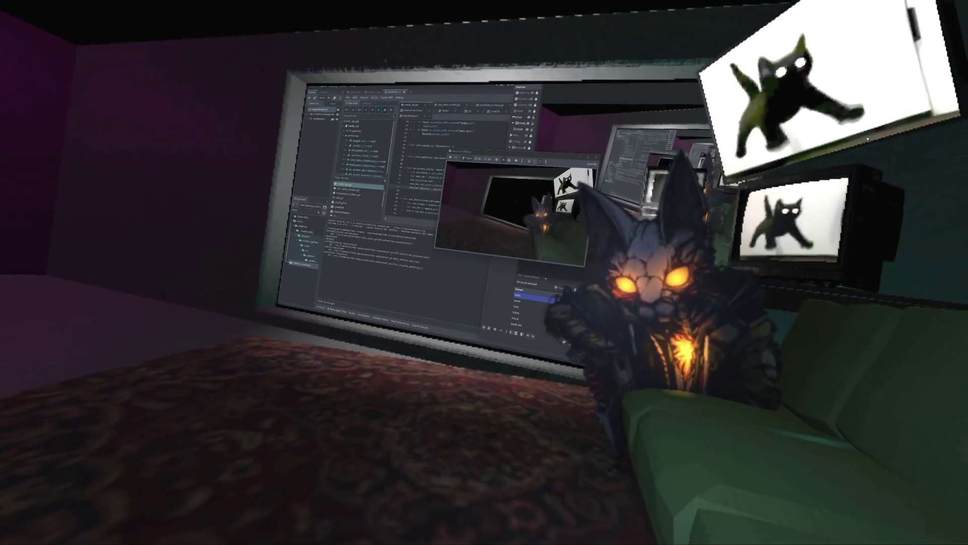
key(alt+Tab)
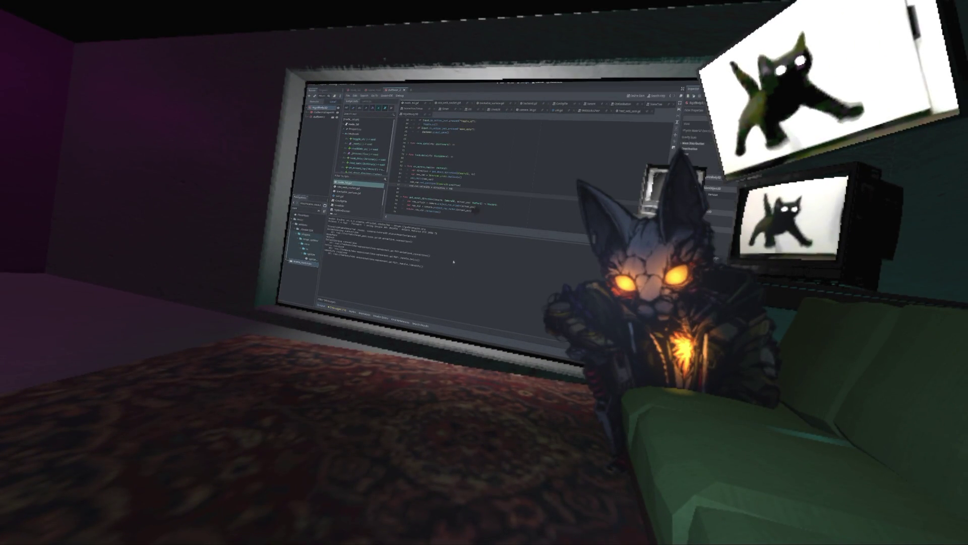
key(alt+Tab)
key(alt+Tab)
key(alt+Tab)
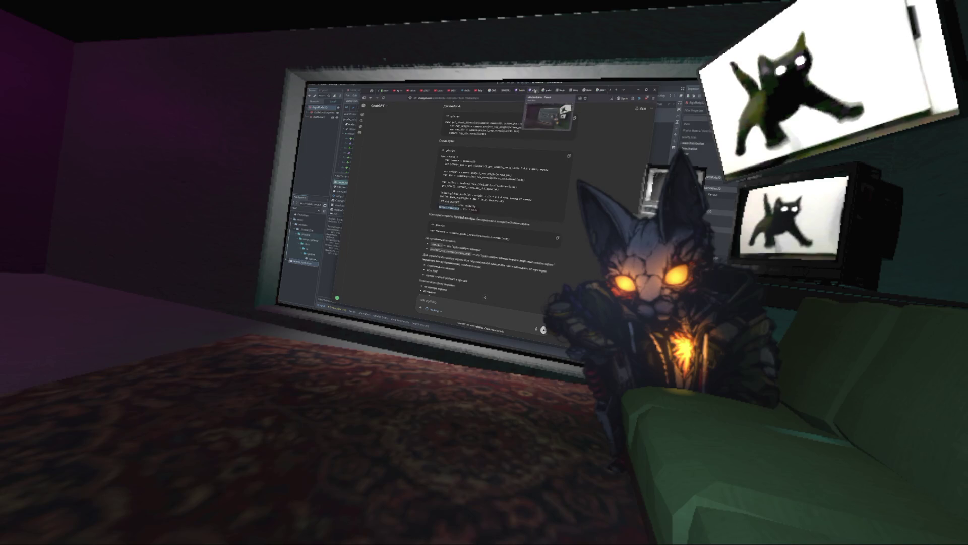
click(532, 90)
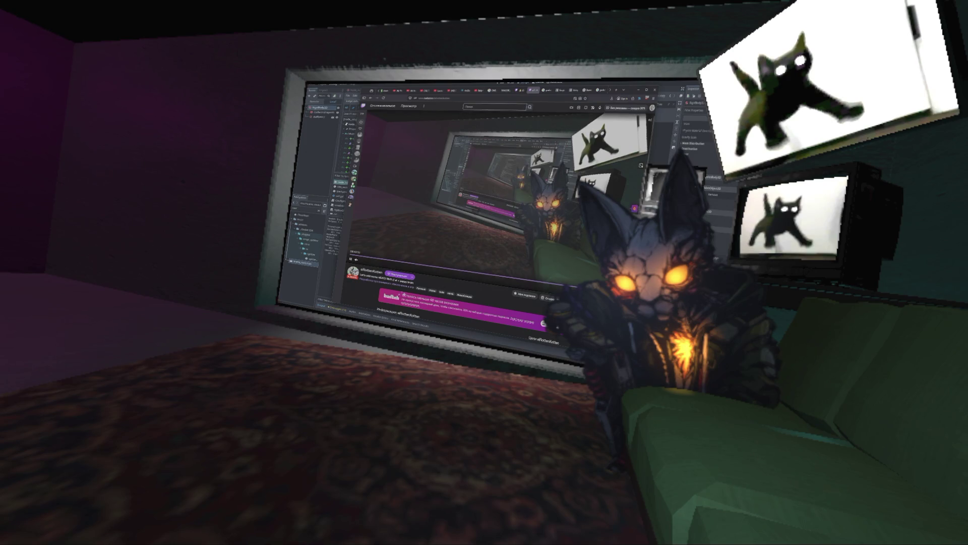
Return to the Godot script editor and open heat_web_sock.gd
key(alt+Tab)
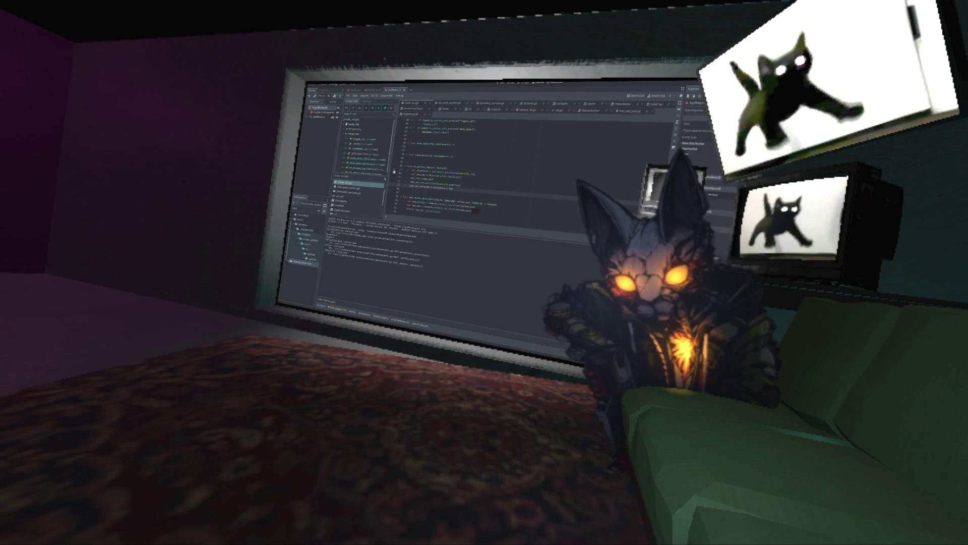
key(alt+Tab)
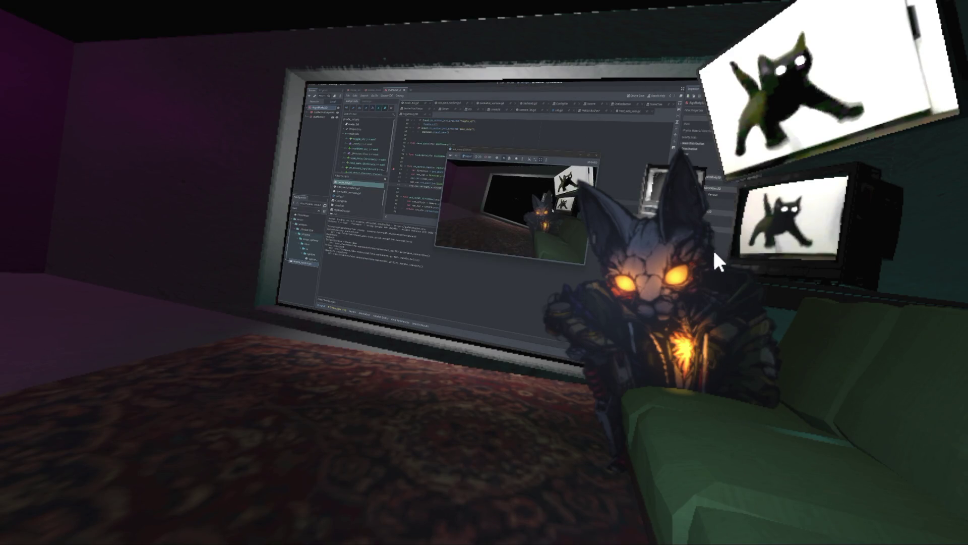
key(alt+Tab)
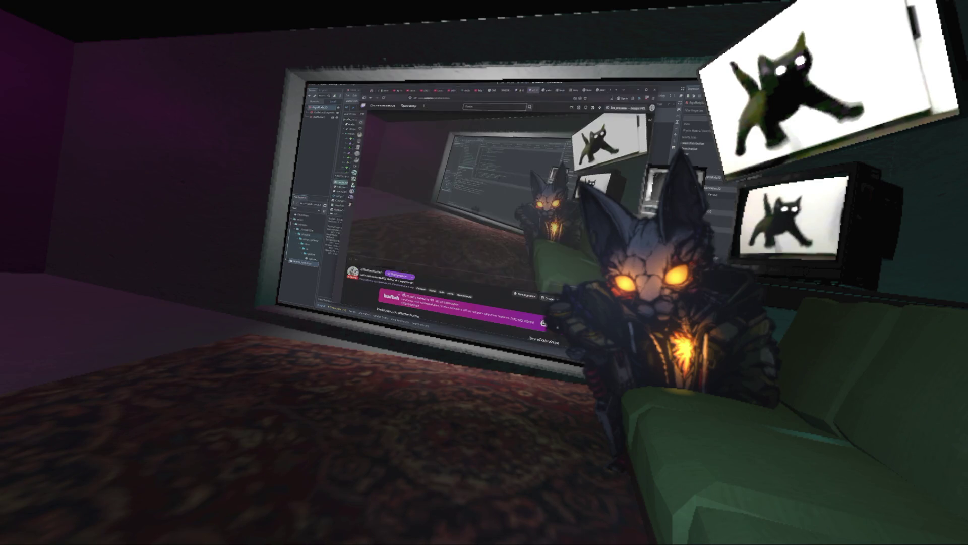
key(alt+Tab)
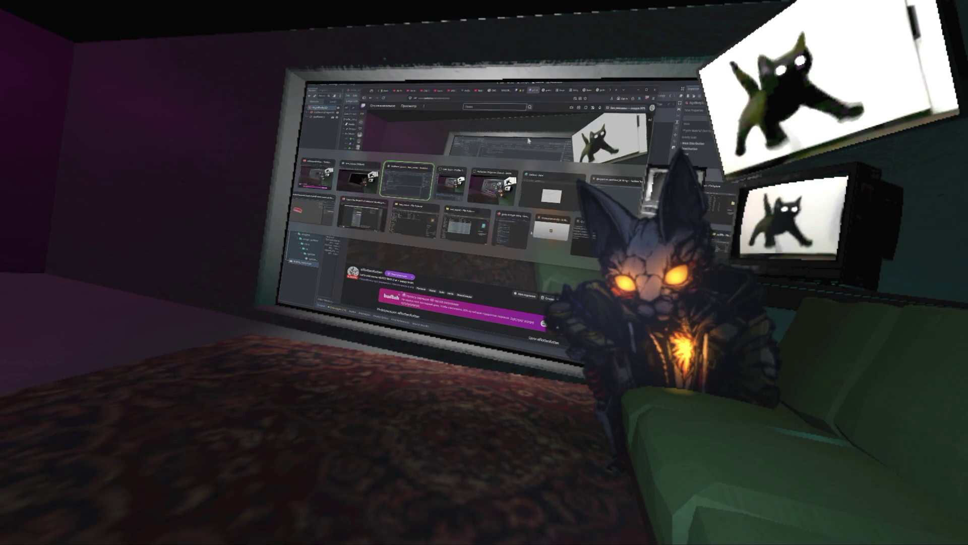
scroll(503, 180, up, 15)
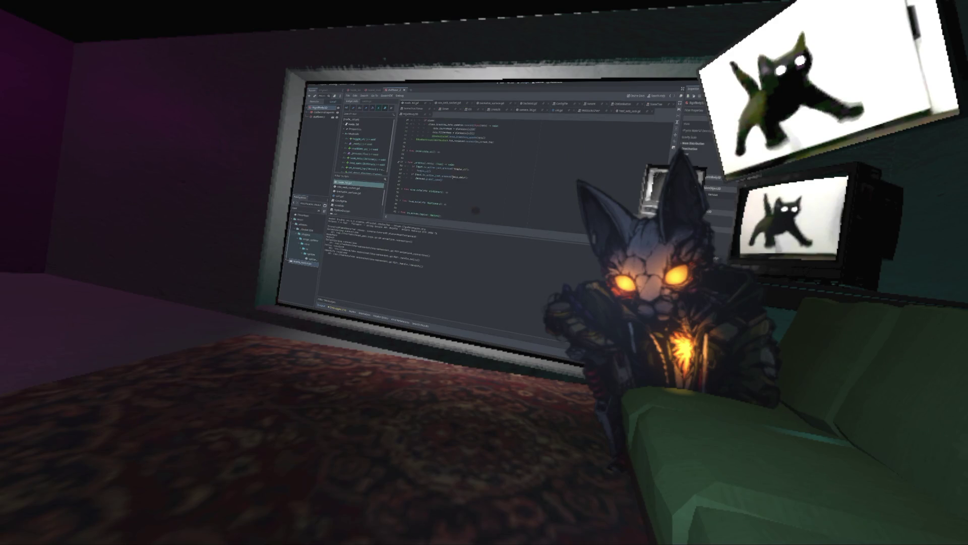
scroll(449, 175, up, 2)
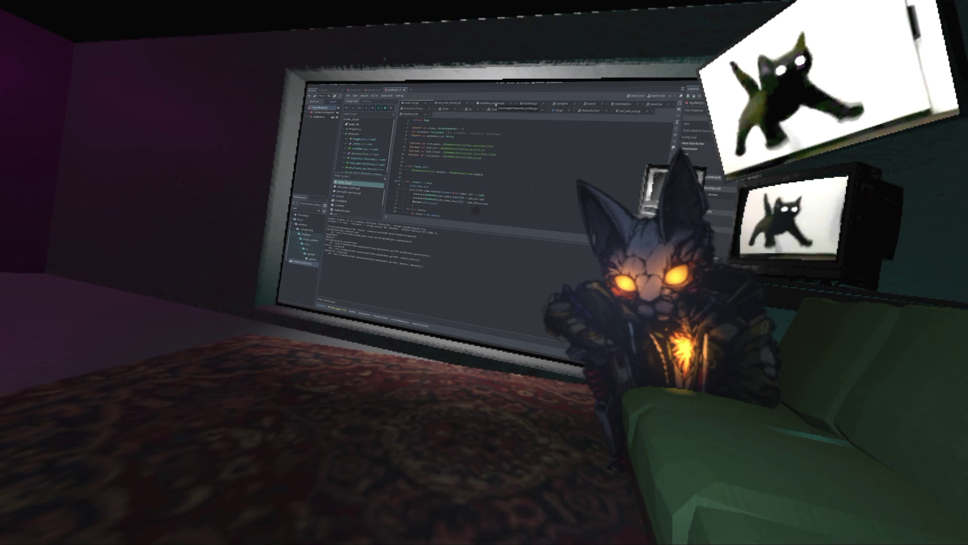
click(629, 112)
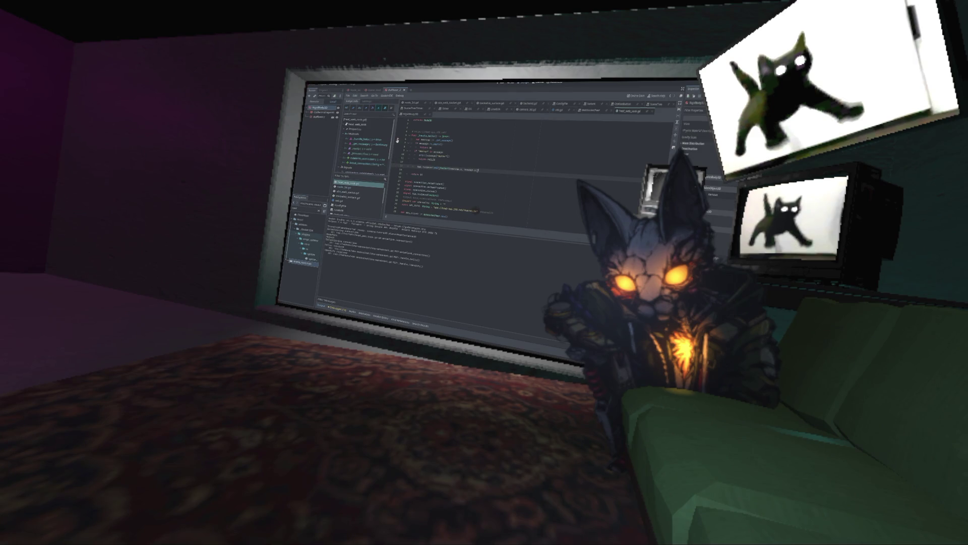
Bring the Twitch stream browser forward, then return to the Godot debugger
key(alt+Tab)
key(alt+Tab)
key(alt+Tab)
key(alt+shift+Tab)
key(alt+shift+Tab)
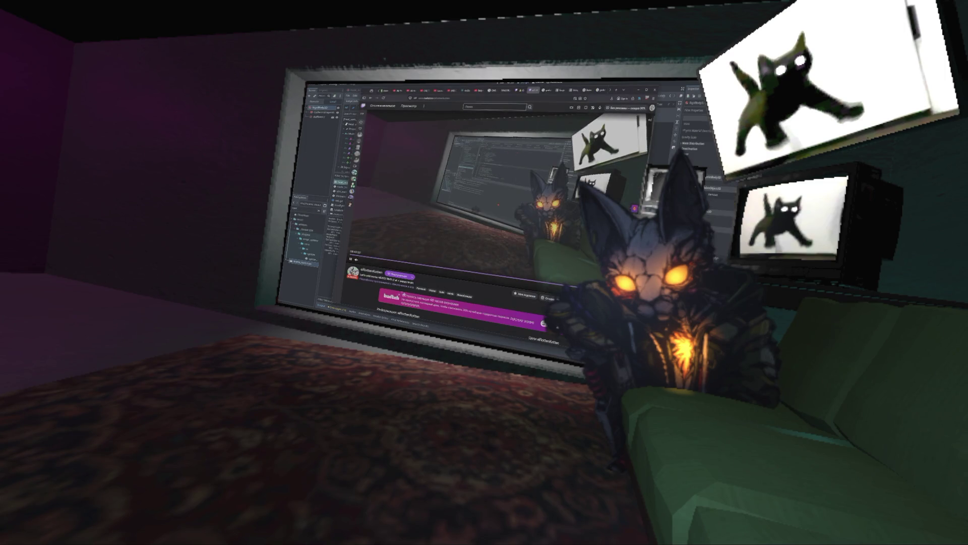
key(alt+Tab)
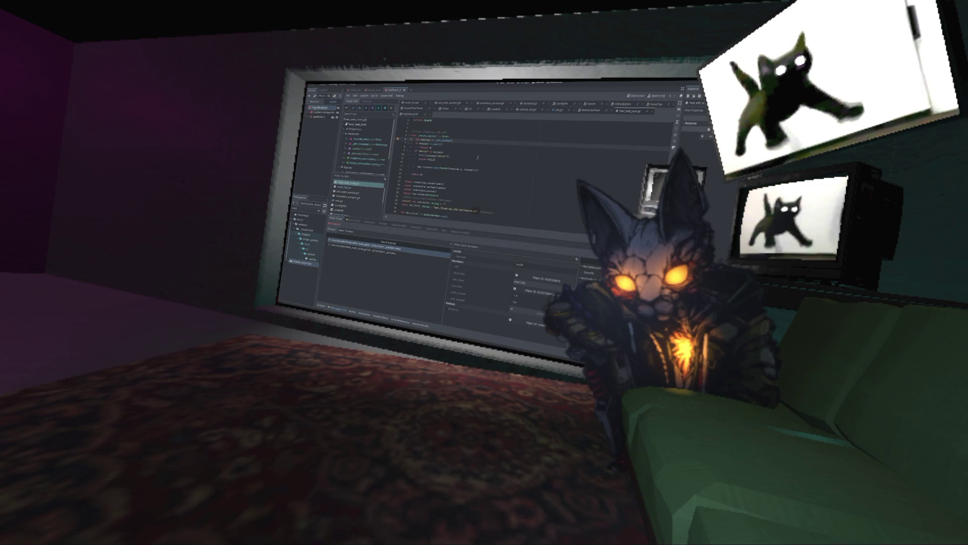
Step the debugger to the return ok line and go to the websocket message line
key(F10)
key(F10)
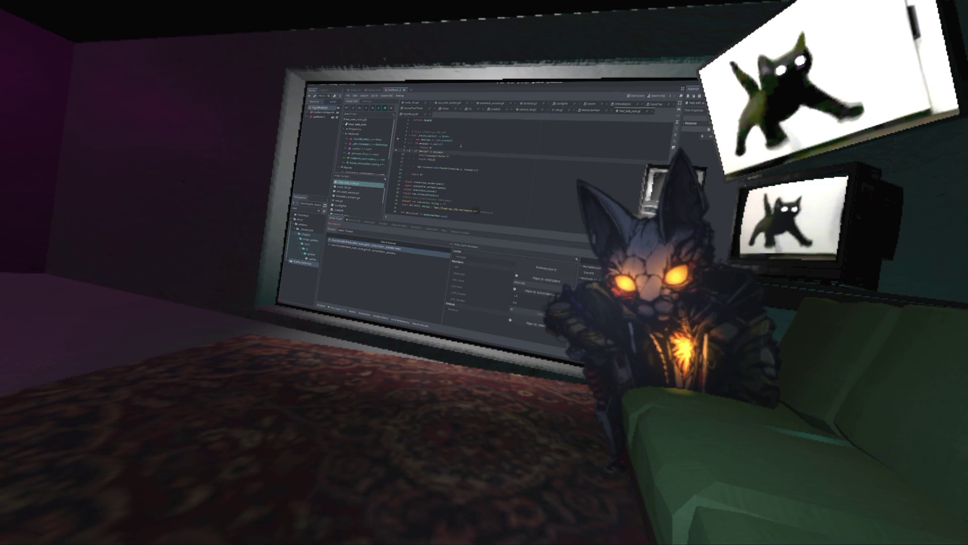
key(F10)
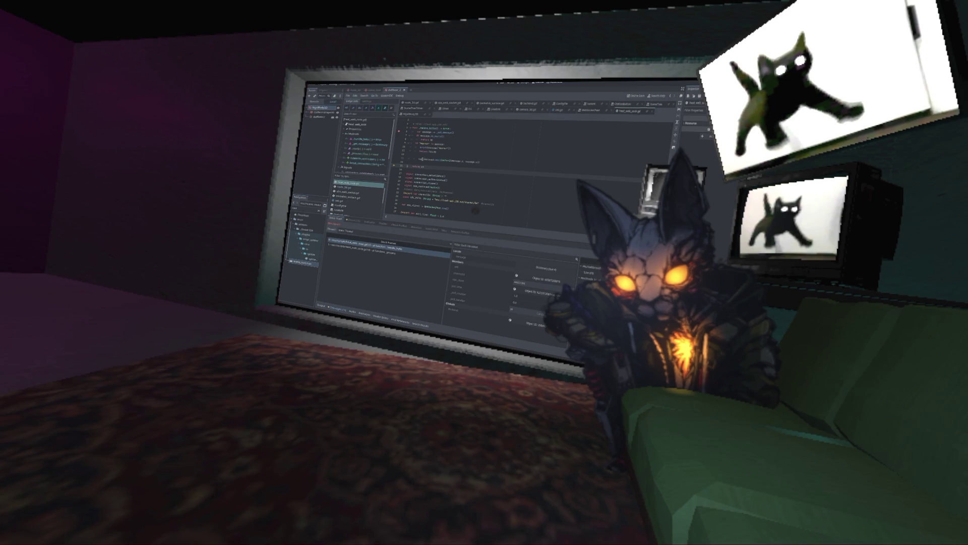
click(504, 161)
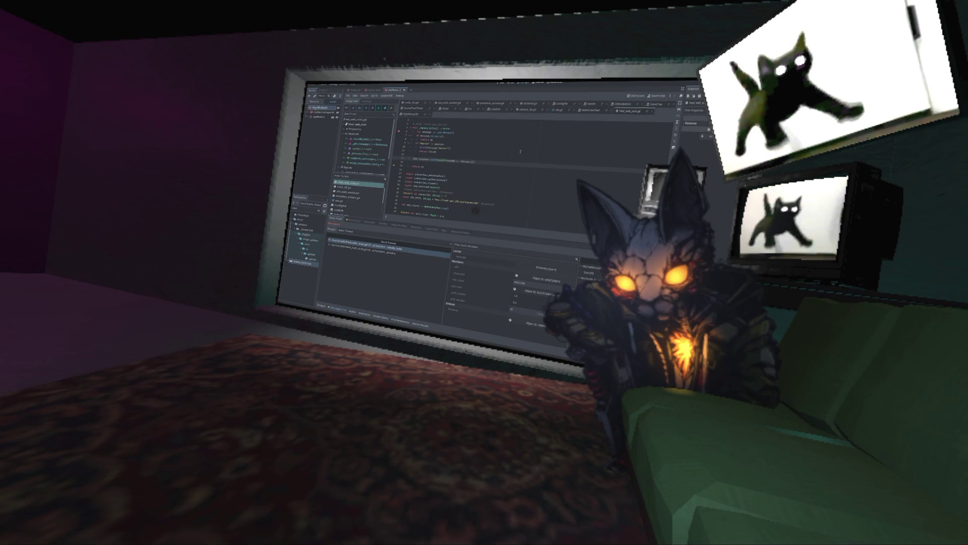
After checking the Twitch stream, step once more and relaunch the project with F5
key(alt+Tab)
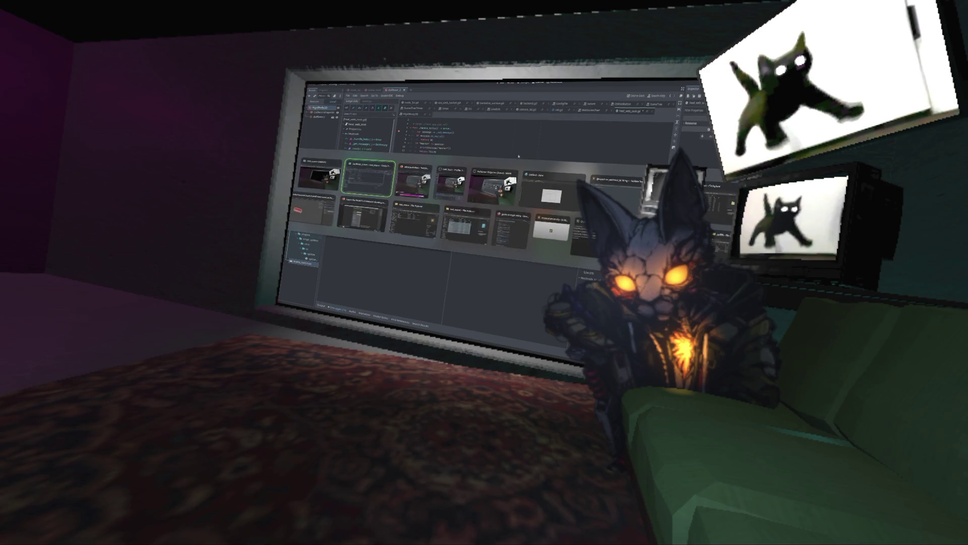
key(alt+Tab)
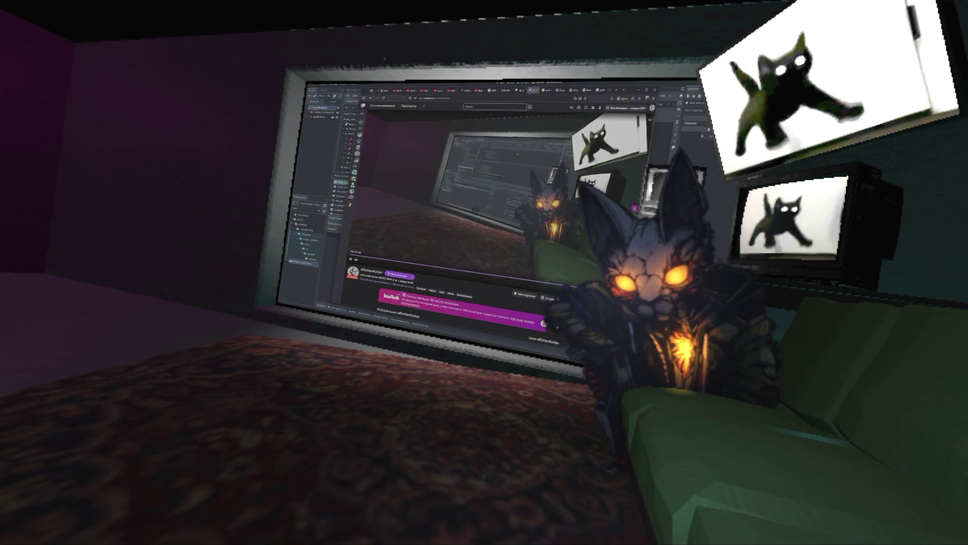
key(alt+Tab)
key(Escape)
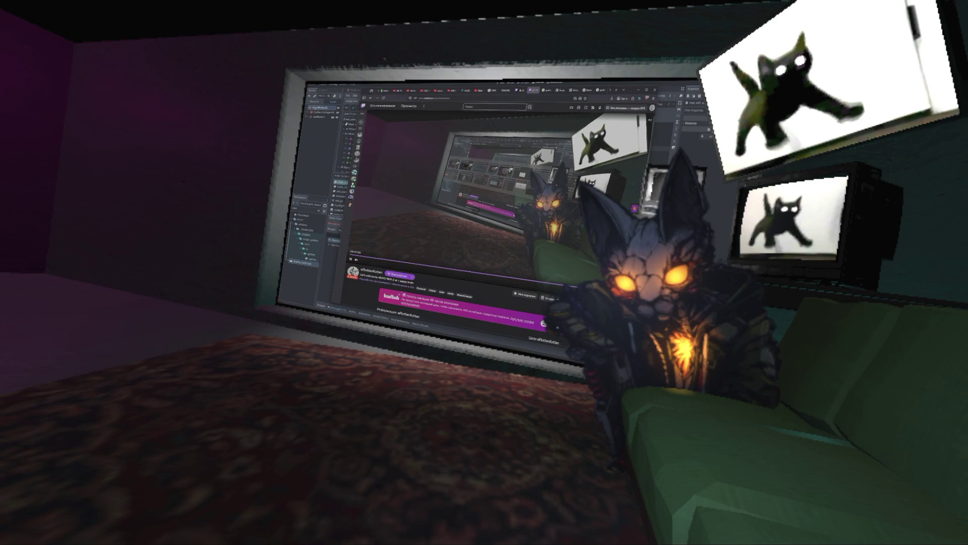
key(alt+Tab)
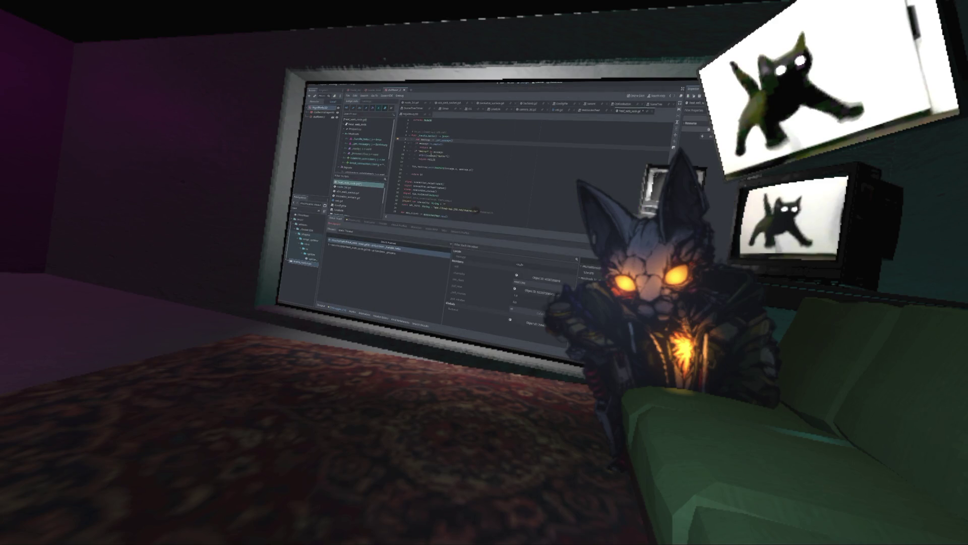
key(F10)
key(F10)
key(F10)
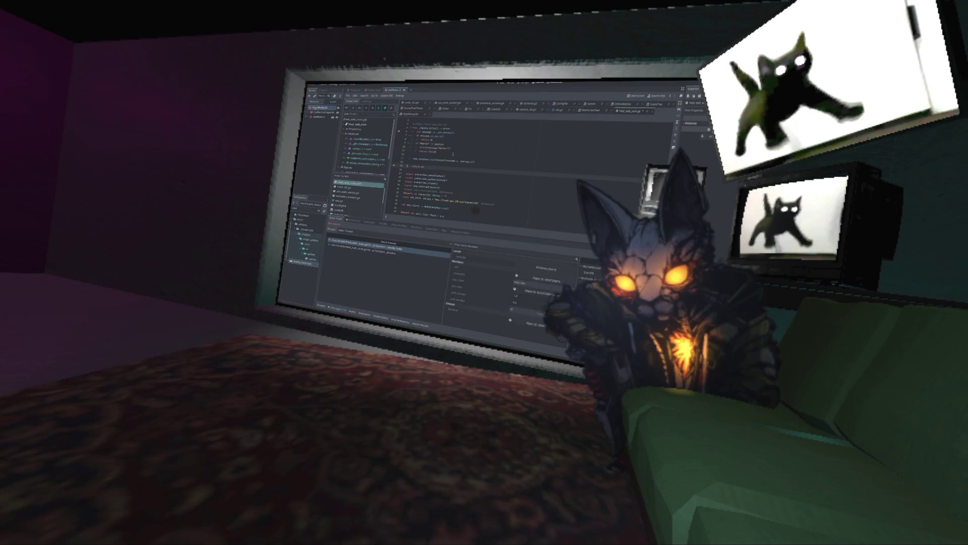
key(F5)
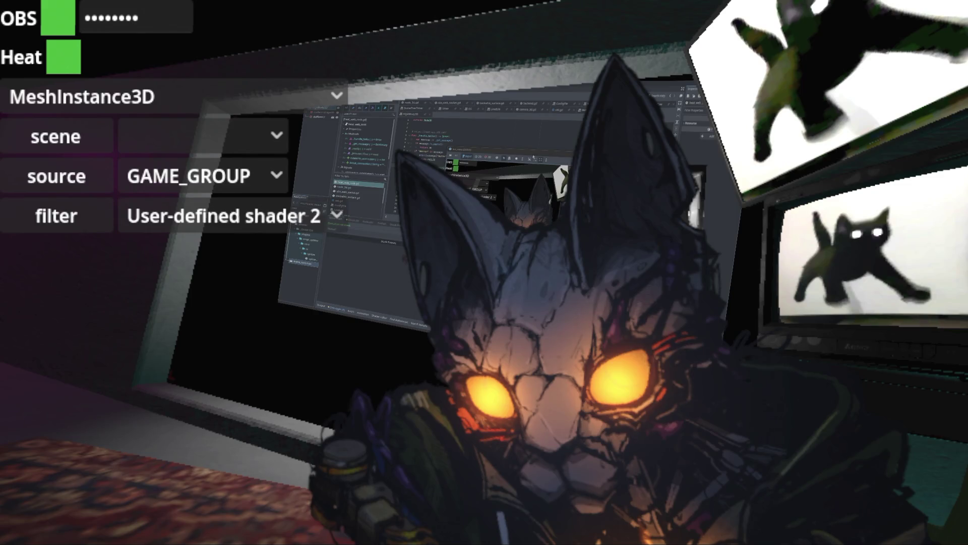
Hide the in-game OBS/Heat overlay, glance at the Twitch stream, then return to the Godot editor
key(Escape)
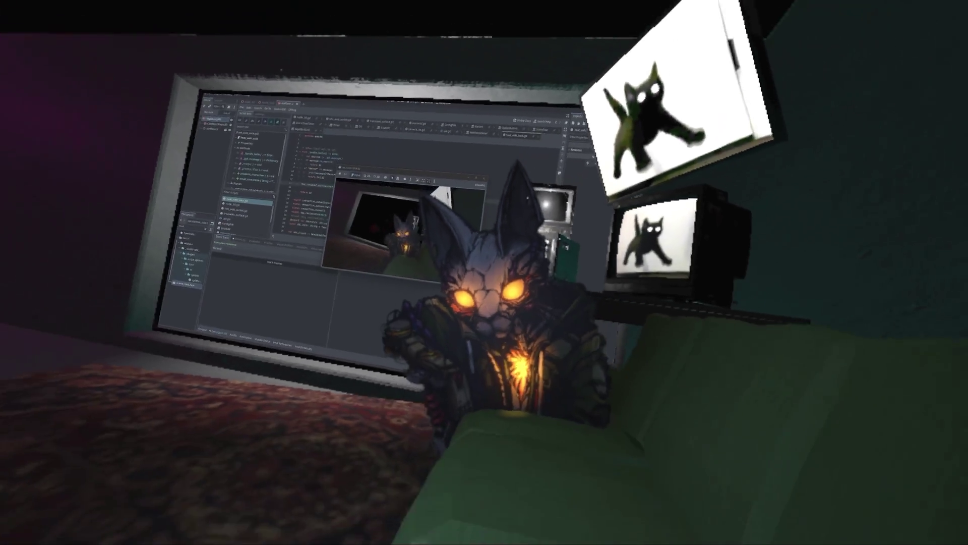
key(alt+Tab)
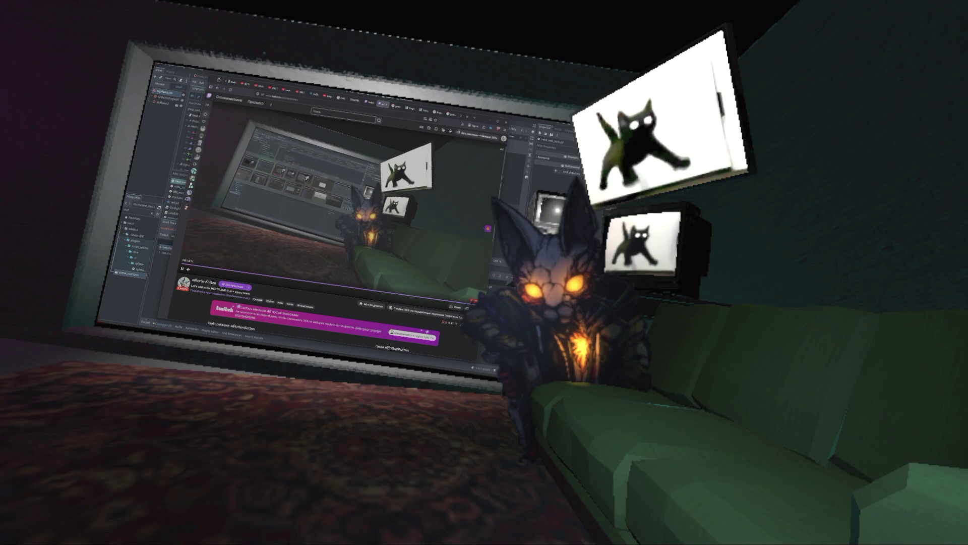
key(alt+Tab)
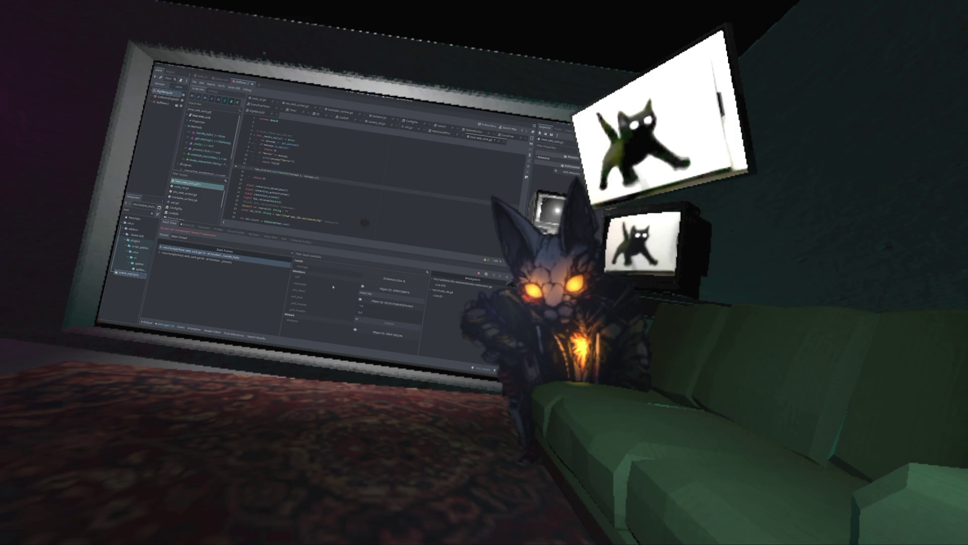
Expand the message Dictionary in the debugger and check the Errors tab before returning to stack frames
click(380, 276)
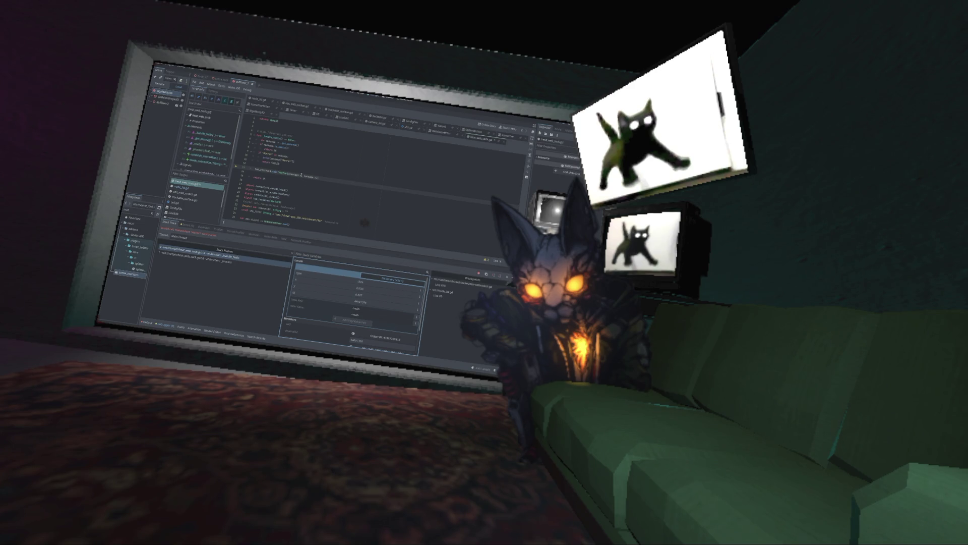
click(188, 225)
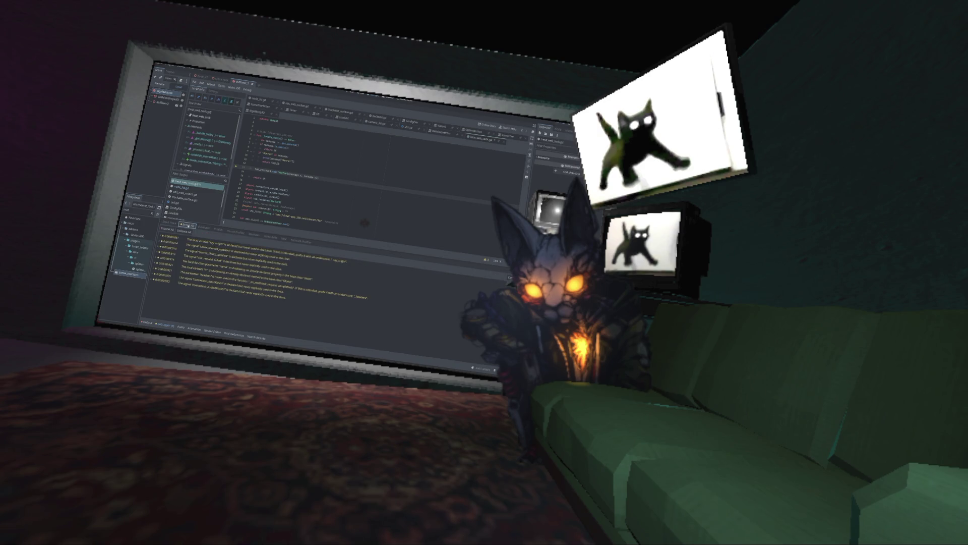
click(169, 222)
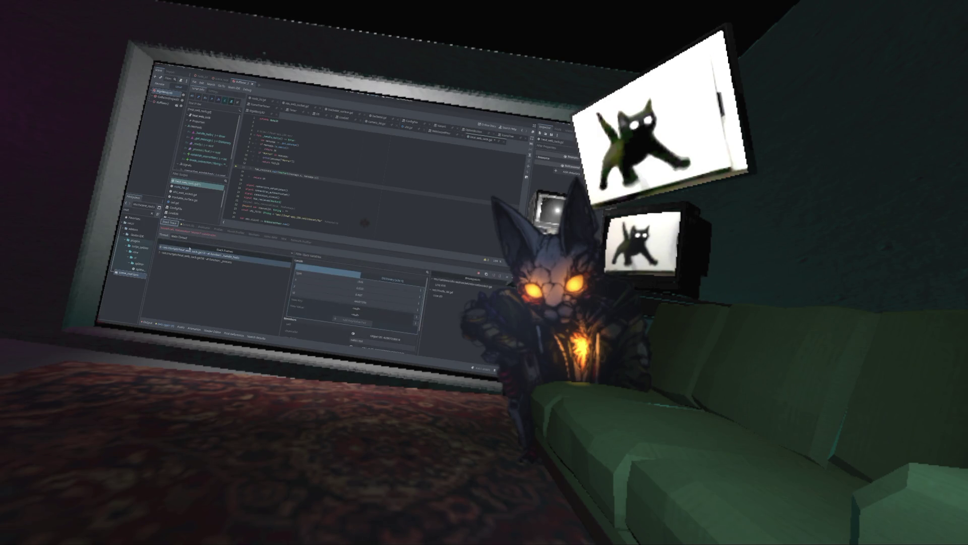
Fix the float() closing parentheses on line 33 and rerun the game with F5
mouse_move(297, 175)
mouse_move(324, 192)
text())
text()))
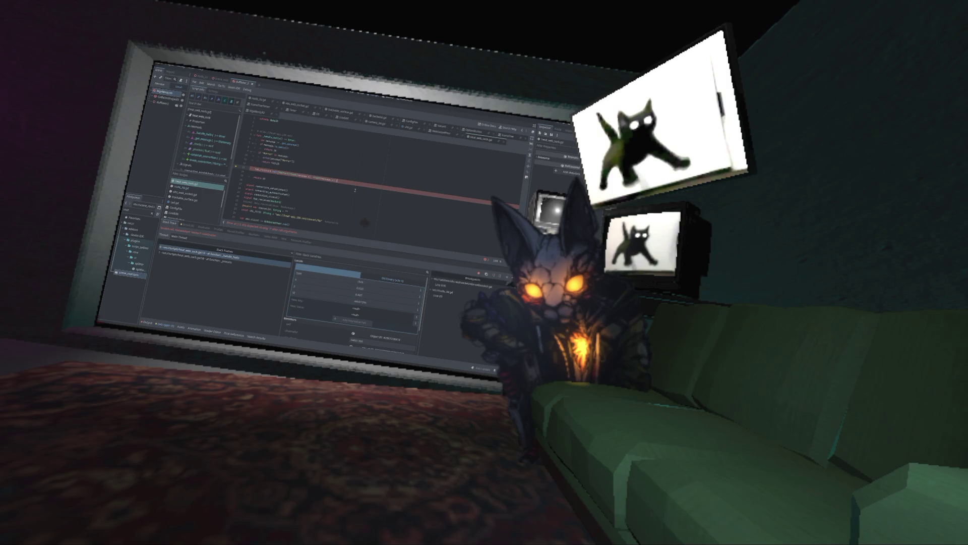
key(F5)
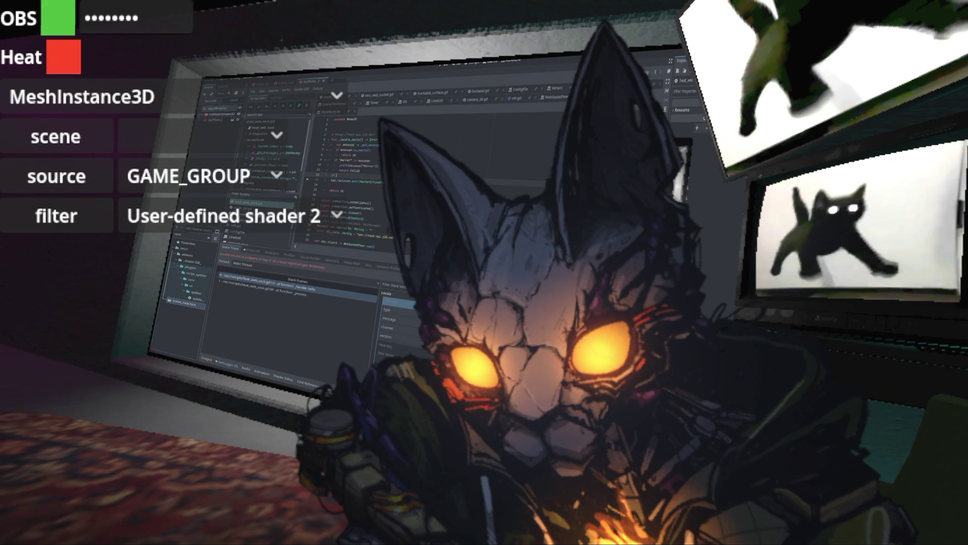
Change line 12 to 'if message.type is "system":' and add a return on the following line
text(w)
text(essage.ty)
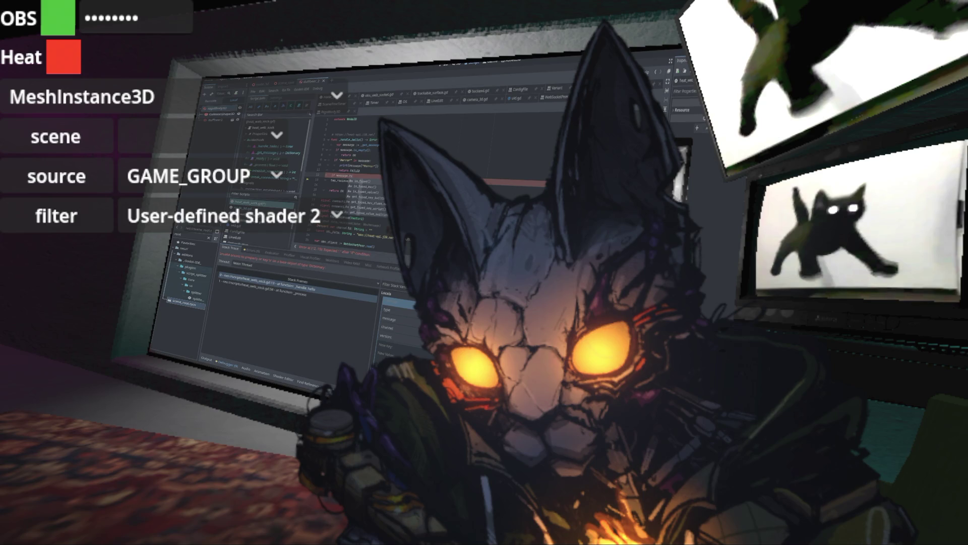
text(pe is "system)
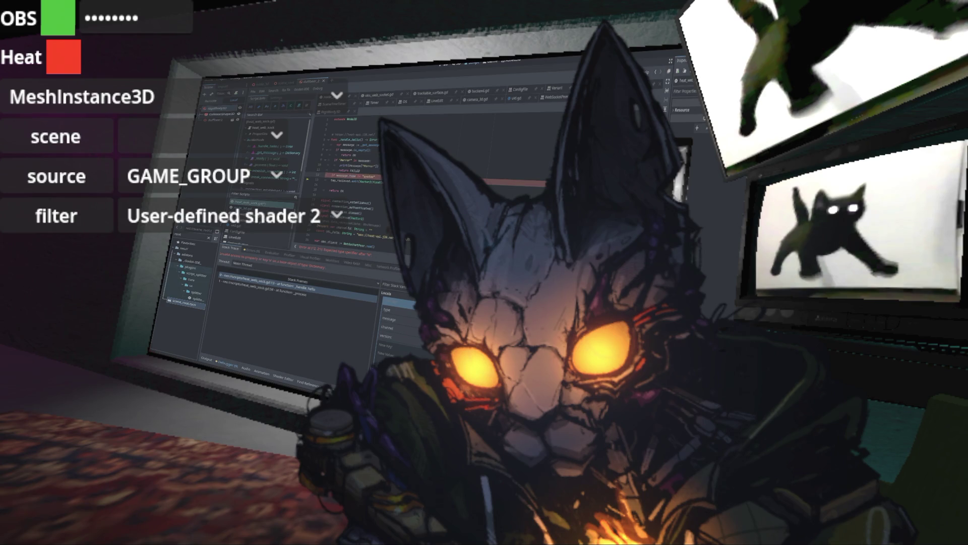
key(Return)
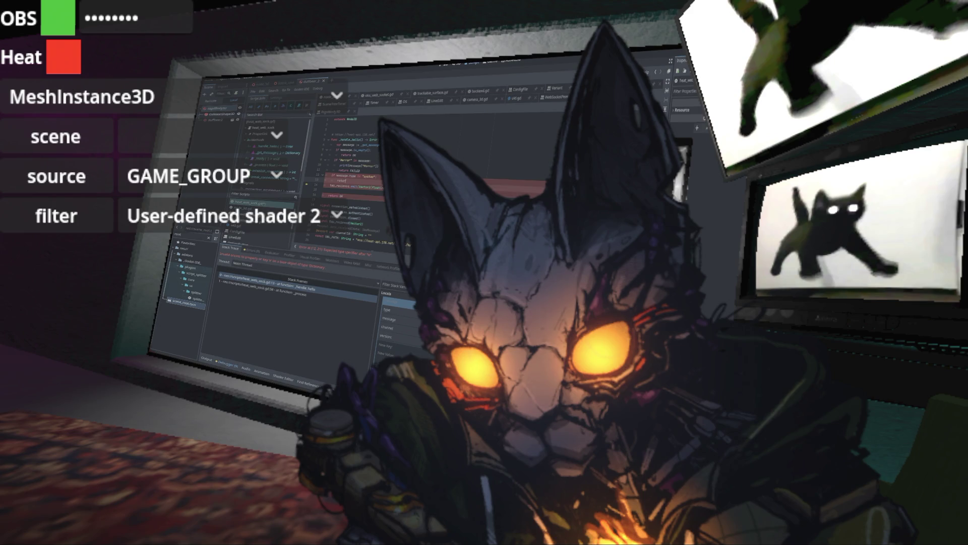
text(lo)
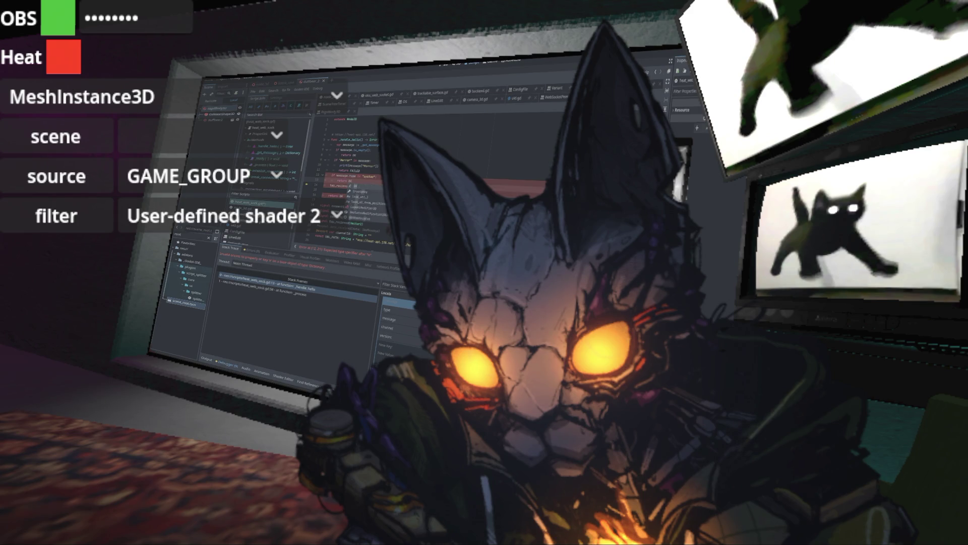
key(ctrl+z)
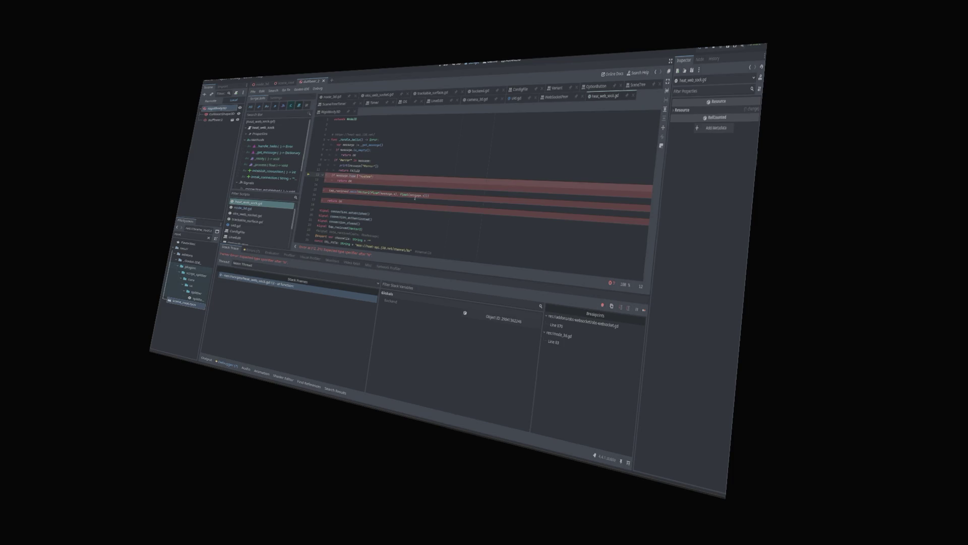
Save the script, stopping the debug session, and check the Twitch stream before returning
click(700, 49)
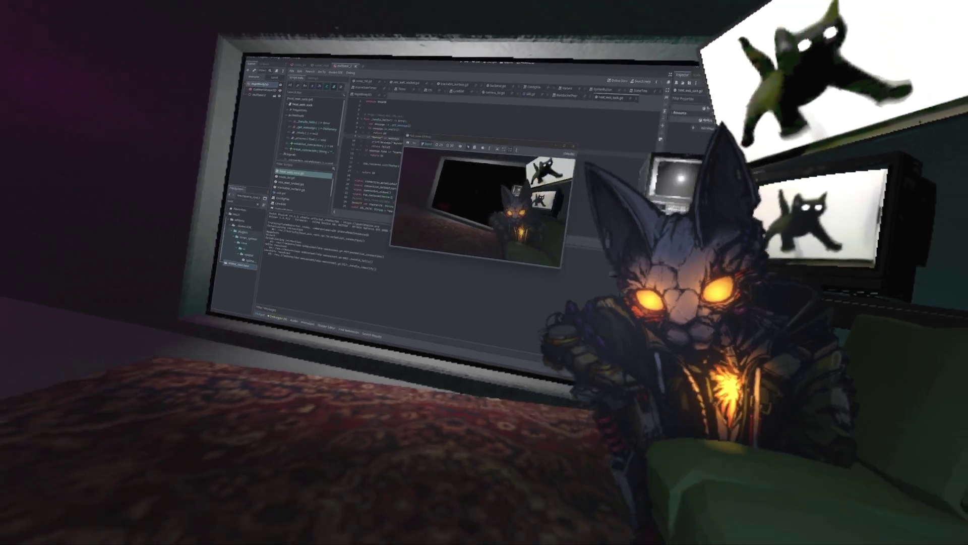
key(alt+Tab)
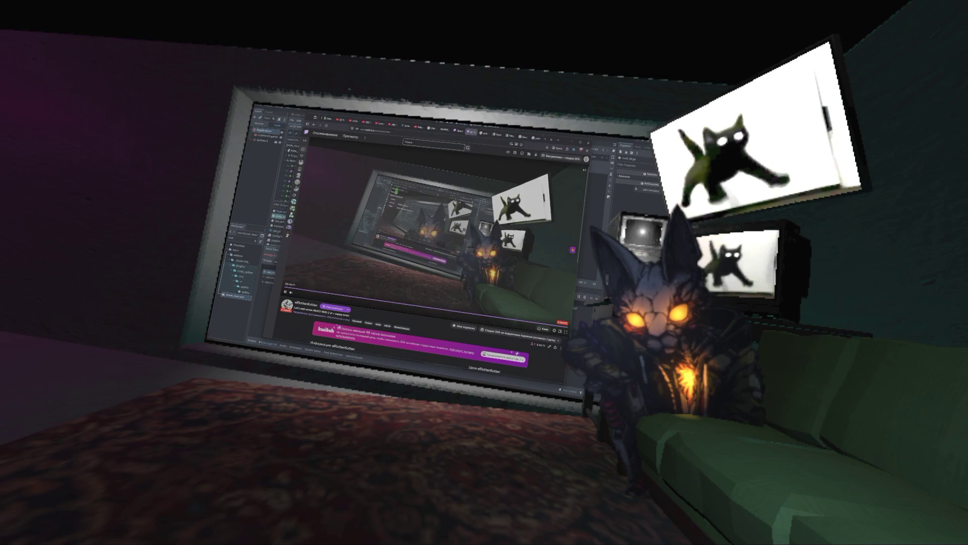
key(alt+Tab)
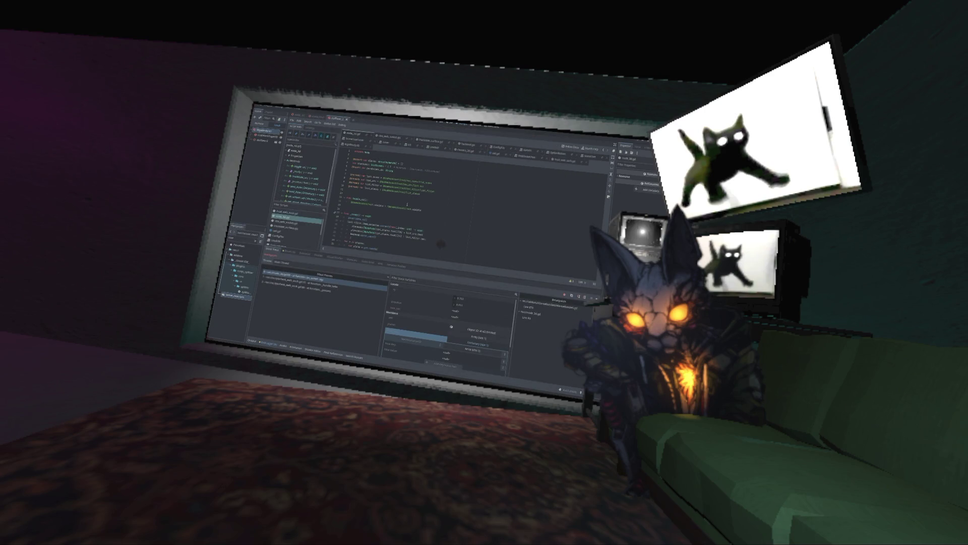
Step over the paused code with F10 until the error appears, then bring up the owl image tab
click(325, 275)
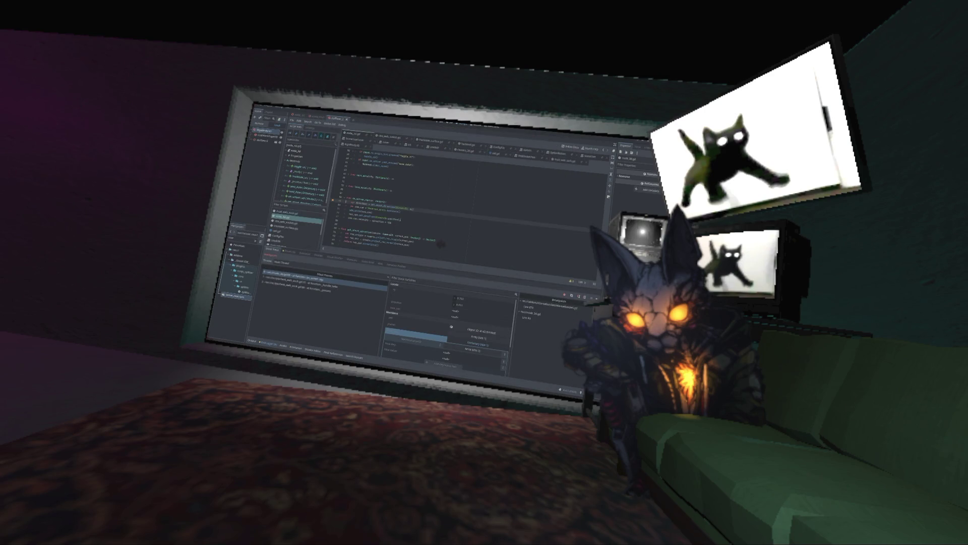
key(F10)
key(F10)
key(F10)
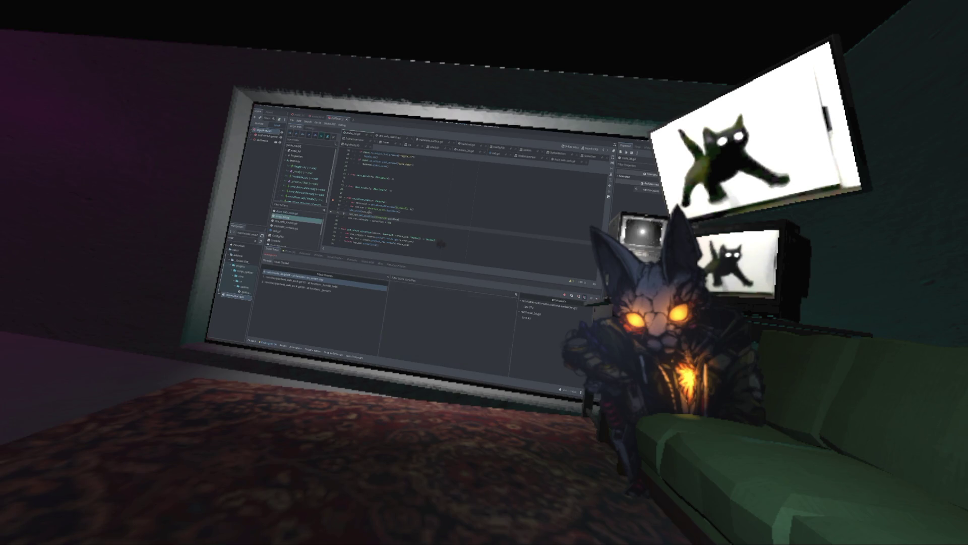
key(F10)
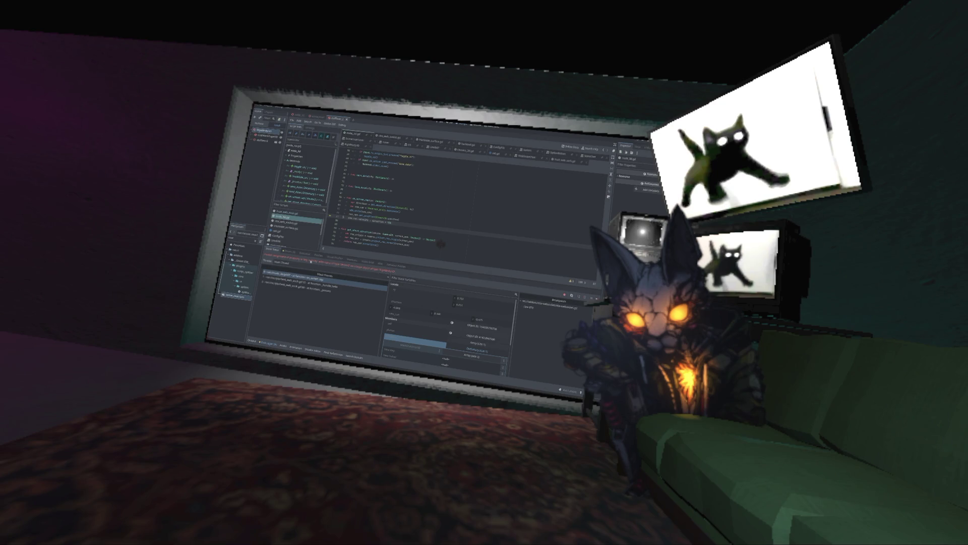
key(alt+Tab)
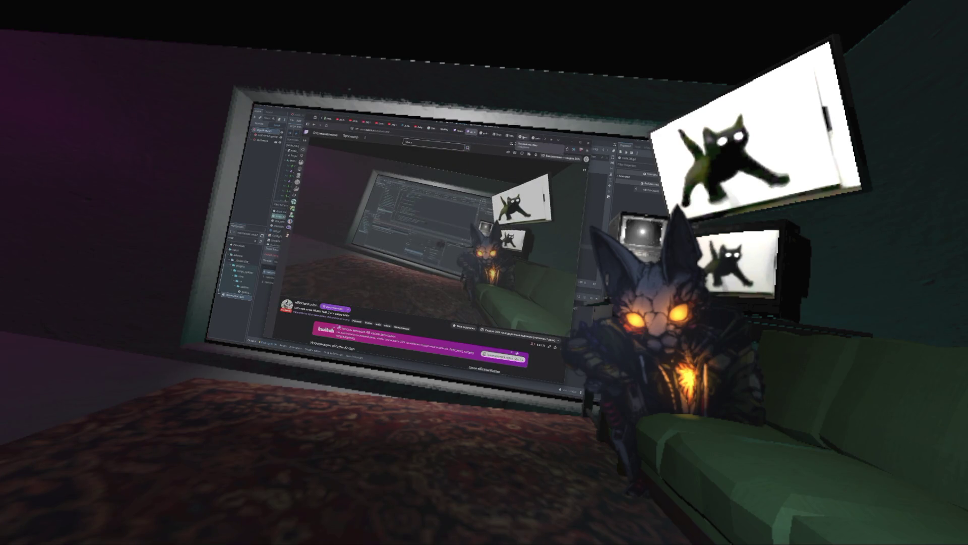
click(522, 136)
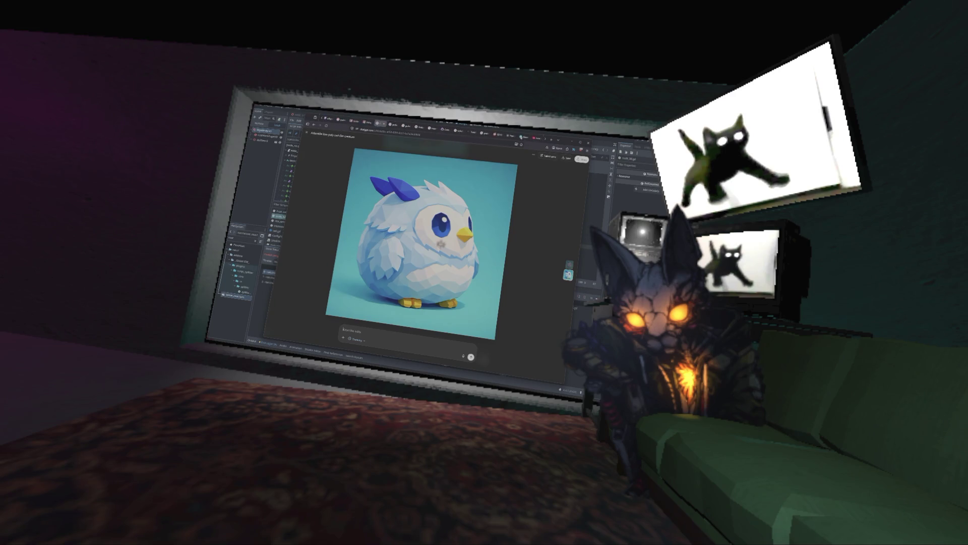
Close the image preview and send the pasted Godot error message to ChatGPT
click(523, 158)
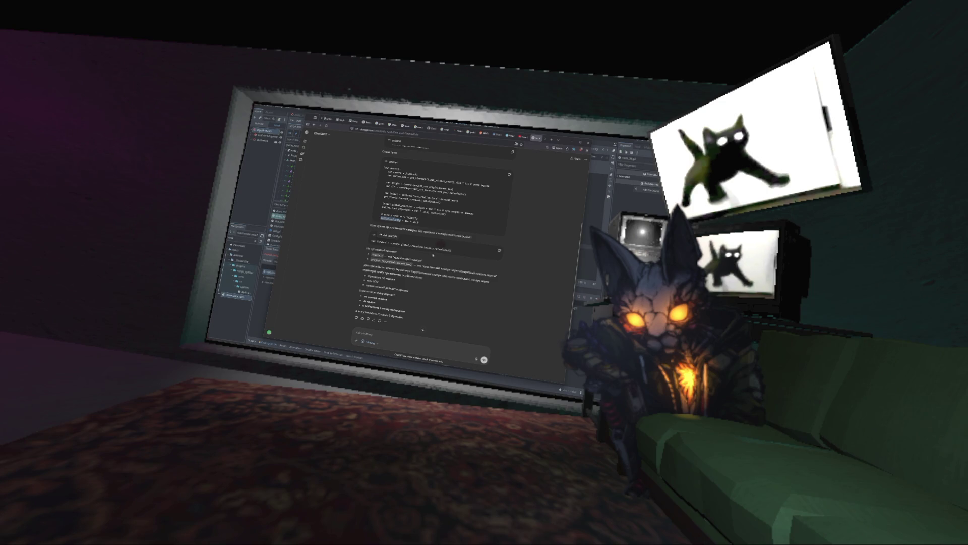
scroll(433, 254, down, 1)
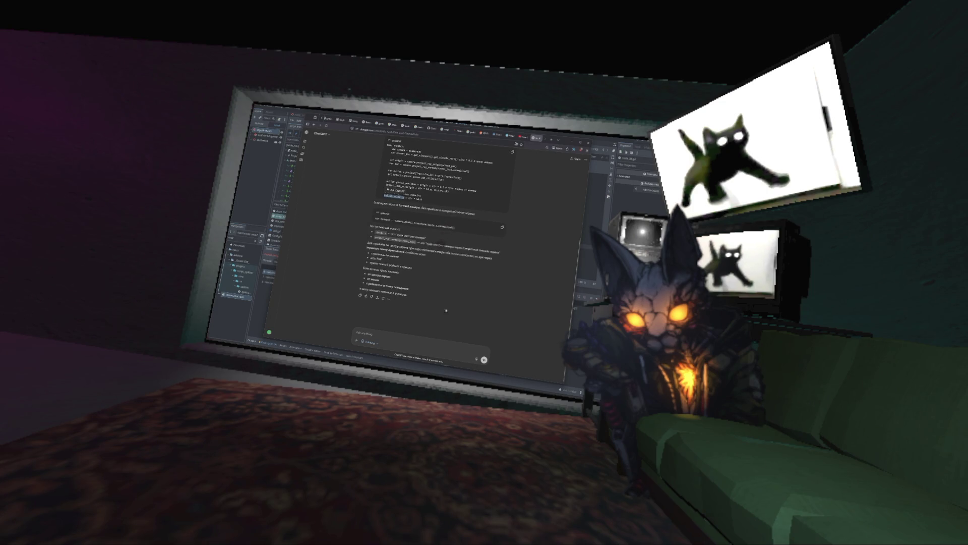
click(384, 332)
text(Invalid assignment of property or key 'velocity' with value of type 'Vector2' on a base object of type 'RigidBody2D'.)
key(Return)
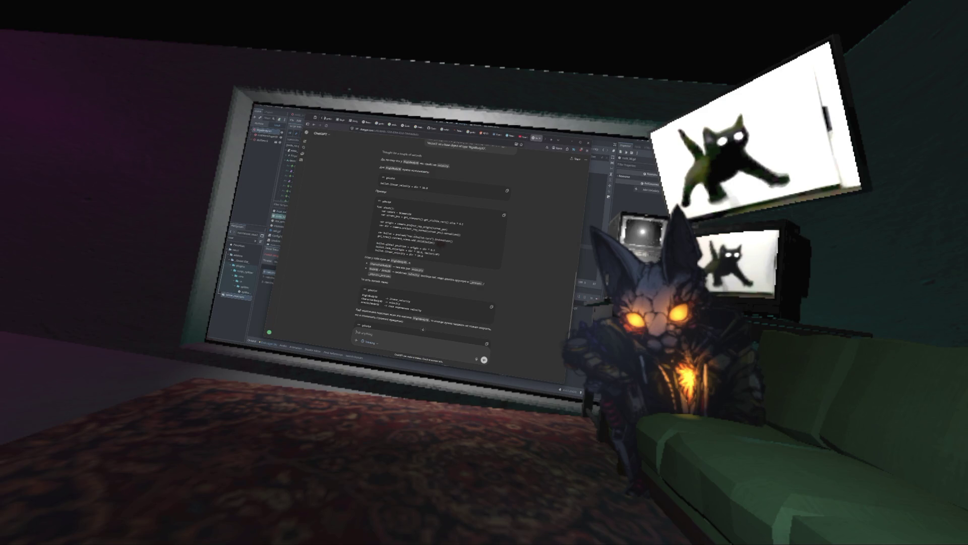
Peek at the running game, select linear_velocity in ChatGPT's suggested code, and return to Godot
key(alt+Tab)
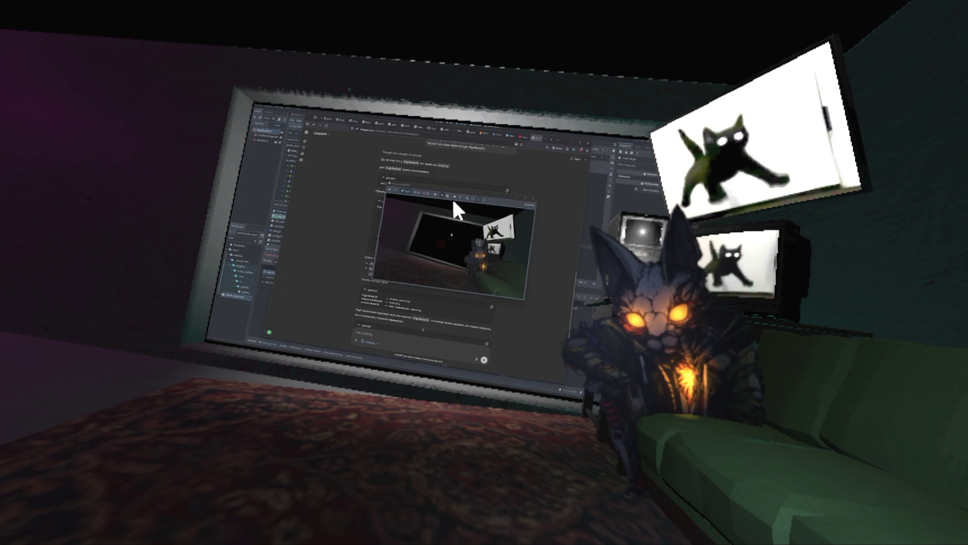
key(alt+Tab)
key(alt+Tab)
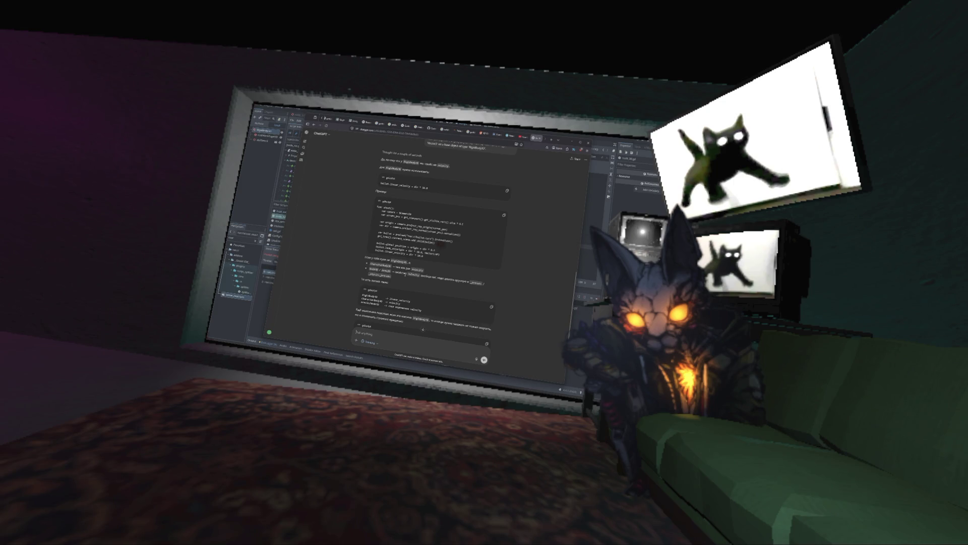
double_click(399, 299)
key(alt+Tab)
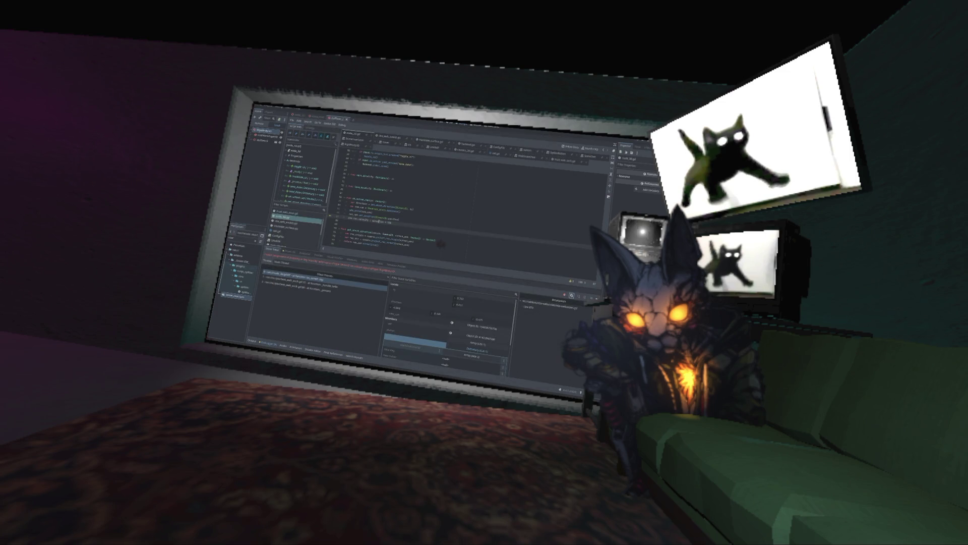
Run the game with F5, then stop it with F8 and launch it again
click(381, 220)
key(F5)
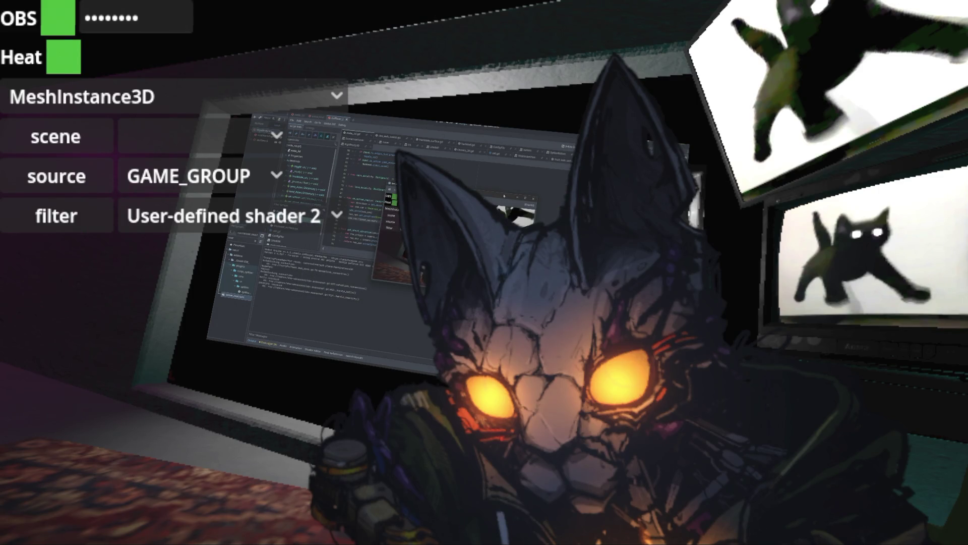
key(F1)
key(Escape)
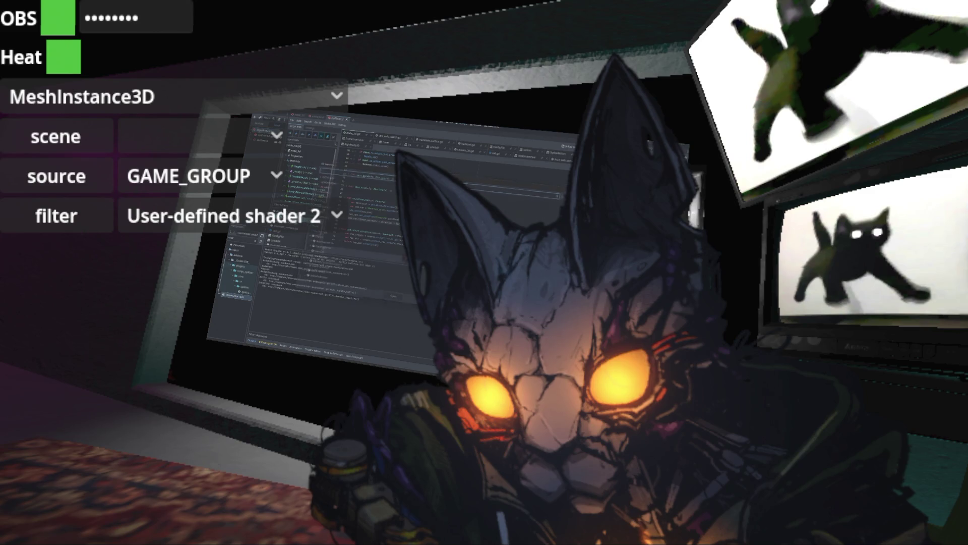
key(F8)
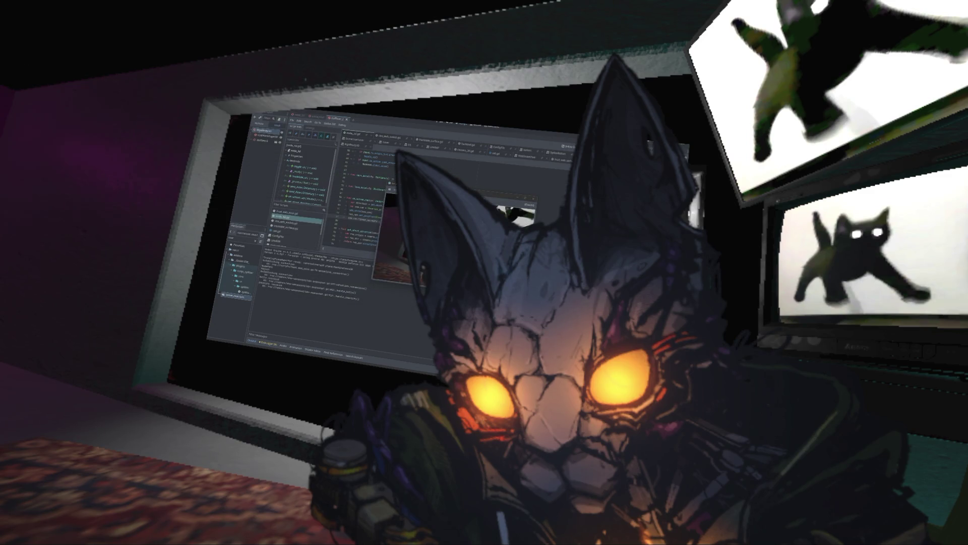
key(F5)
Check the Twitch stream tab in the browser, then relaunch the game from the editor
key(alt+Tab)
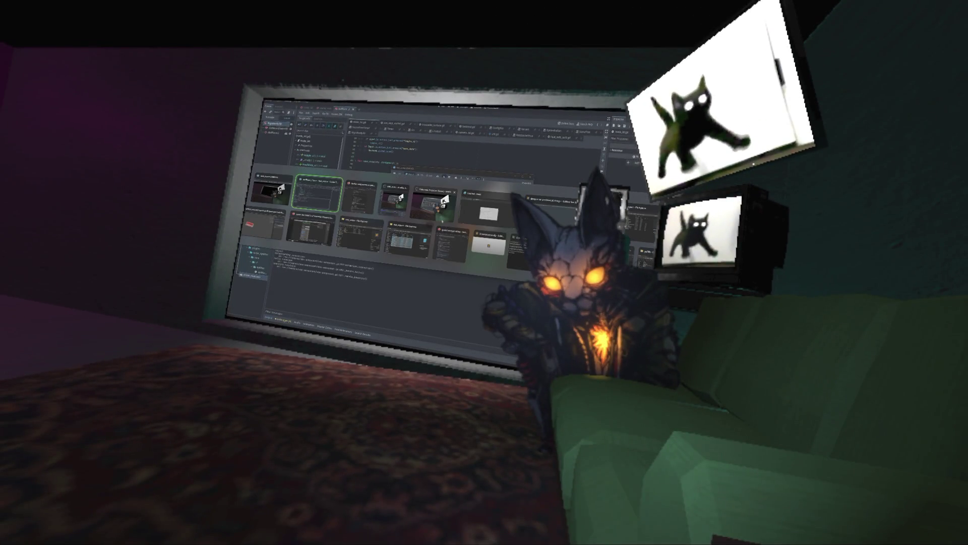
scroll(433, 113, down, 5)
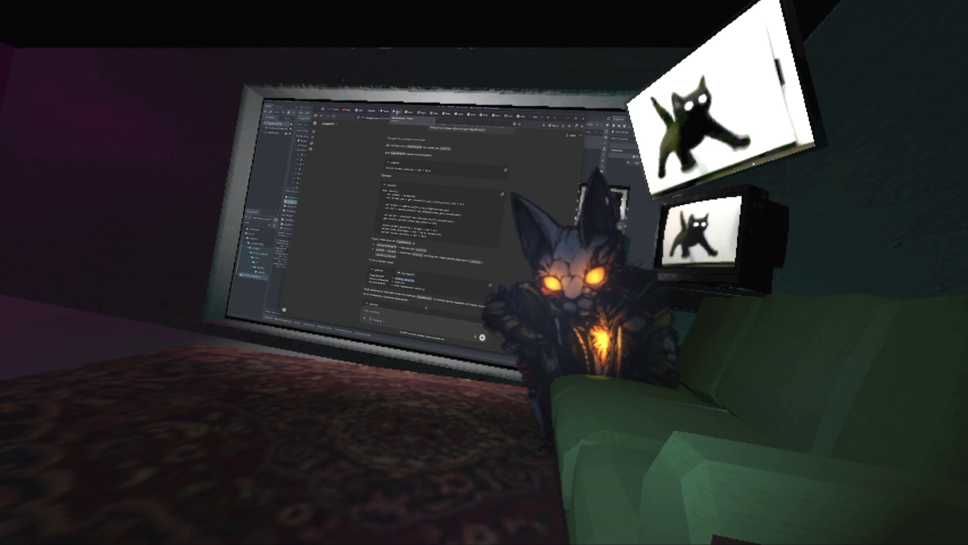
click(396, 111)
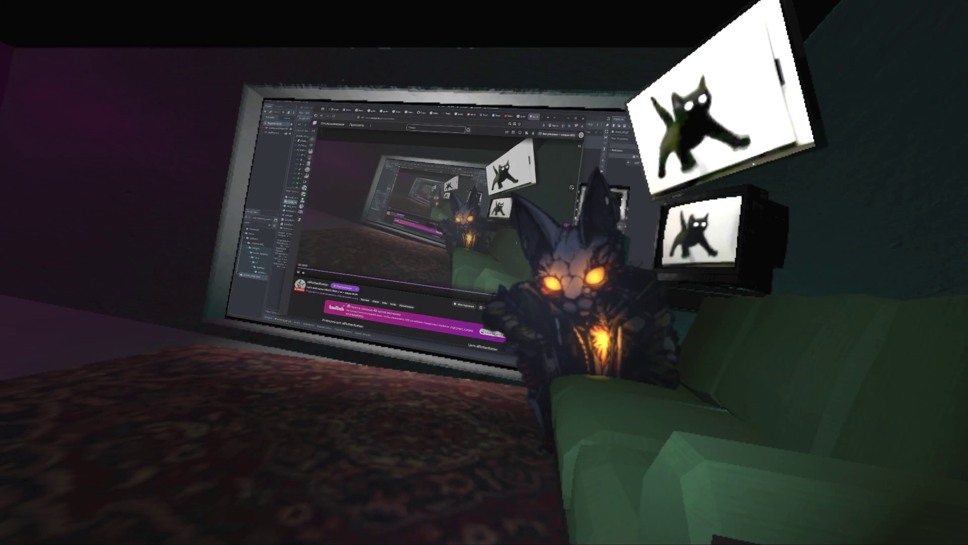
key(alt+Tab)
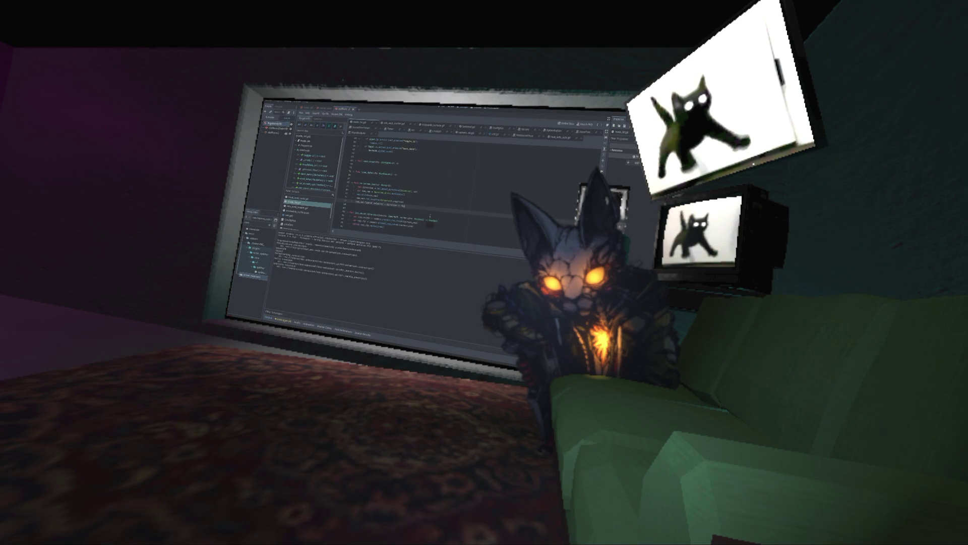
key(alt+Tab)
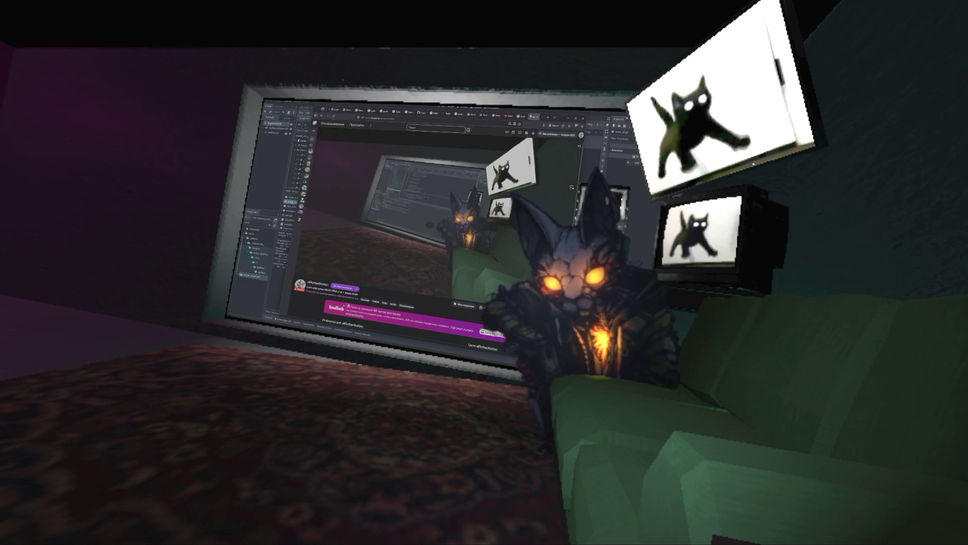
key(F5)
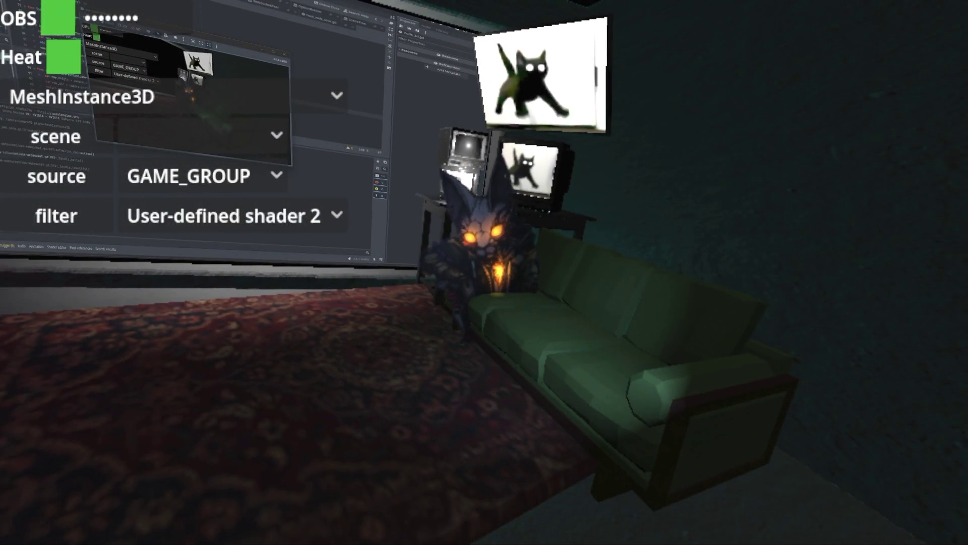
Select the velocity = direction * 10 line and read the debugger values of direction, xy and screen_pos
key(super+Tab)
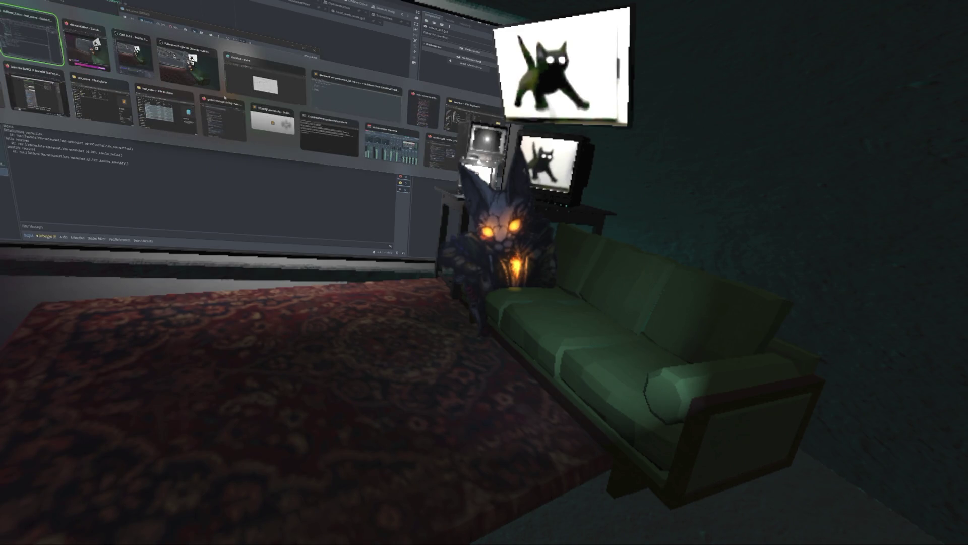
click(86, 43)
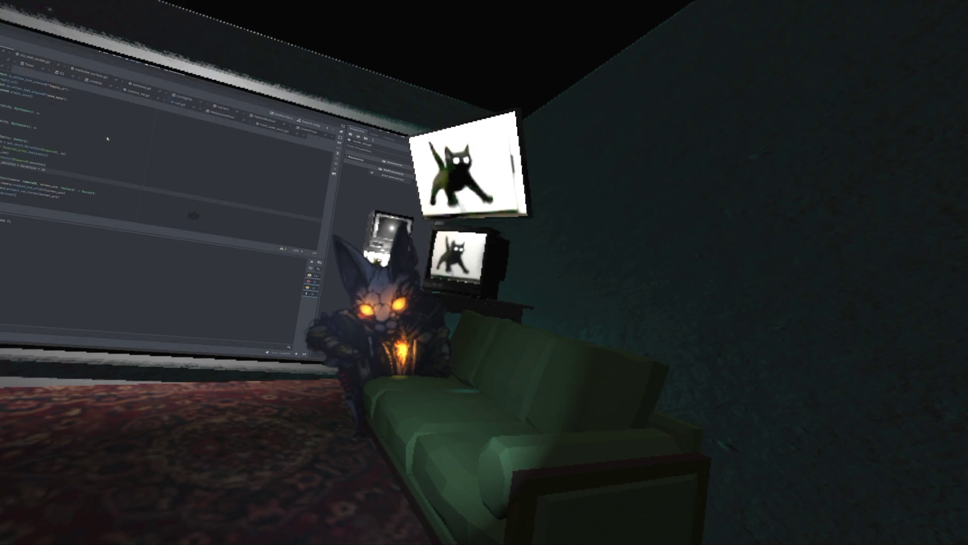
key(shift+Home)
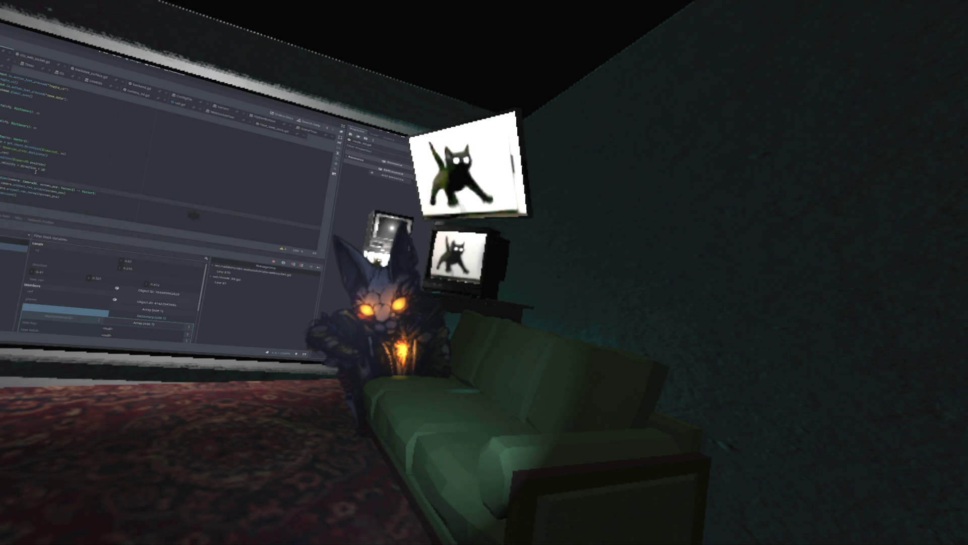
mouse_move(24, 167)
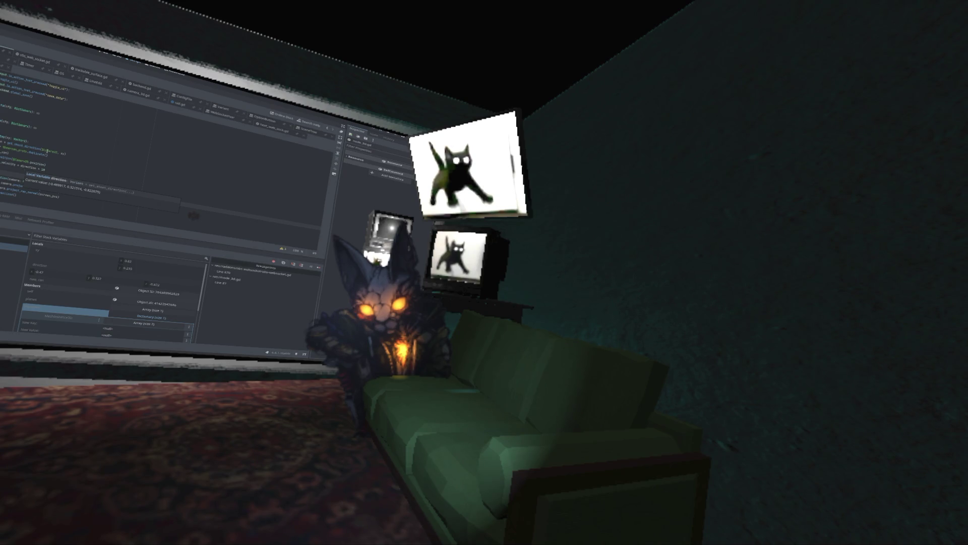
mouse_move(63, 153)
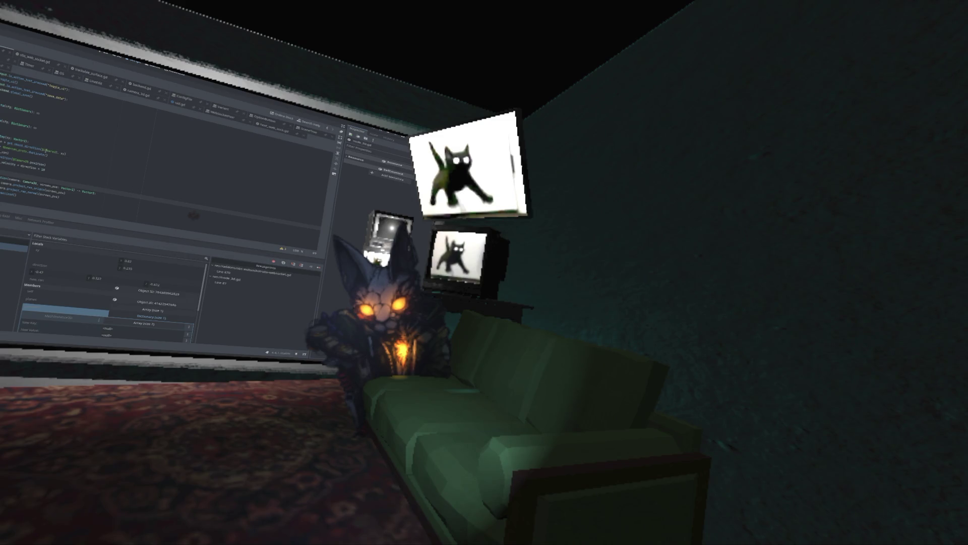
mouse_move(59, 192)
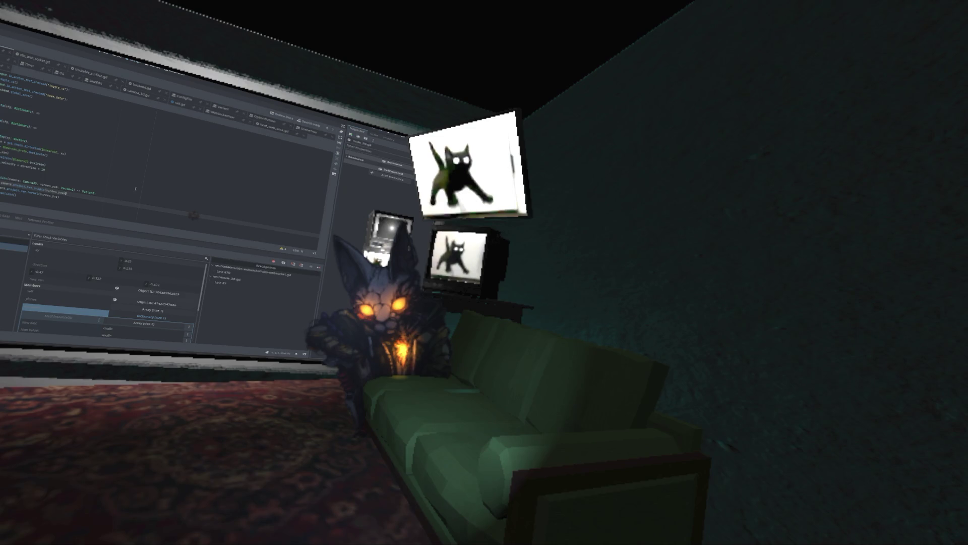
Begin editing the line, dismiss code completion, and switch to the browser
text(i)
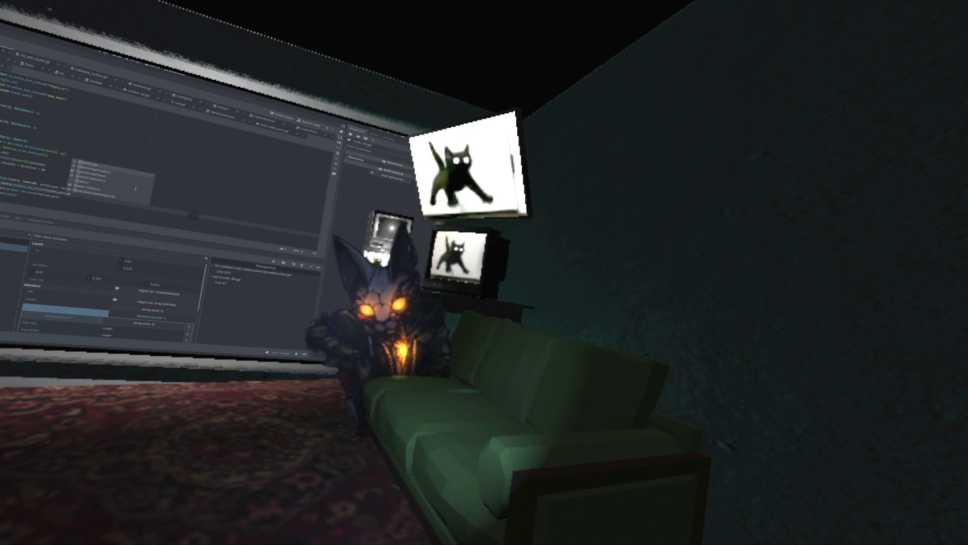
key(BackSpace)
text(C)
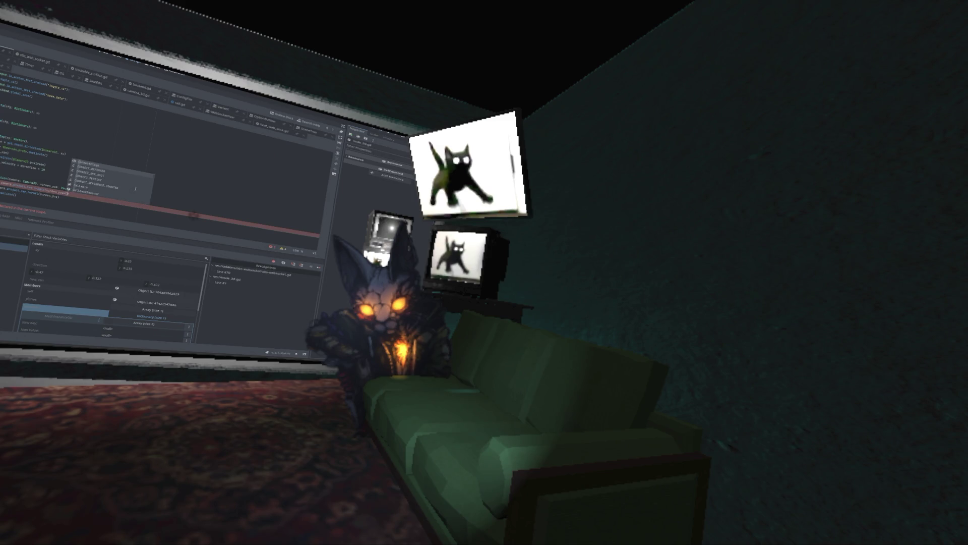
key(Escape)
key(alt+Tab)
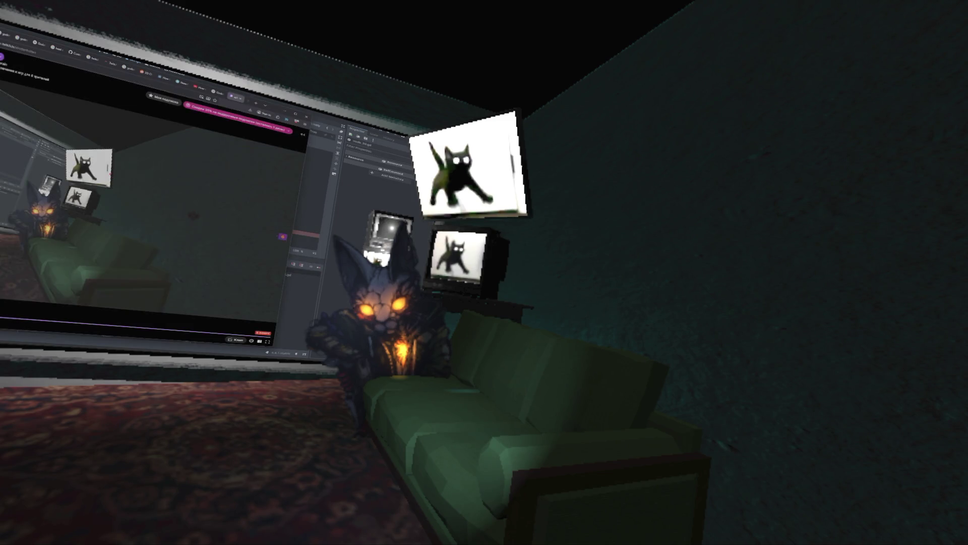
Search 'viewport godot' in a new Firefox tab, then go back to Godot
key(ctrl+t)
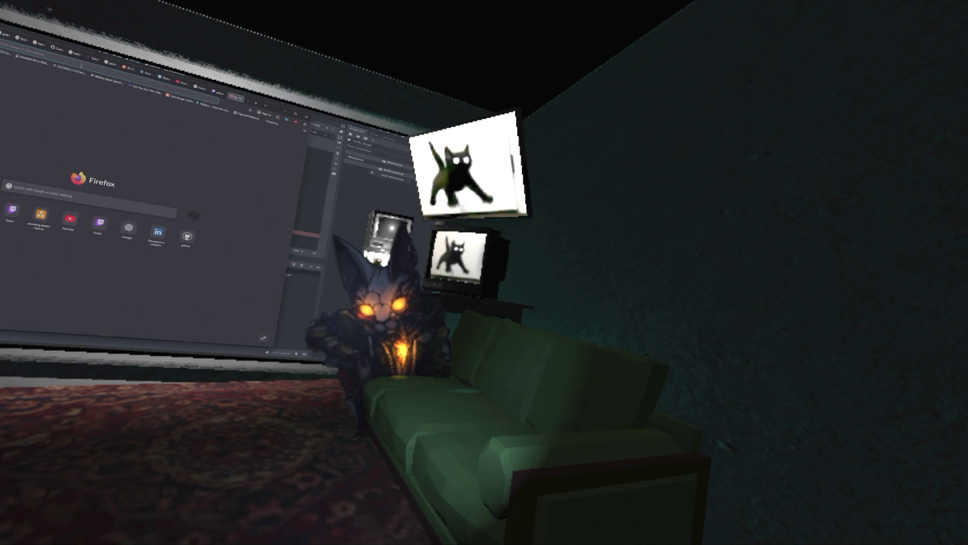
key(ctrl+l)
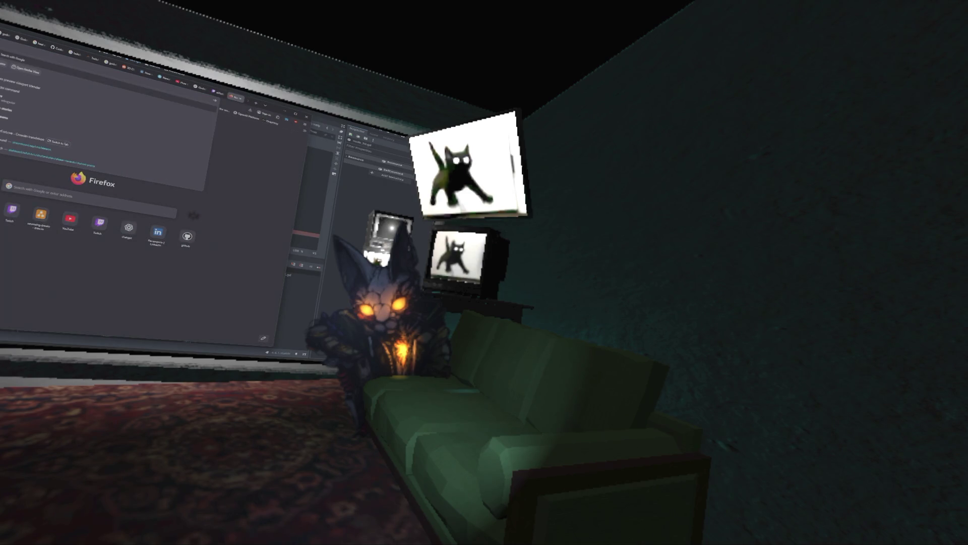
text(viewport)
text( godot)
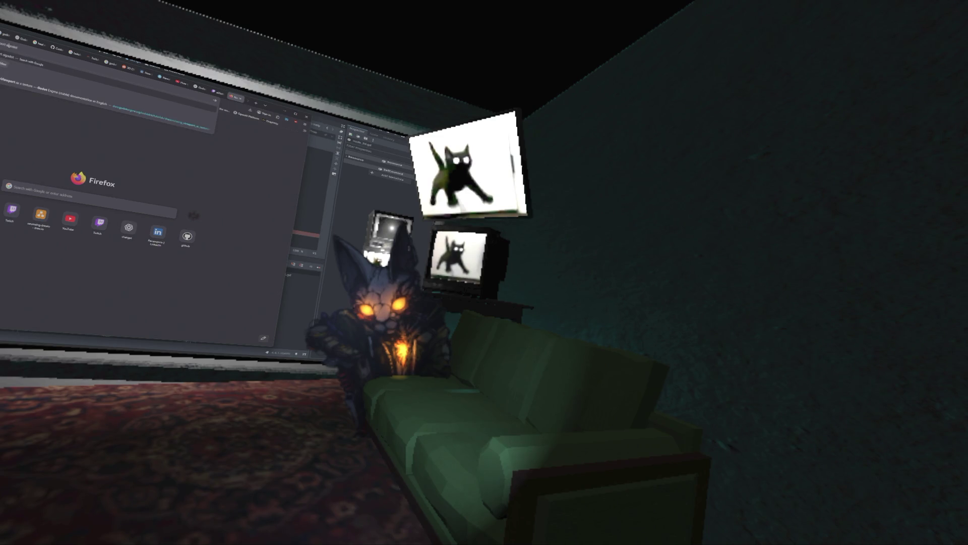
key(Return)
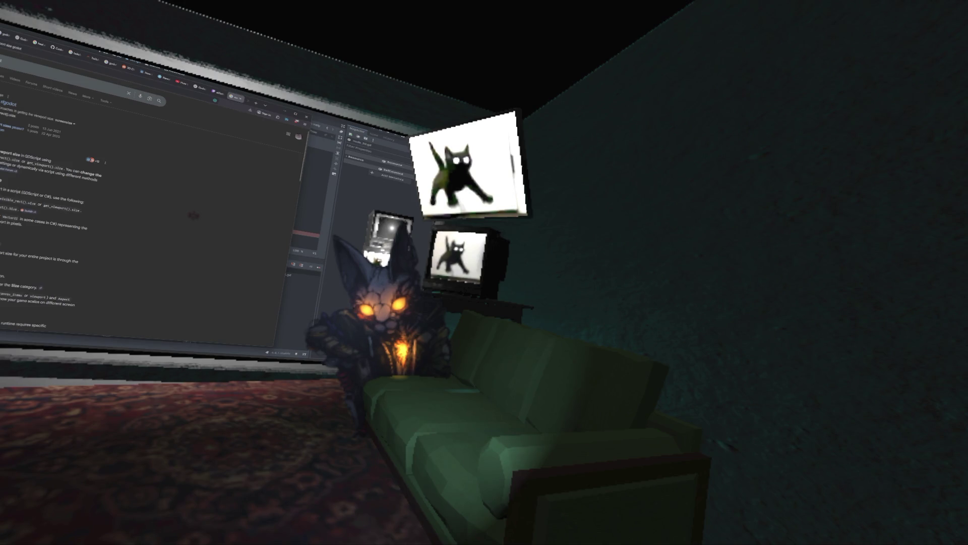
key(alt+Tab)
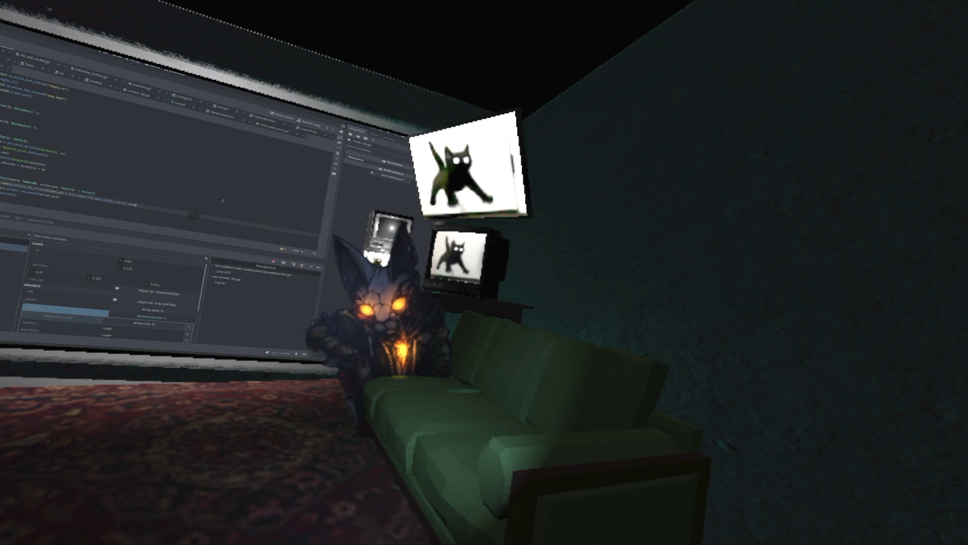
Bring the browser window with the Twitch stream forward with Alt+Tab
key(alt+Tab)
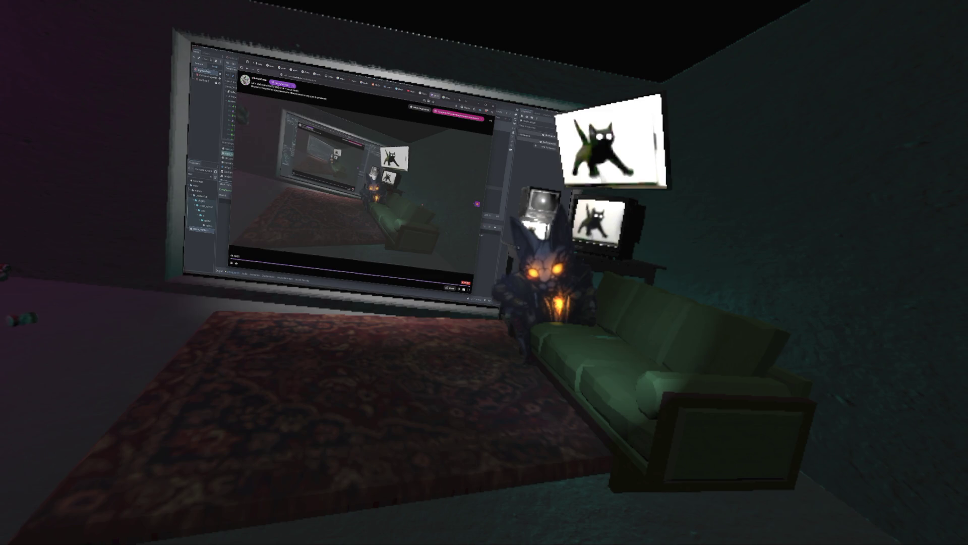
Toggle the Twitch player full screen and back, then step back and turn left toward the couch
key(f)
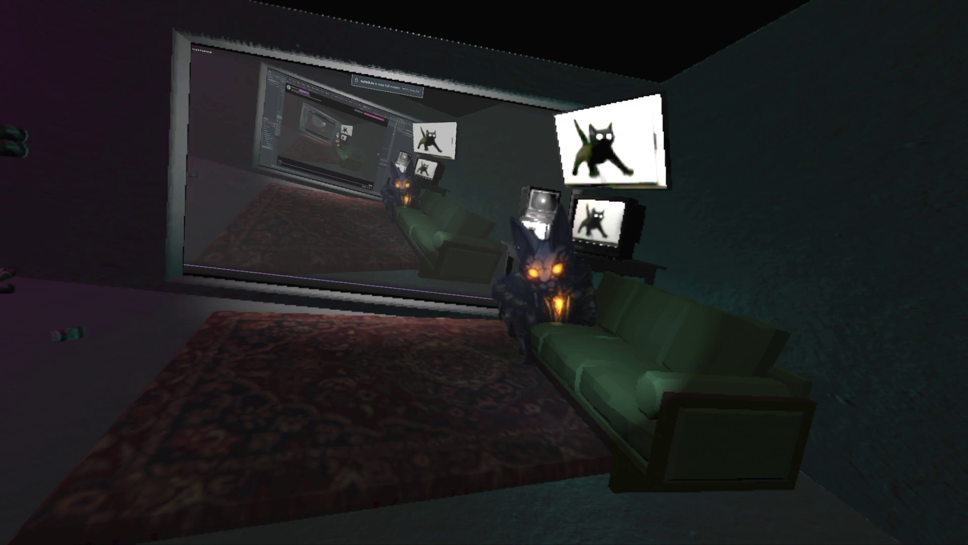
key(Escape)
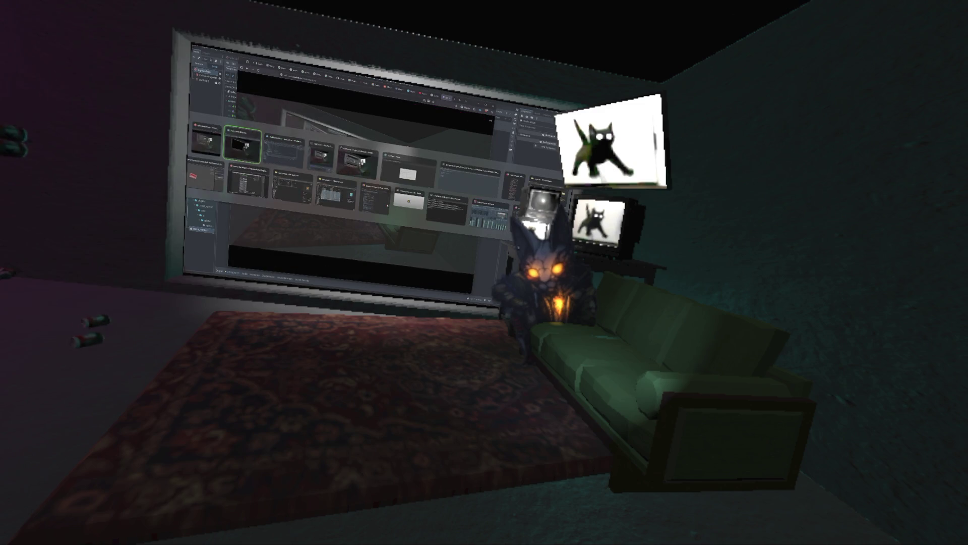
key(s)
key(Left)
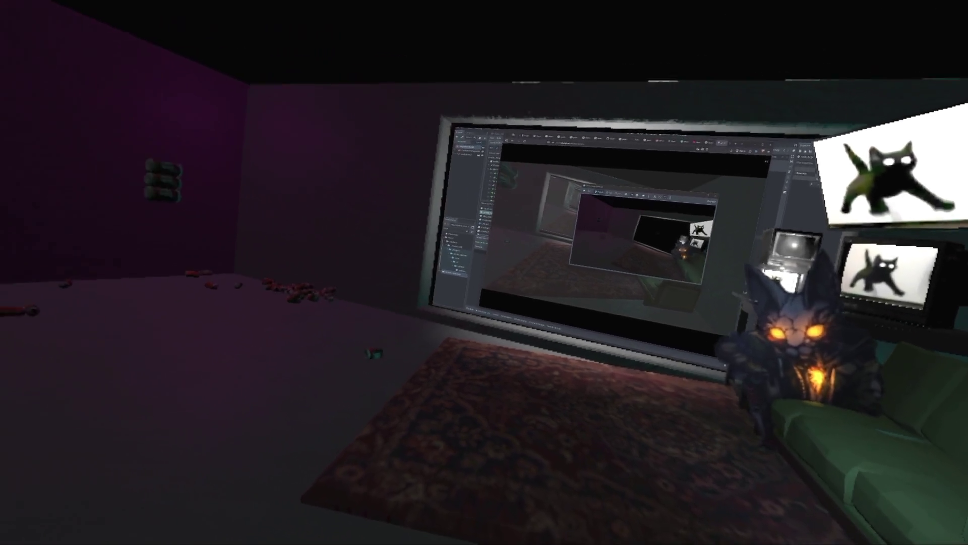
key(Left)
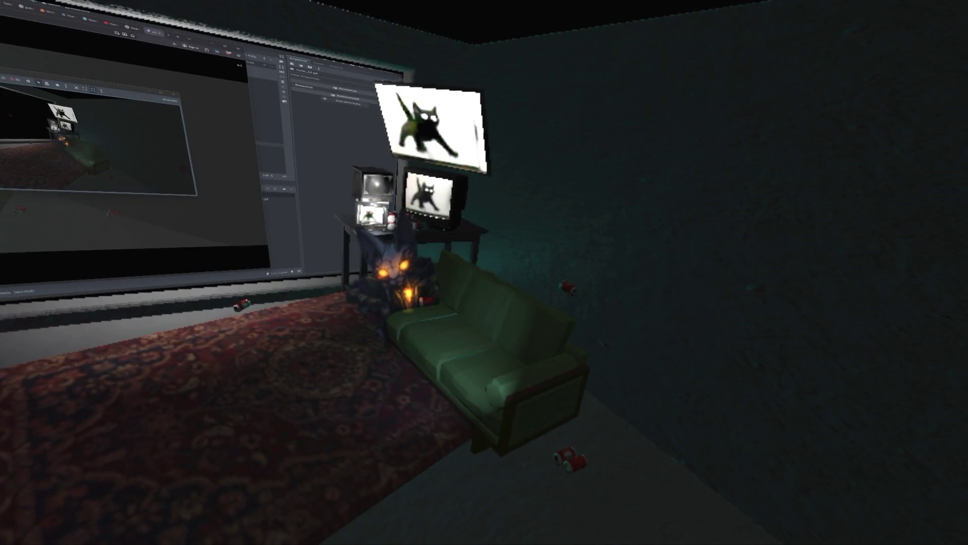
Switch back to the Godot script editor, scroll up to the earlier code, and place the cursor there
key(alt+Tab)
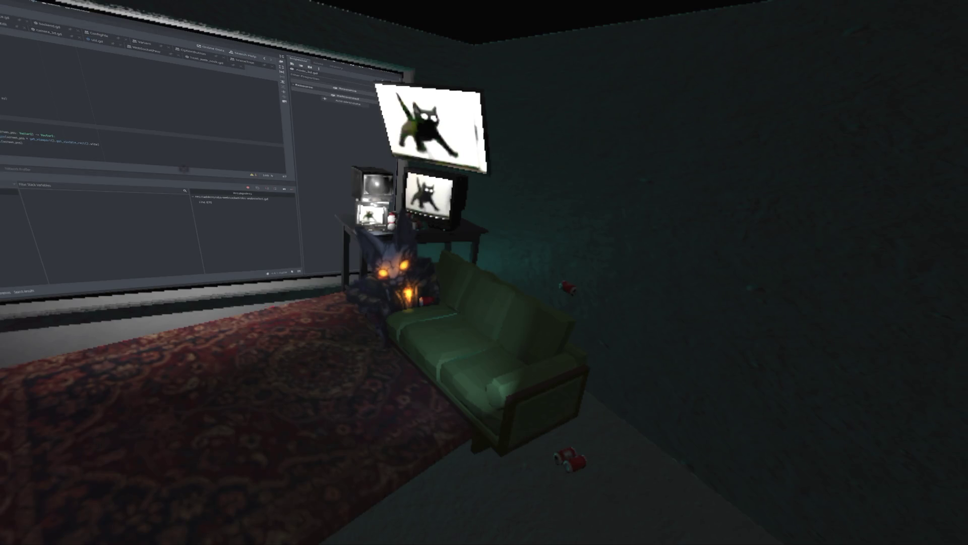
scroll(141, 100, up, 5)
scroll(8, 109, up, 3)
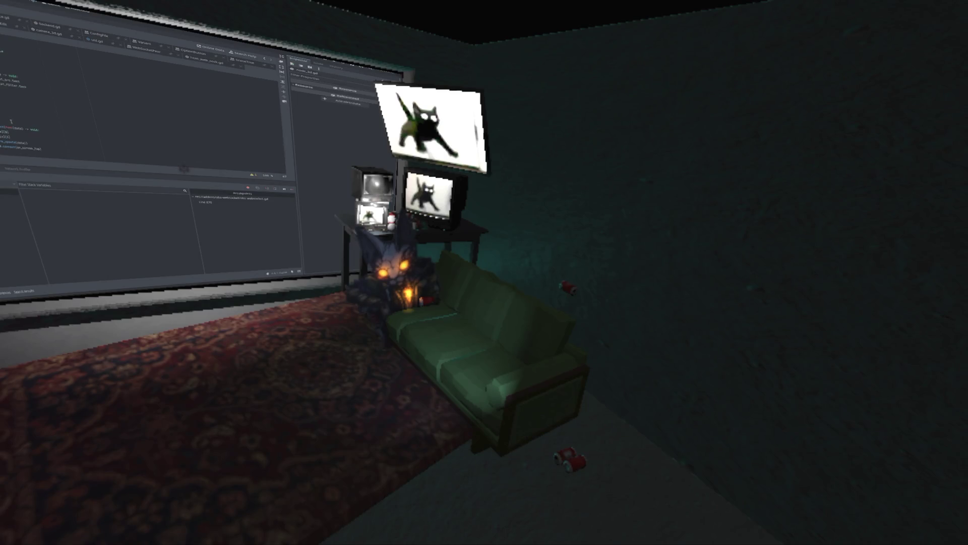
scroll(31, 101, up, 3)
scroll(23, 101, up, 3)
click(64, 110)
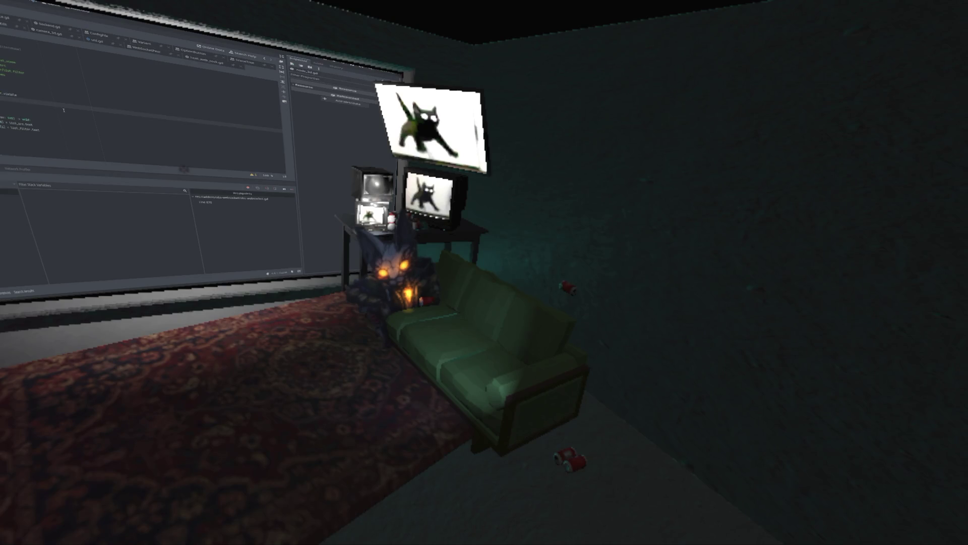
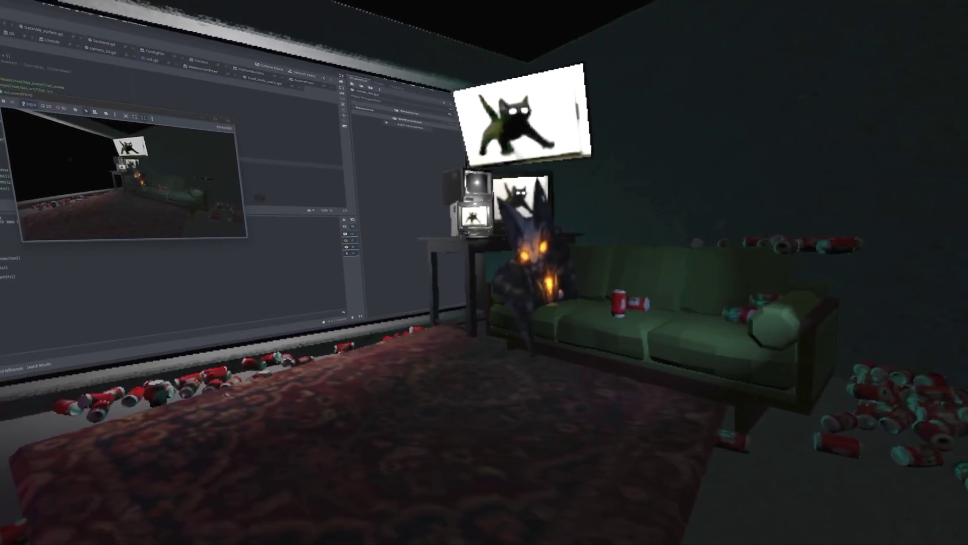
Toggle the OBS control overlay showing source GAME_GROUP and the User-defined shader 2 filter
key(Tab)
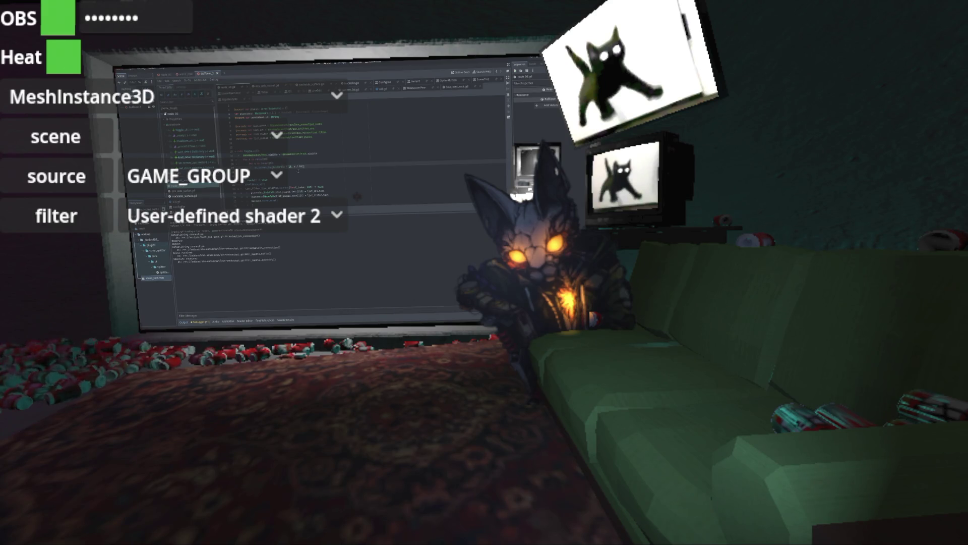
Scroll down the script and open the Camera3D class reference page
scroll(322, 156, down, 3)
scroll(318, 158, down, 3)
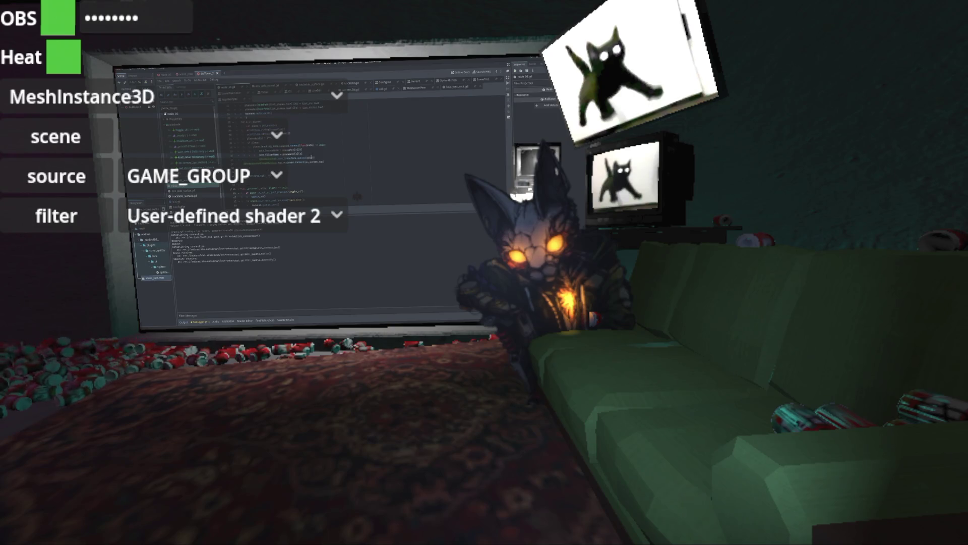
scroll(308, 149, down, 3)
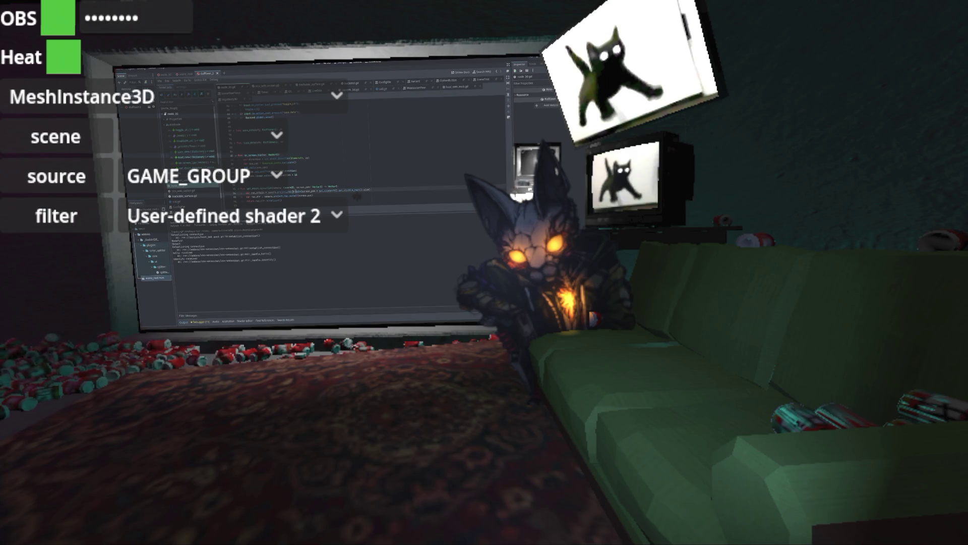
ctrl+click(287, 192)
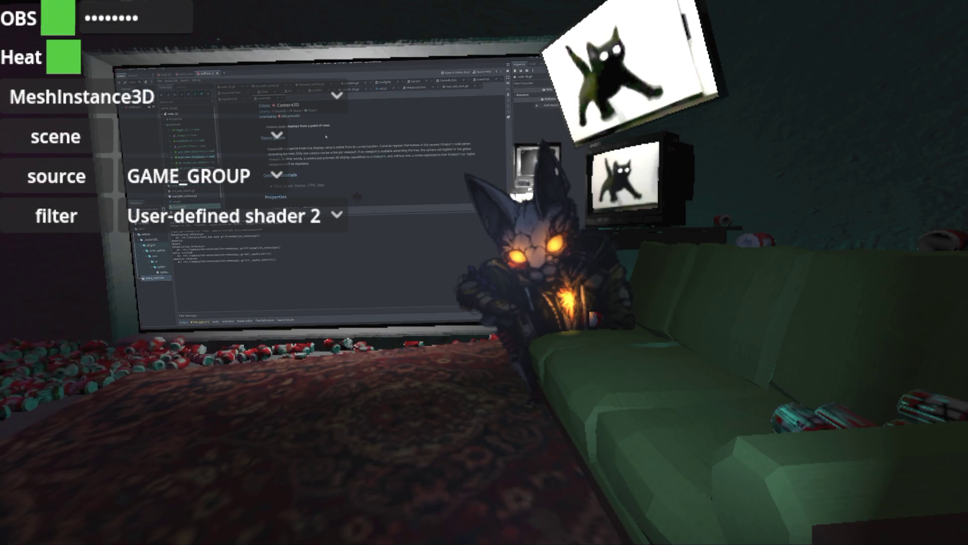
Jump to the project_ray_normal method description under Methods
scroll(318, 147, down, 5)
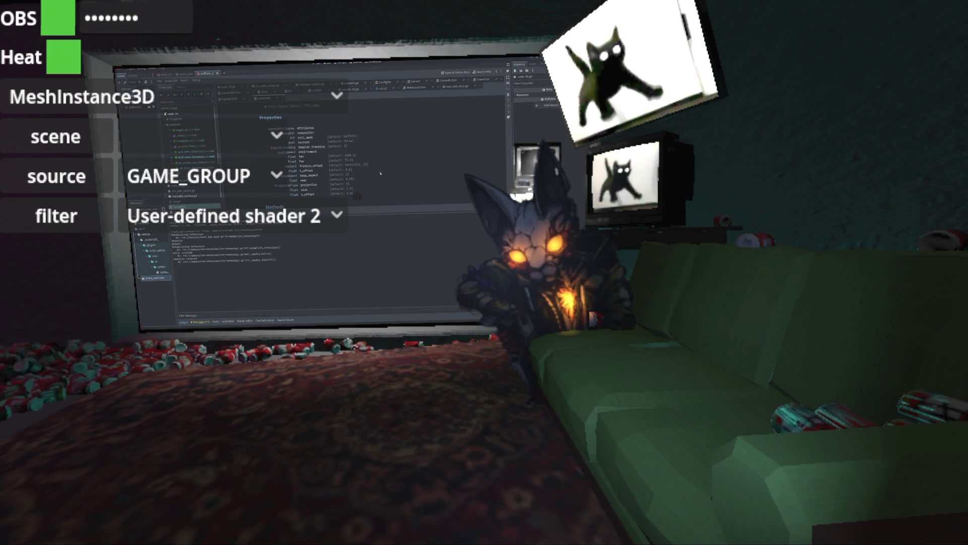
scroll(431, 158, up, 2)
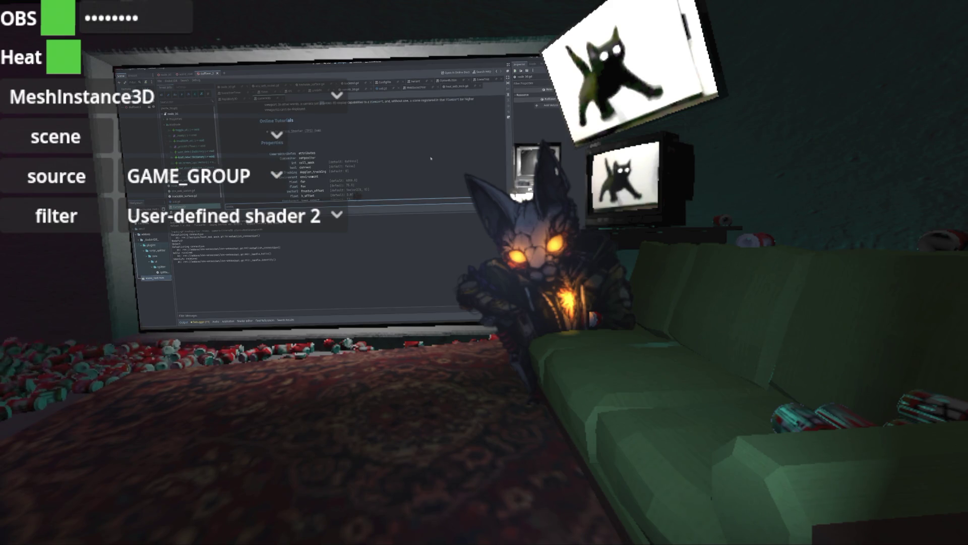
scroll(431, 158, down, 5)
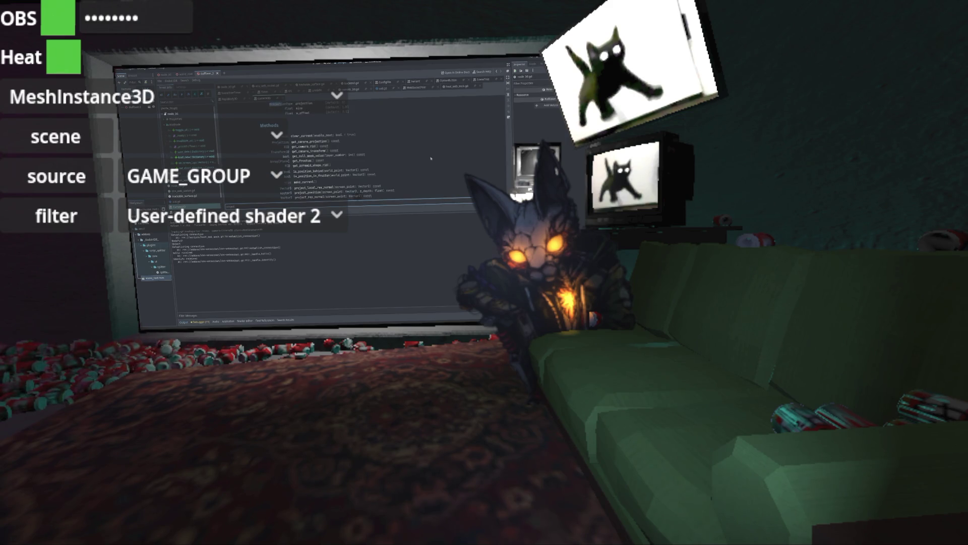
scroll(431, 159, down, 3)
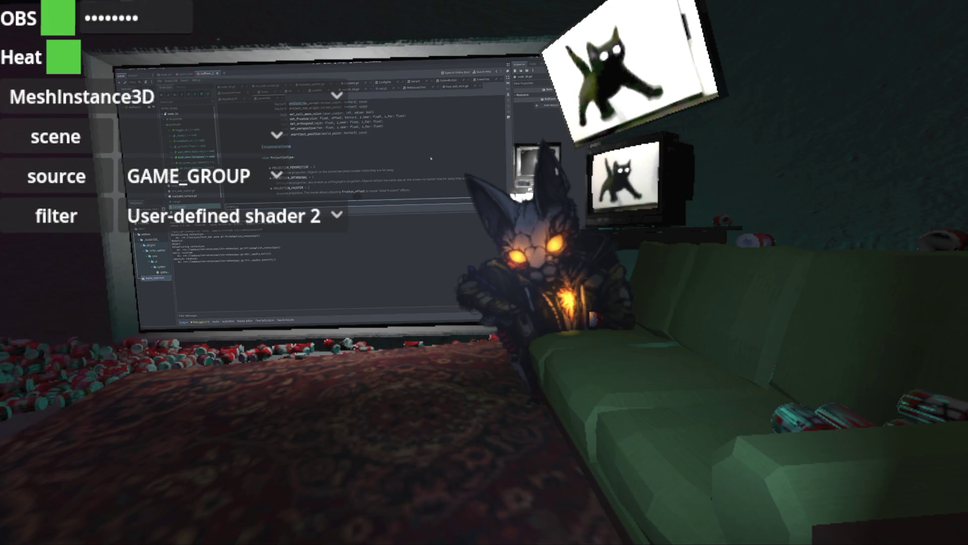
click(309, 103)
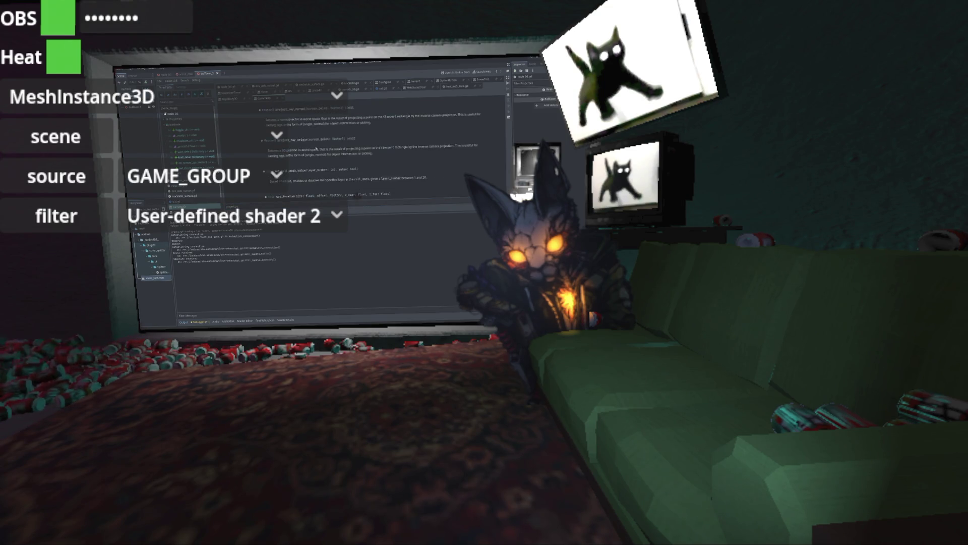
scroll(317, 149, up, 1)
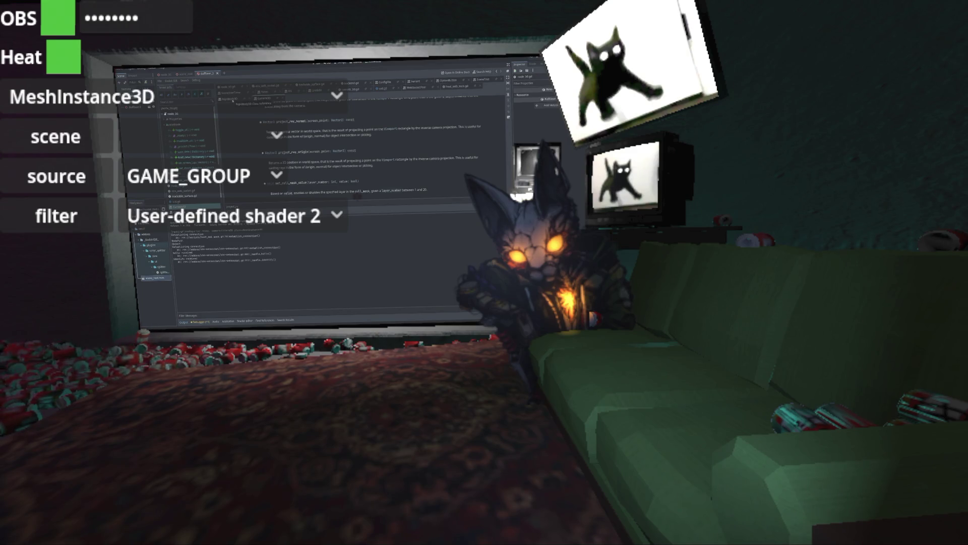
Check the apply_force docs, return to the script, and select a word on the code line
click(233, 100)
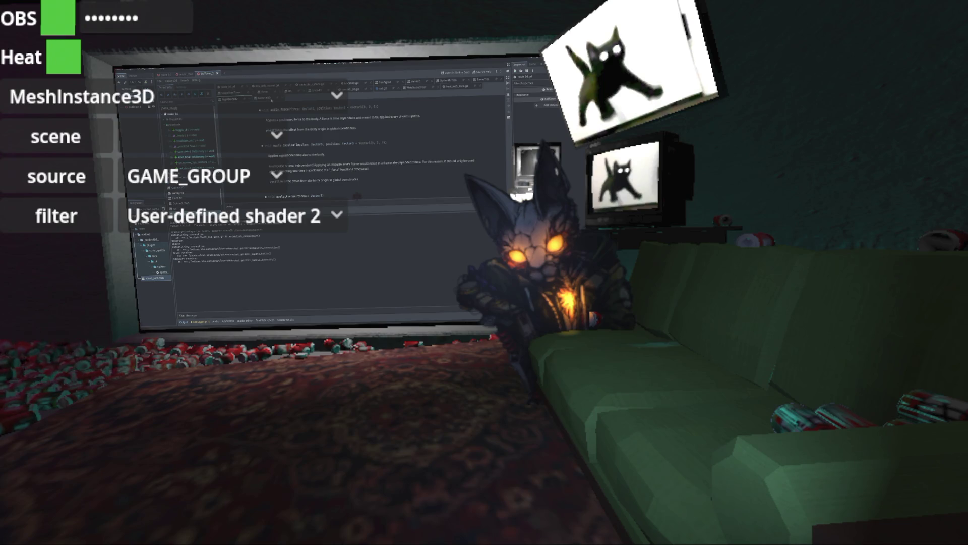
click(272, 99)
click(181, 190)
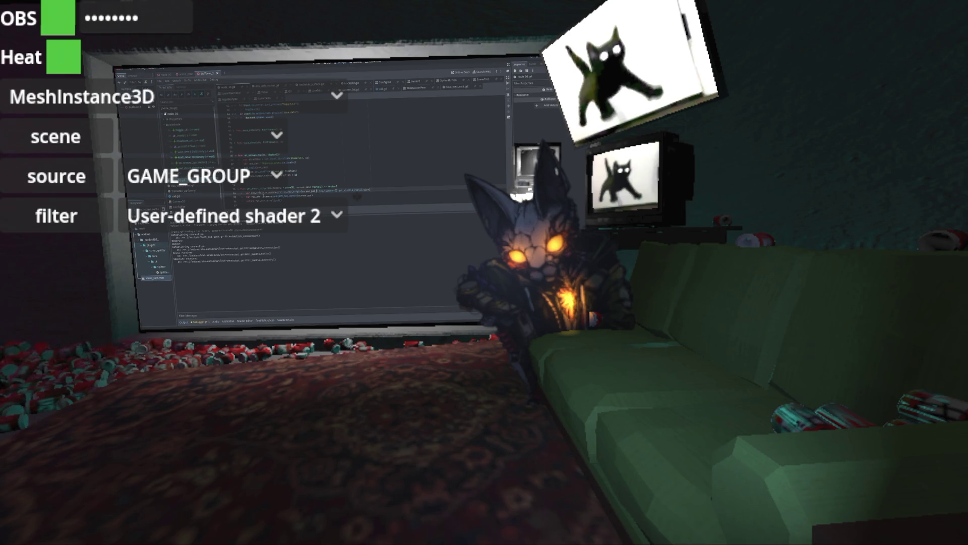
double_click(258, 193)
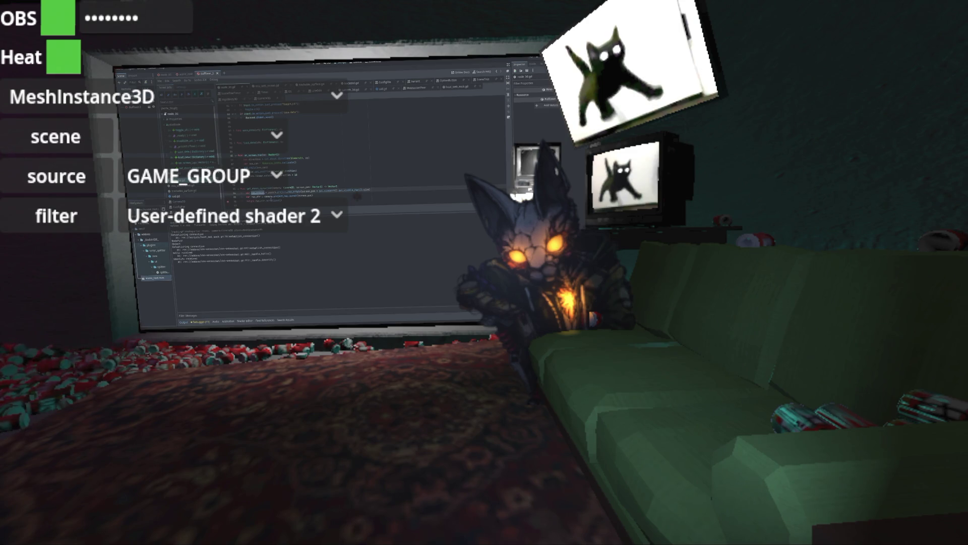
Cycle through the open windows and return to the Godot script editor
key(alt+Tab)
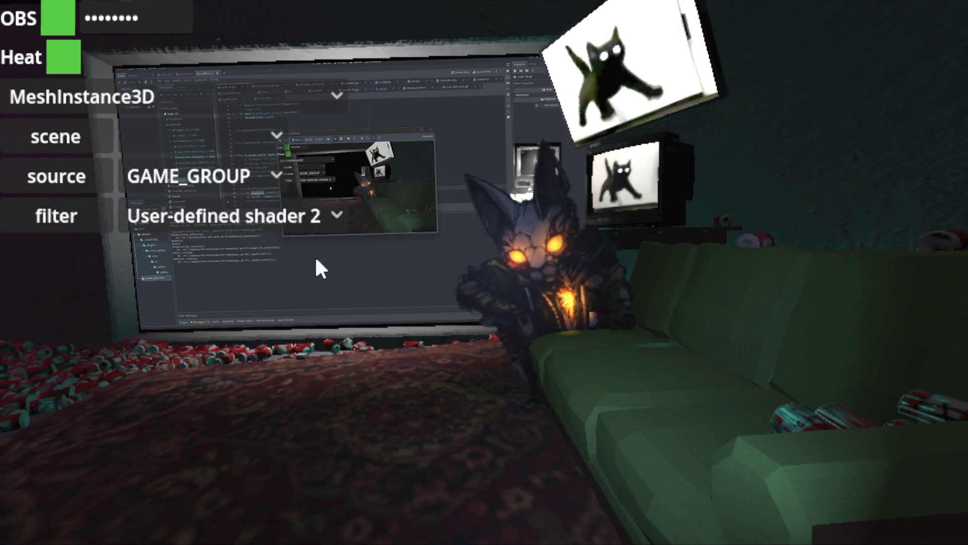
key(alt+Tab)
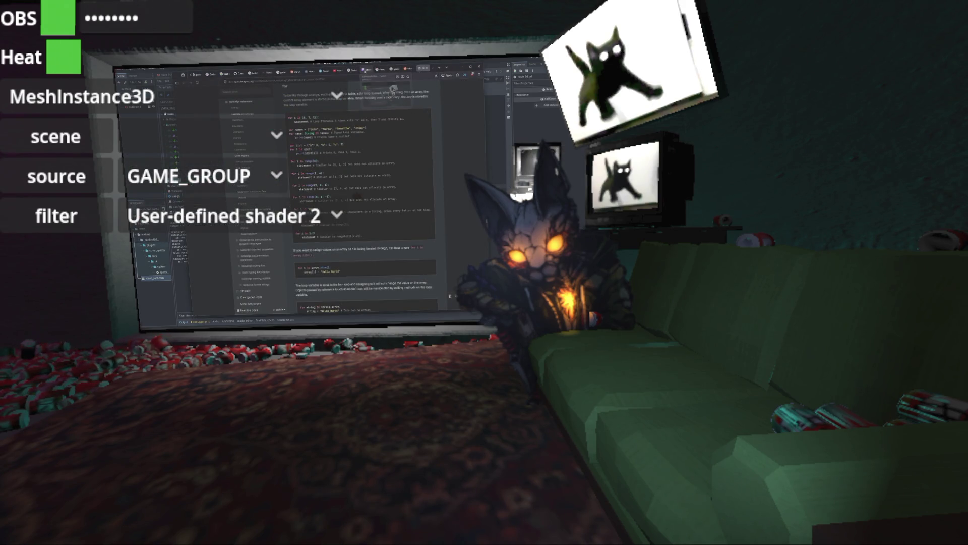
click(365, 70)
key(alt+Tab)
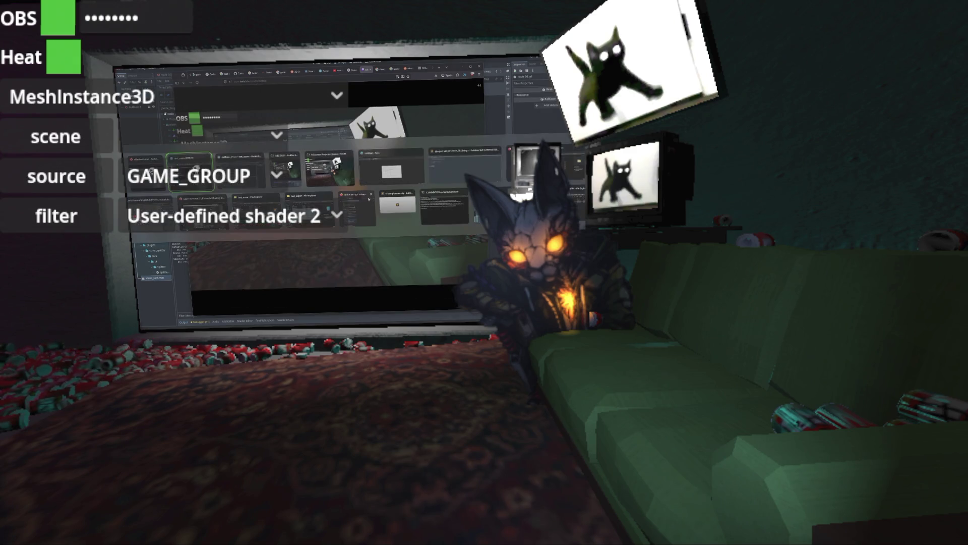
click(368, 199)
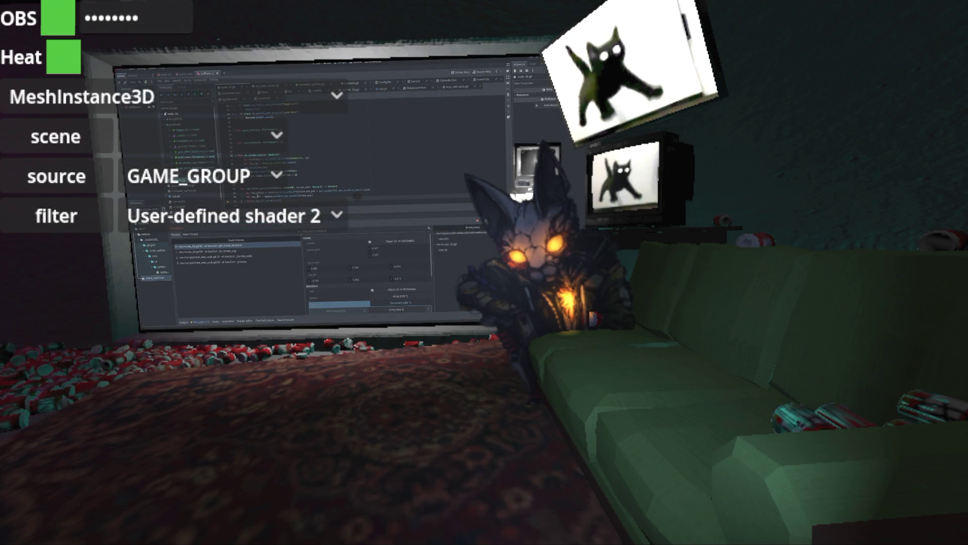
mouse_move(258, 192)
Replace the ray_origin expression after screen_pos with a pasted get_viewport() size offset and save
click(317, 190)
key(shift+End)
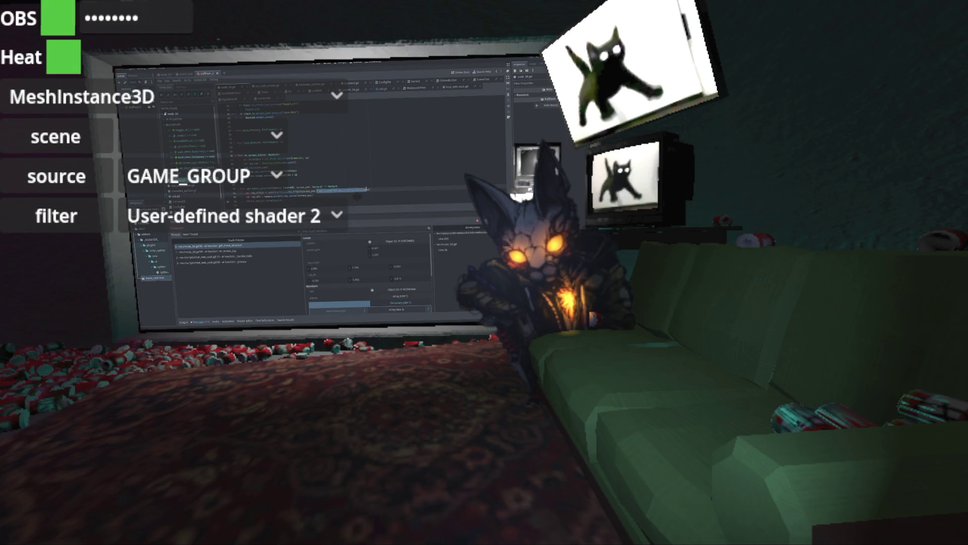
key(Delete)
key(ctrl+v)
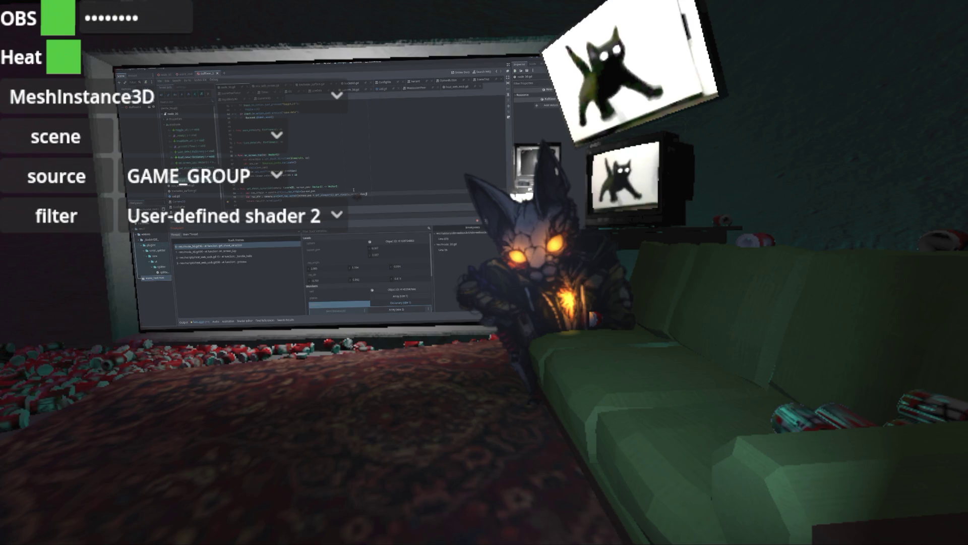
key(ctrl+s)
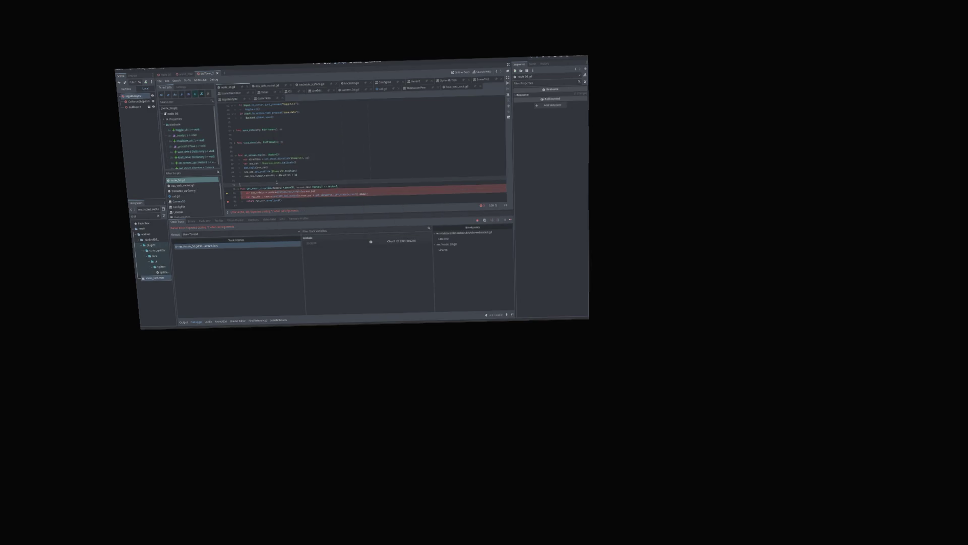
Add the missing ')' to the error line in node_3d.gd, save, and rerun the scene
click(390, 195)
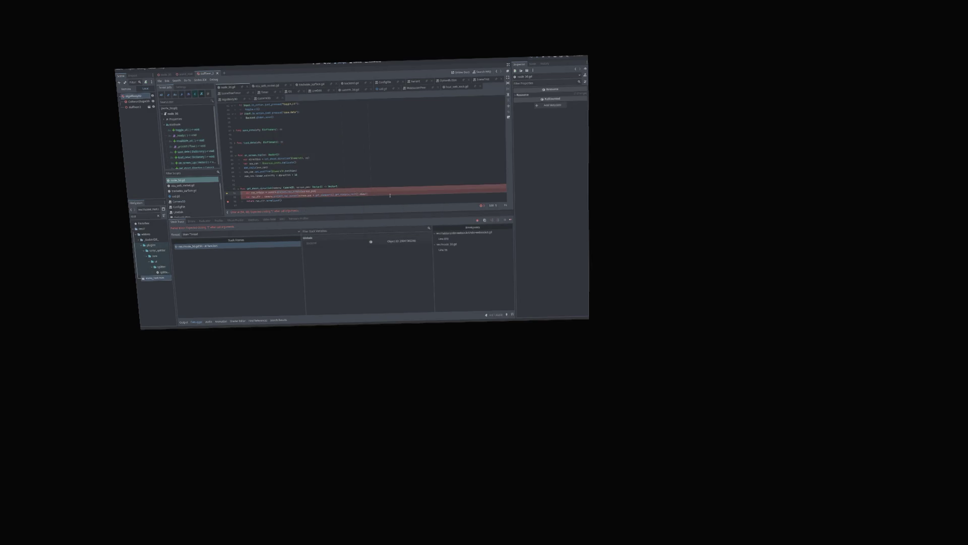
text())
click(390, 195)
key(ctrl+s)
click(528, 57)
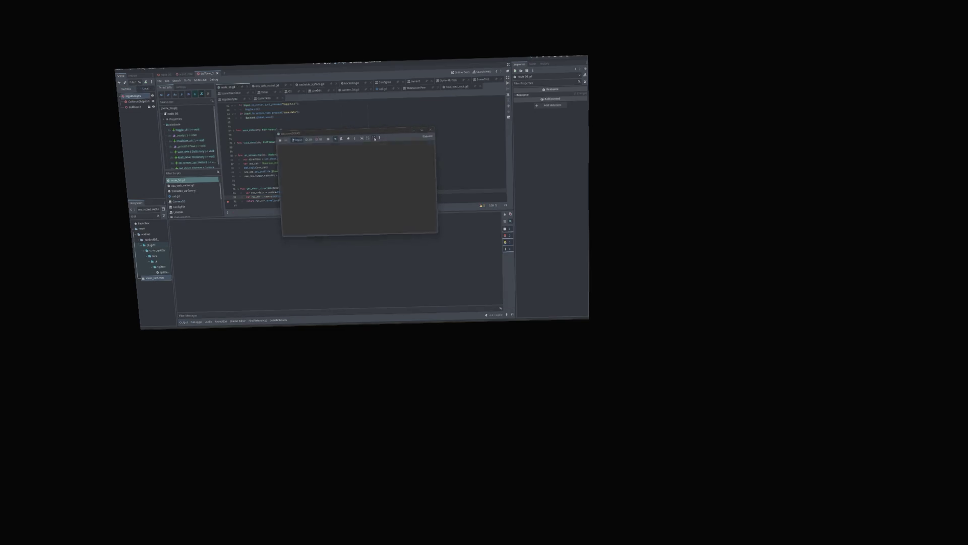
key(alt+Tab)
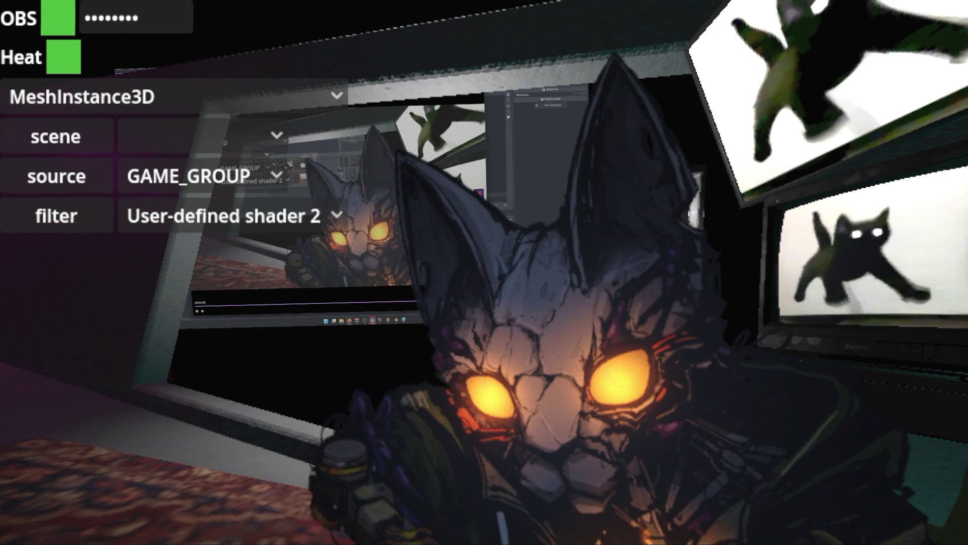
Extend the script line with a new line and resume the paused game with F12 Continue
key(alt+Tab)
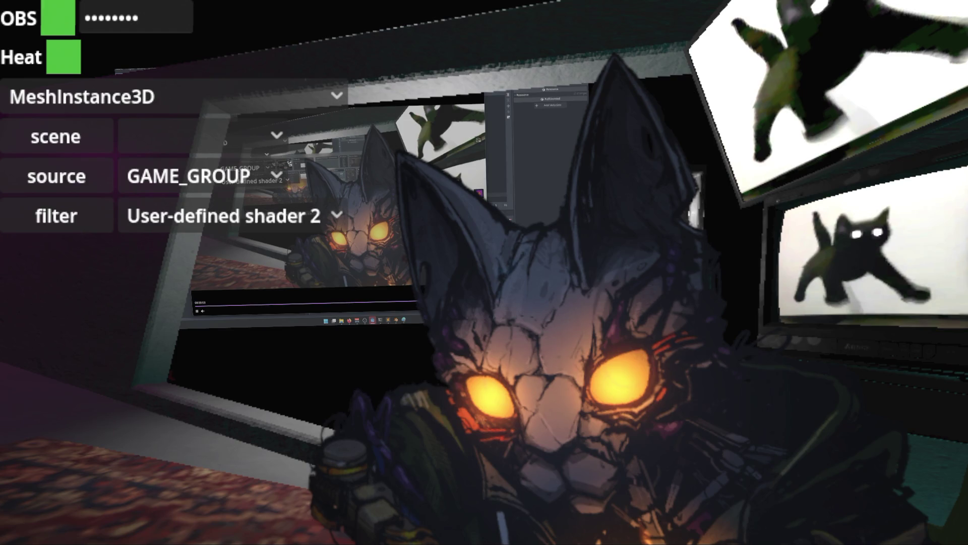
key(alt+Tab)
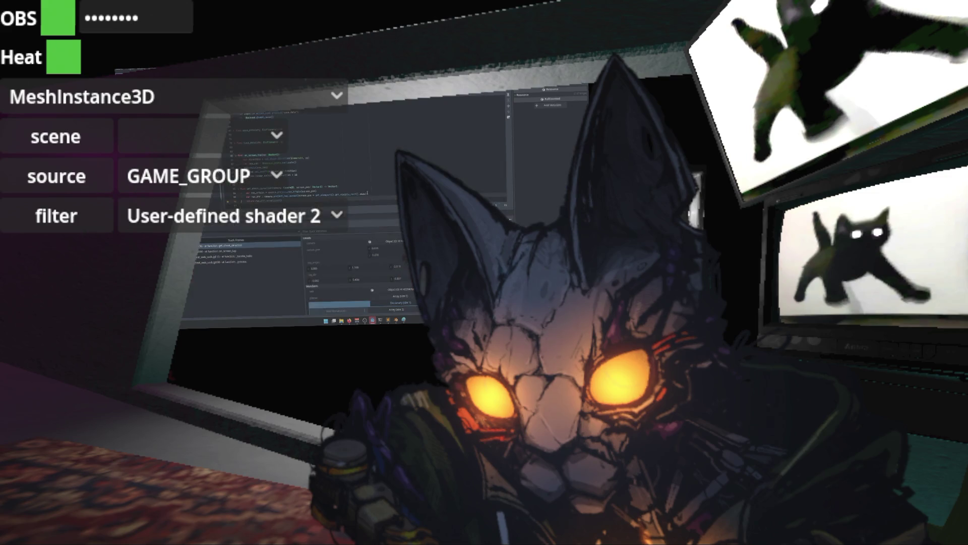
key(Return)
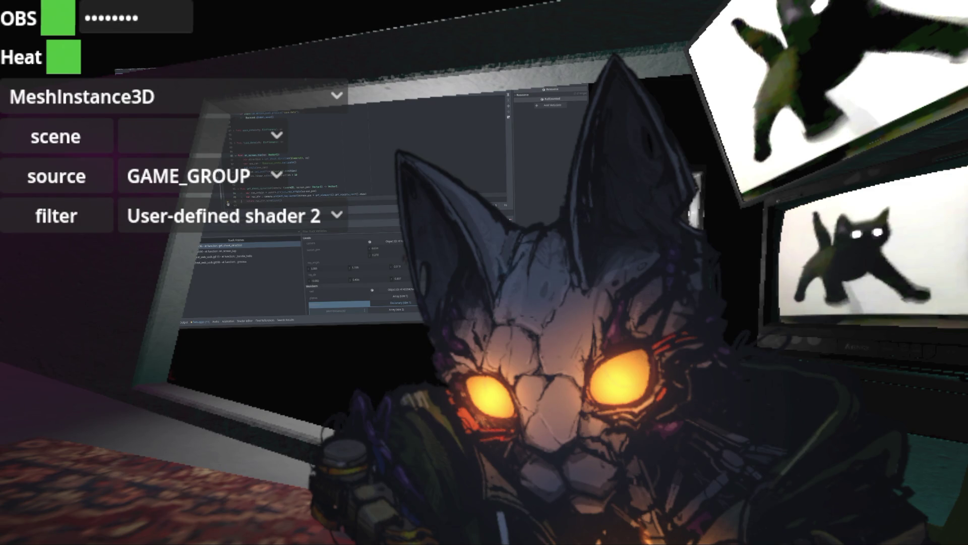
key(F12)
click(454, 267)
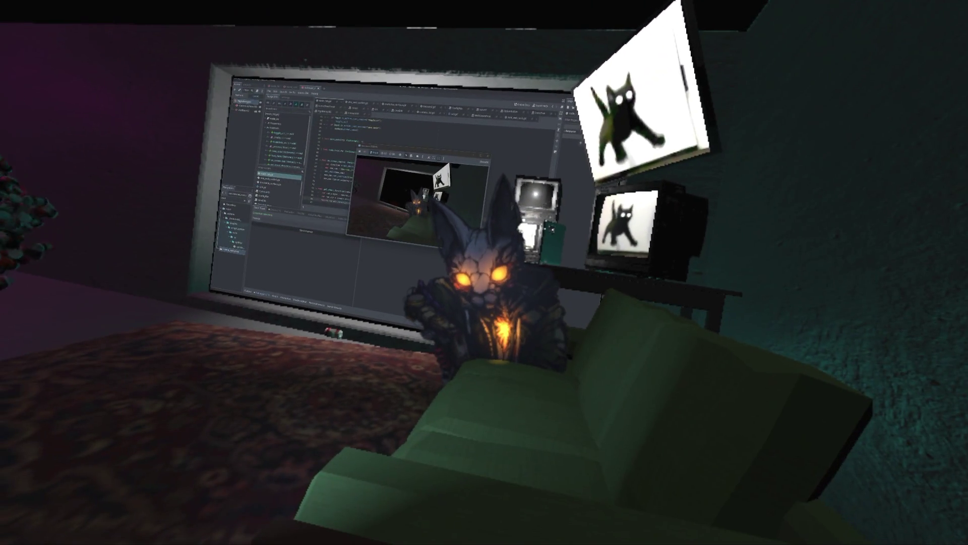
Switch to the browser's live stream page and bring up the in-game settings panel with Escape
key(alt+Tab)
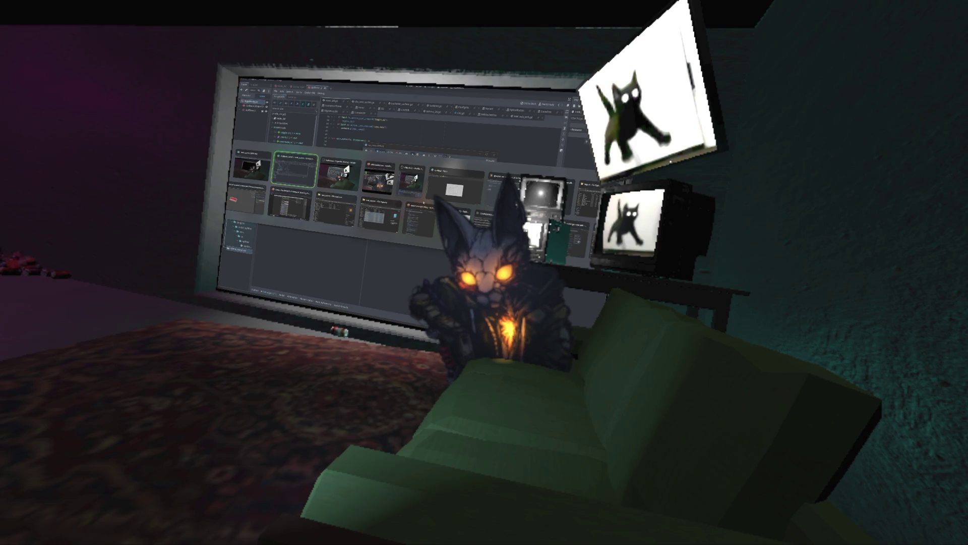
key(alt+Tab)
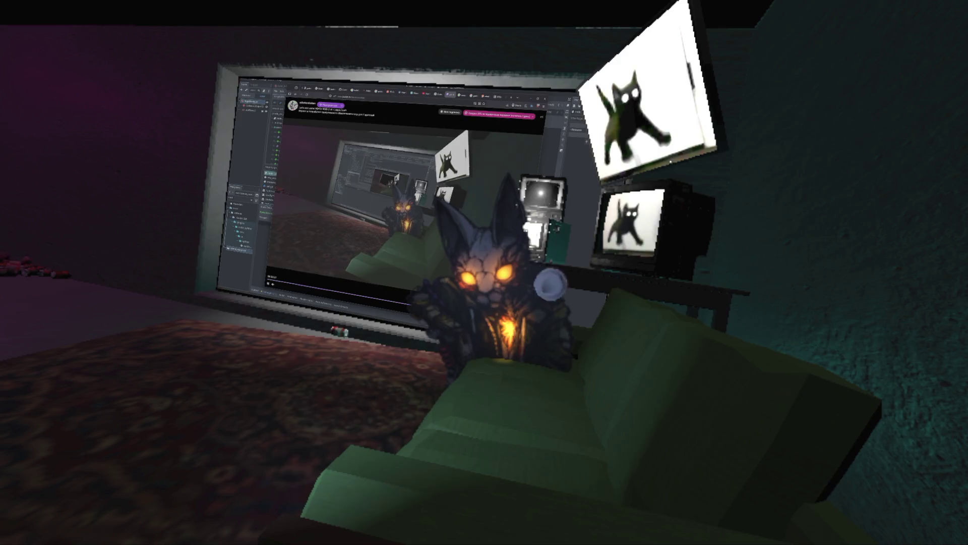
key(alt+Tab)
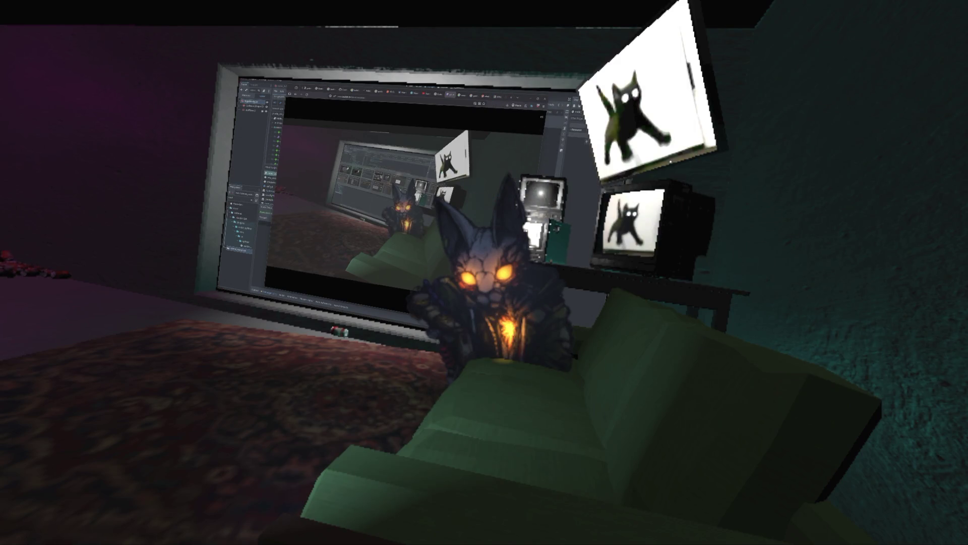
key(alt+Tab)
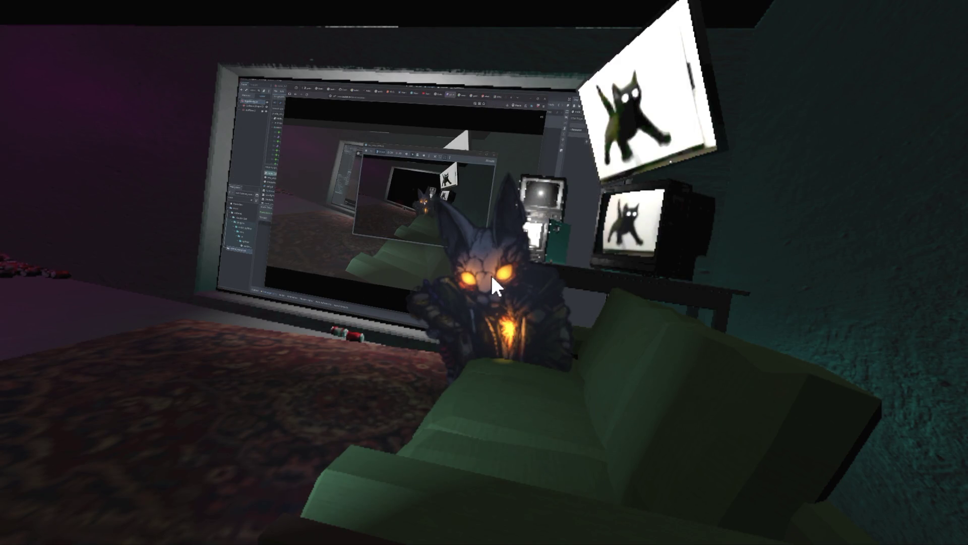
key(alt+Tab)
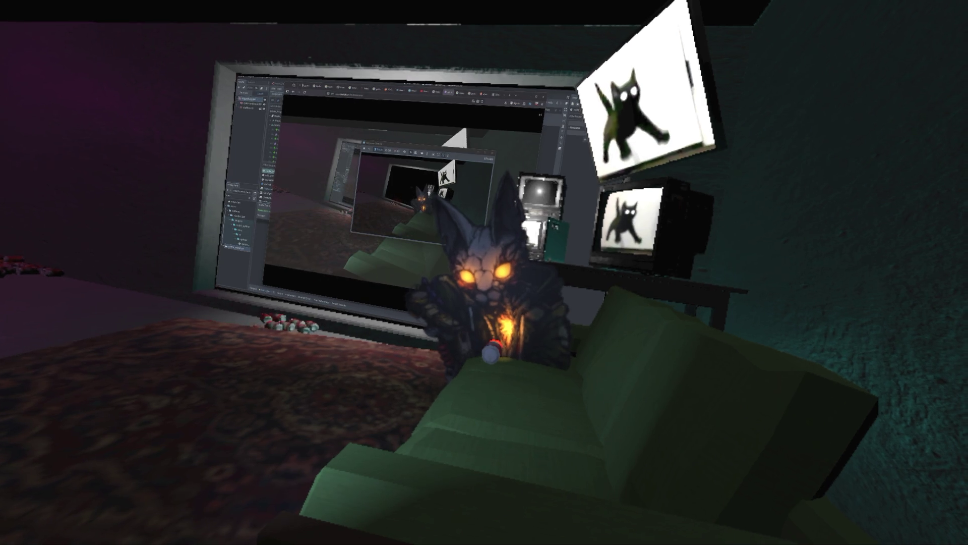
key(Escape)
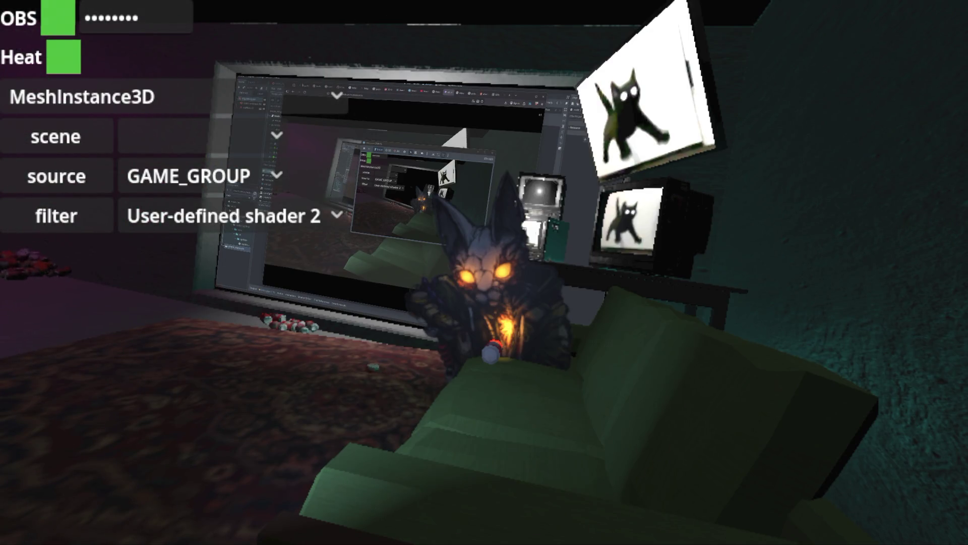
Hide the in-game settings panel with Escape, briefly reopening and closing it again
key(Escape)
key(Escape)
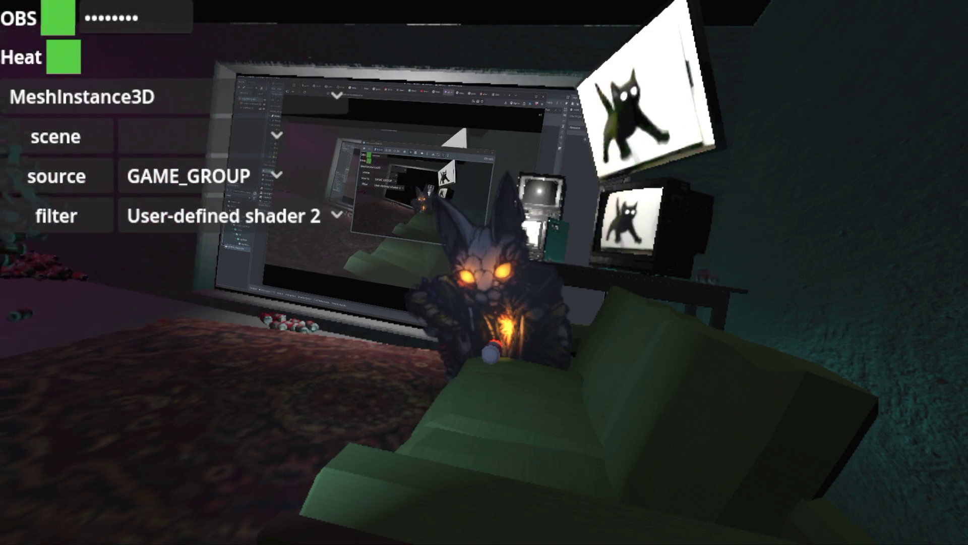
key(Escape)
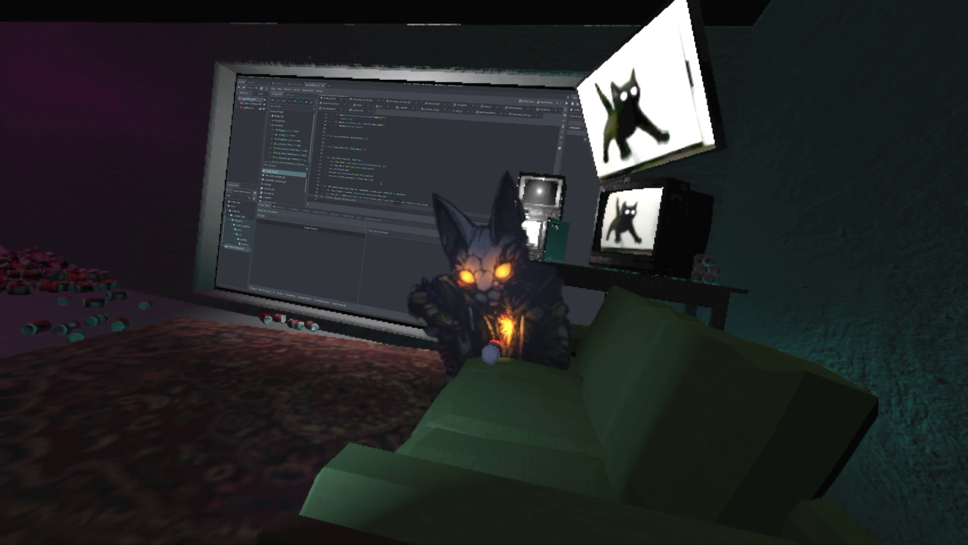
key(alt+Tab)
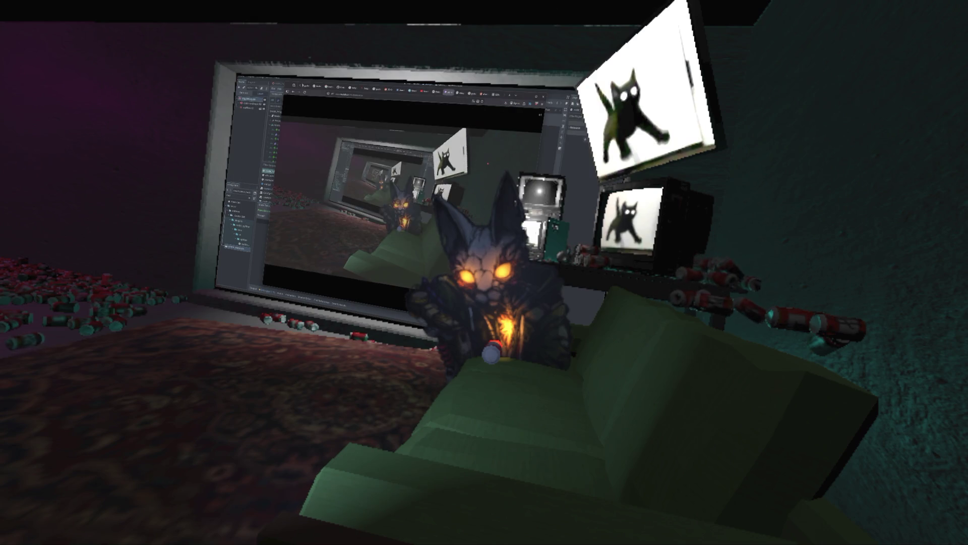
mouse_move(483, 125)
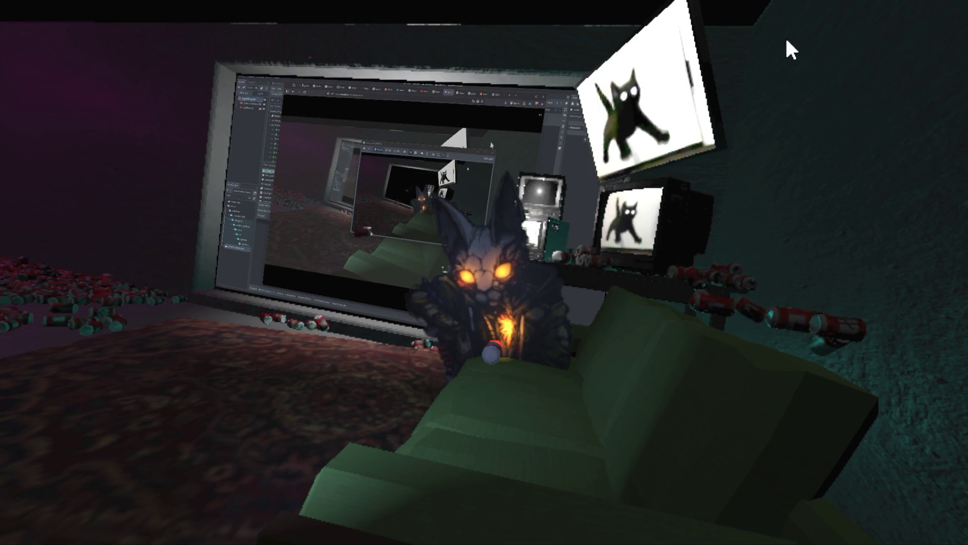
key(alt+Tab)
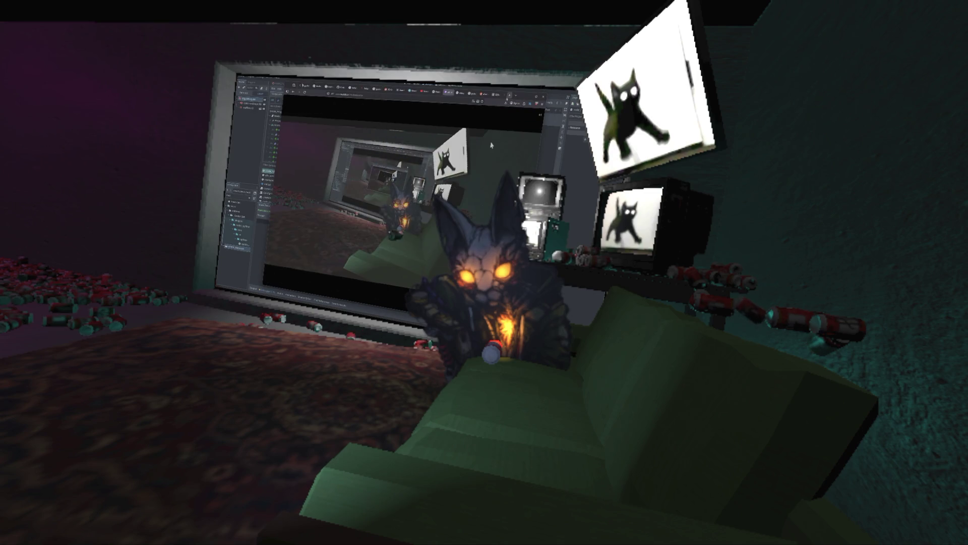
Open a new browser tab, then switch back to Godot and scroll down the script code
key(ctrl+t)
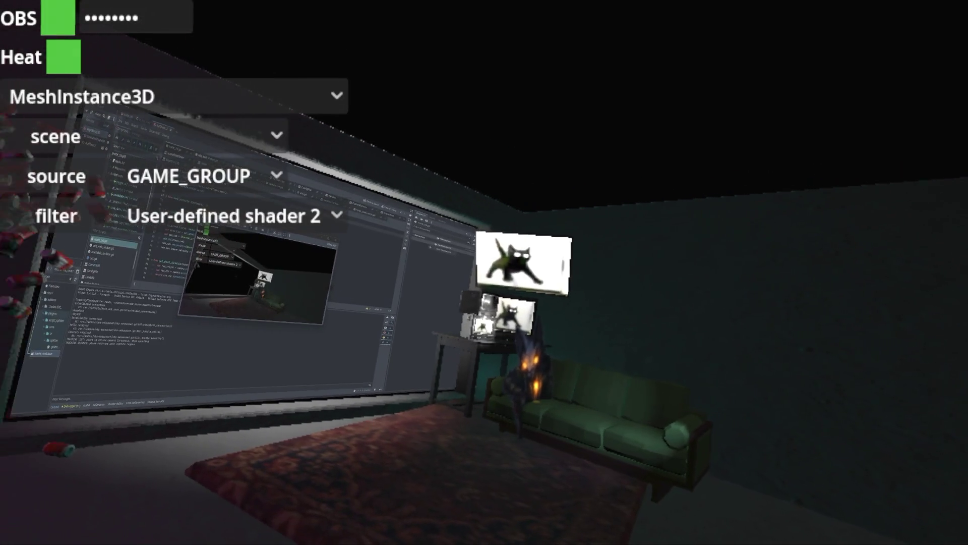
key(alt+Tab)
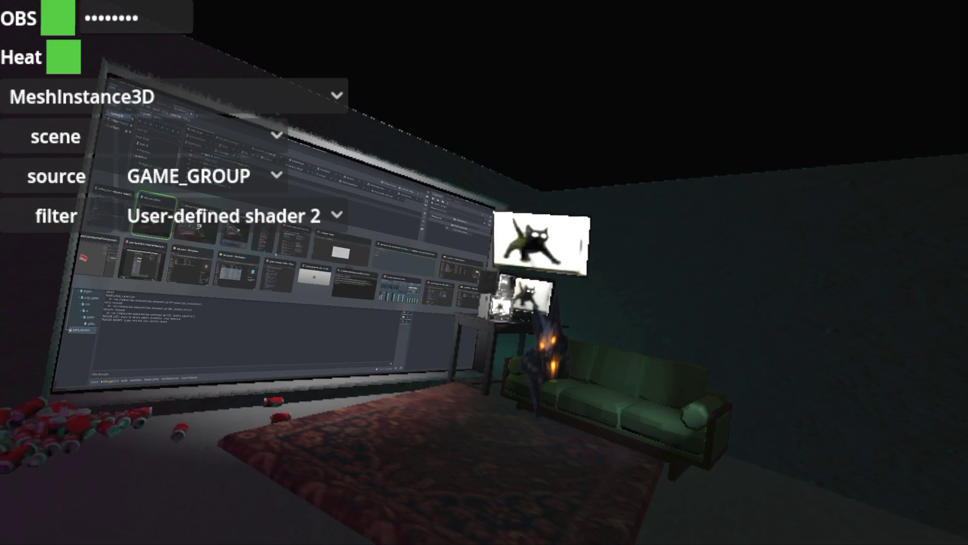
scroll(282, 248, down, 3)
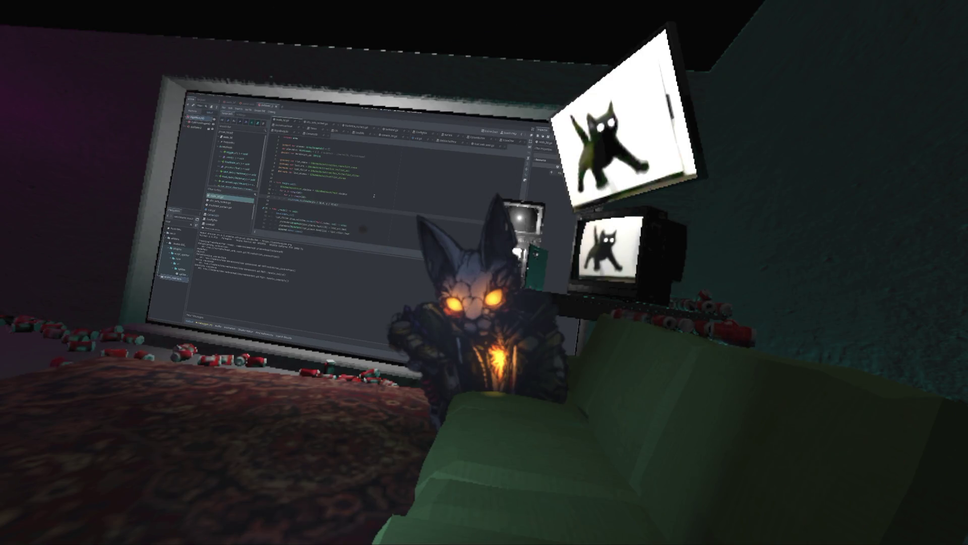
Start a var declaration via autocomplete, accept a second suggestion, and add three new lines
scroll(374, 199, down, 5)
scroll(363, 196, down, 5)
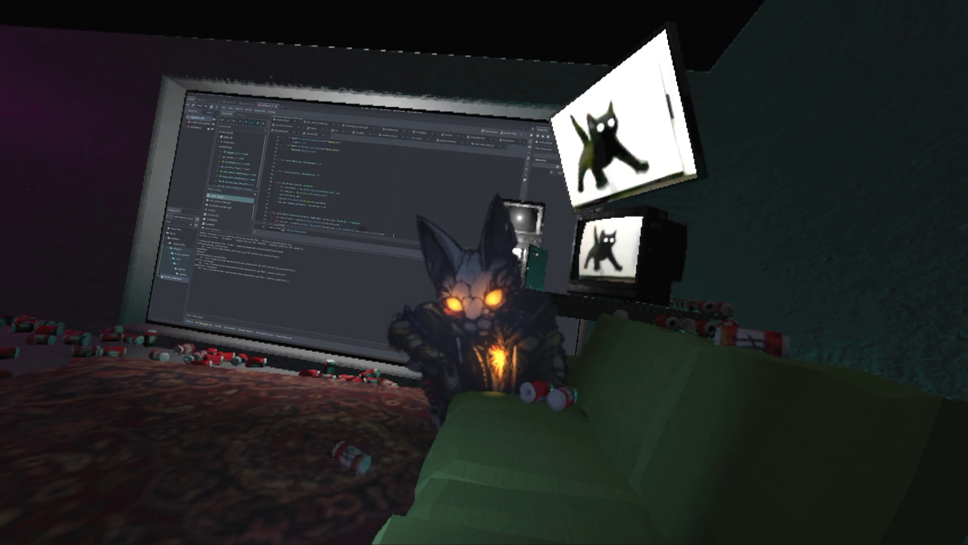
text(v)
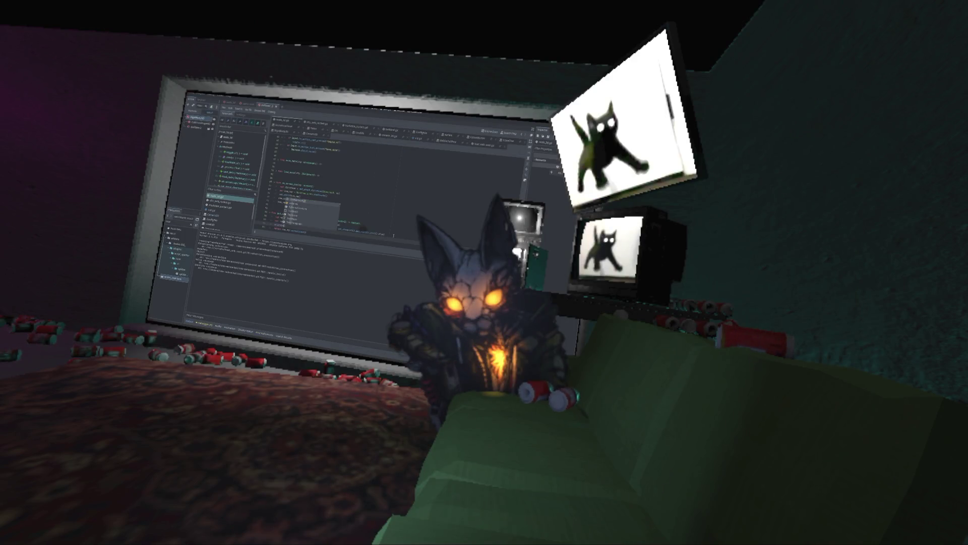
text(a)
key(Return)
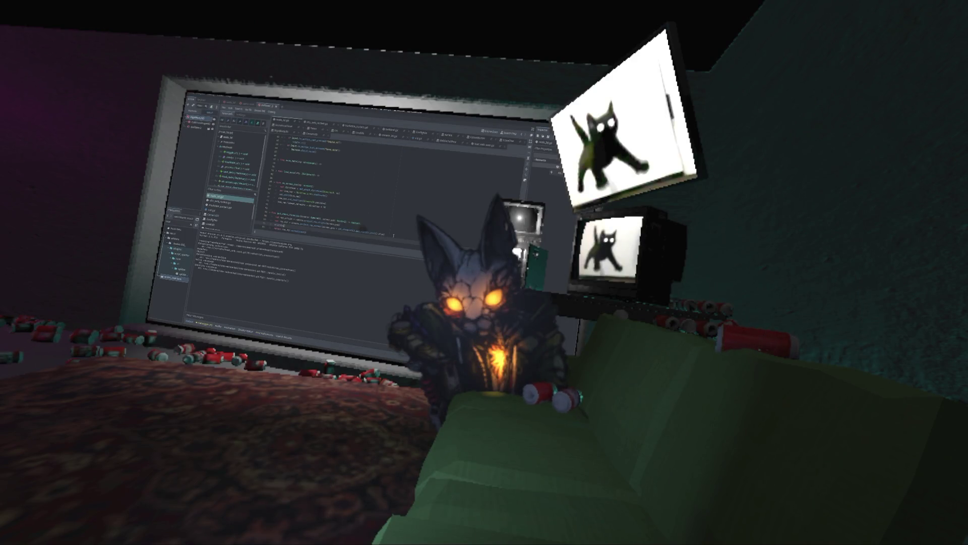
text(v)
key(Return)
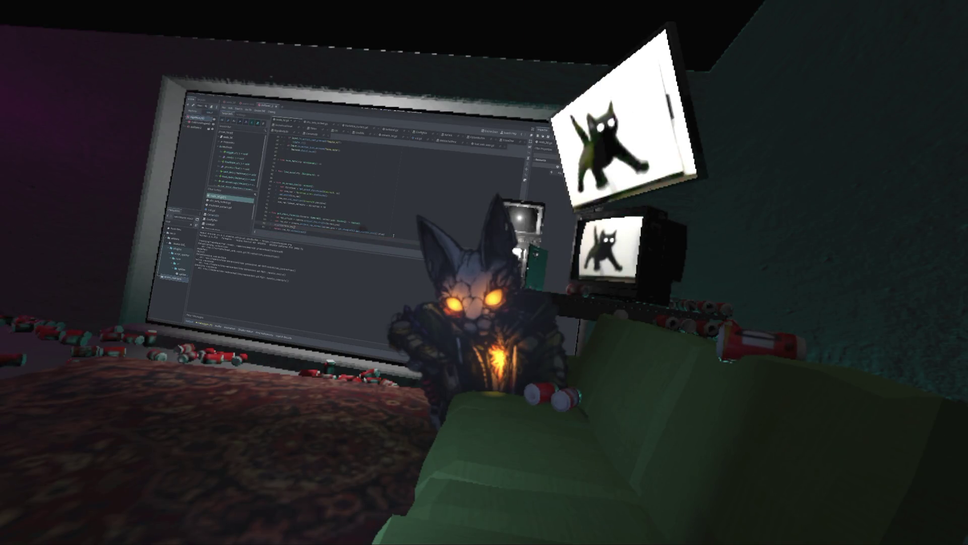
key(Return)
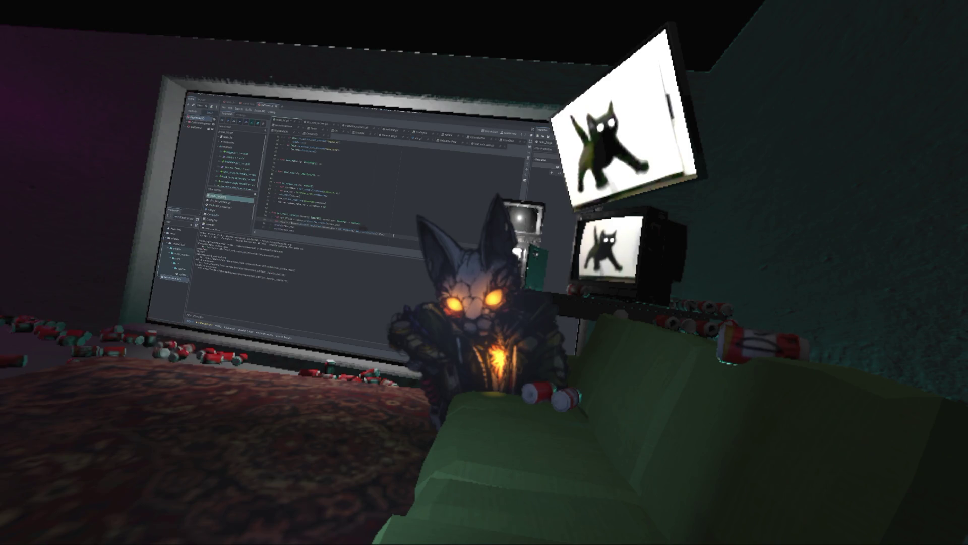
key(Return)
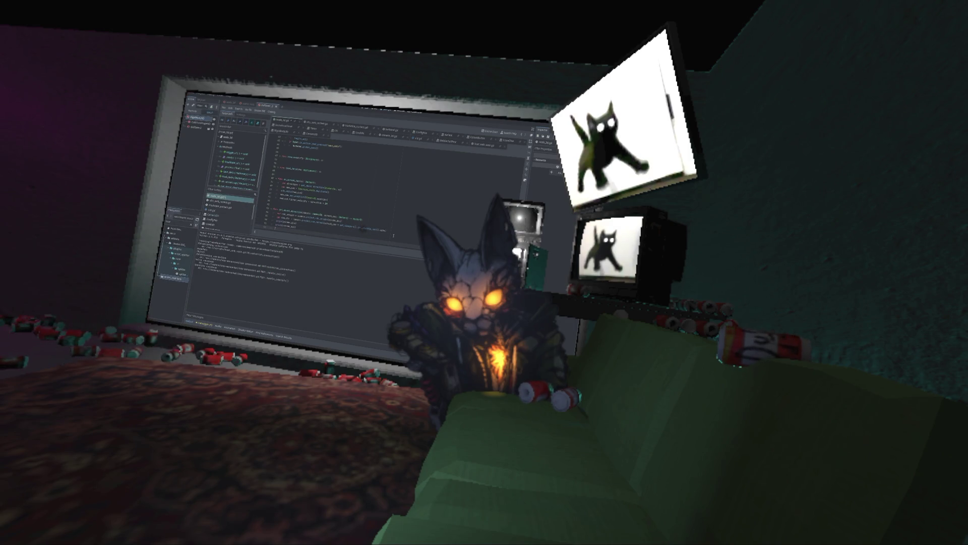
key(Return)
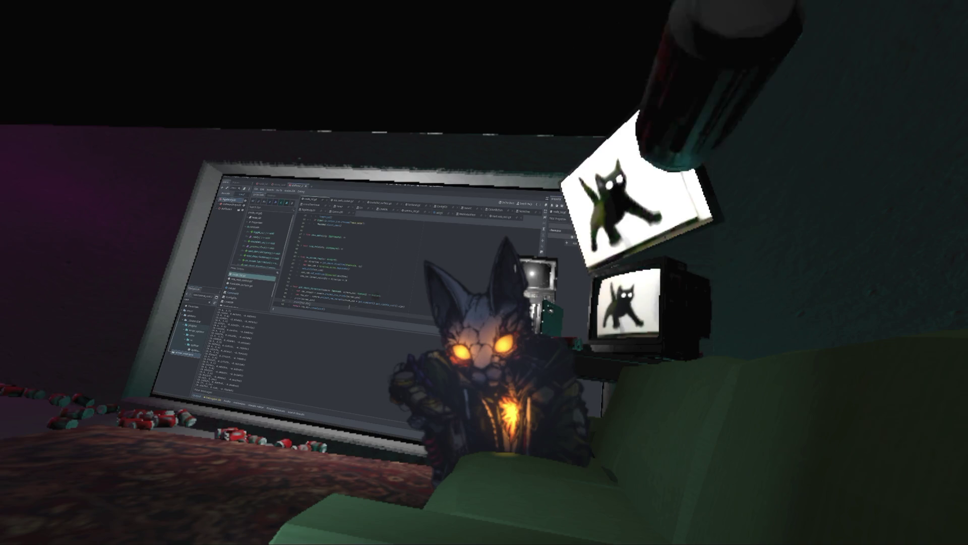
Select part of a code line, check the stream tab, then resume the game from its breakpoint with F12
drag(344, 302, 402, 304)
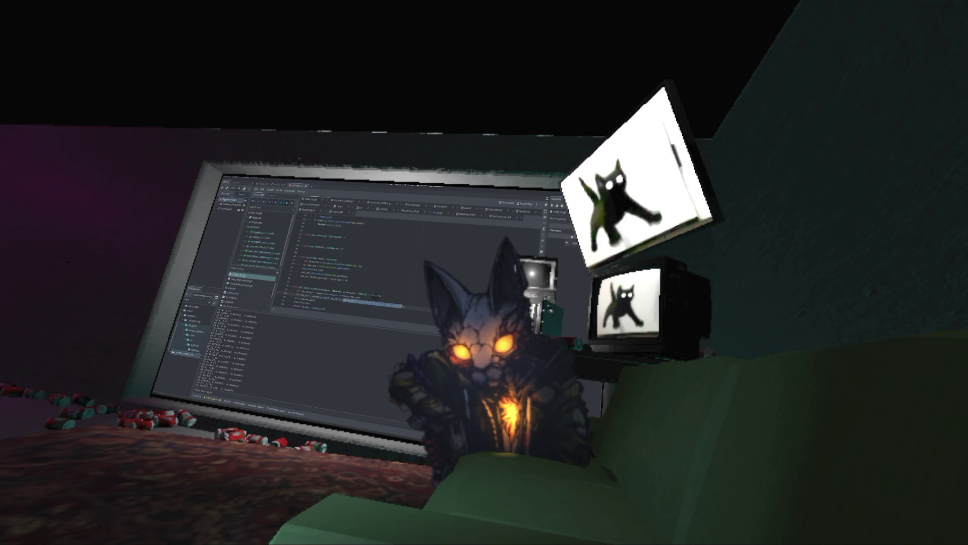
scroll(349, 309, down, 1)
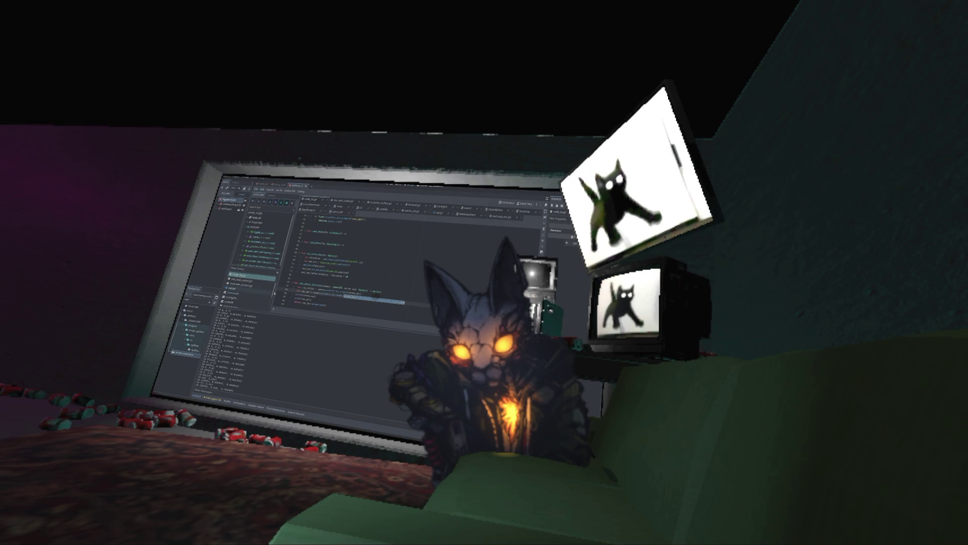
key(alt+Tab)
key(alt+Tab)
key(alt+Tab)
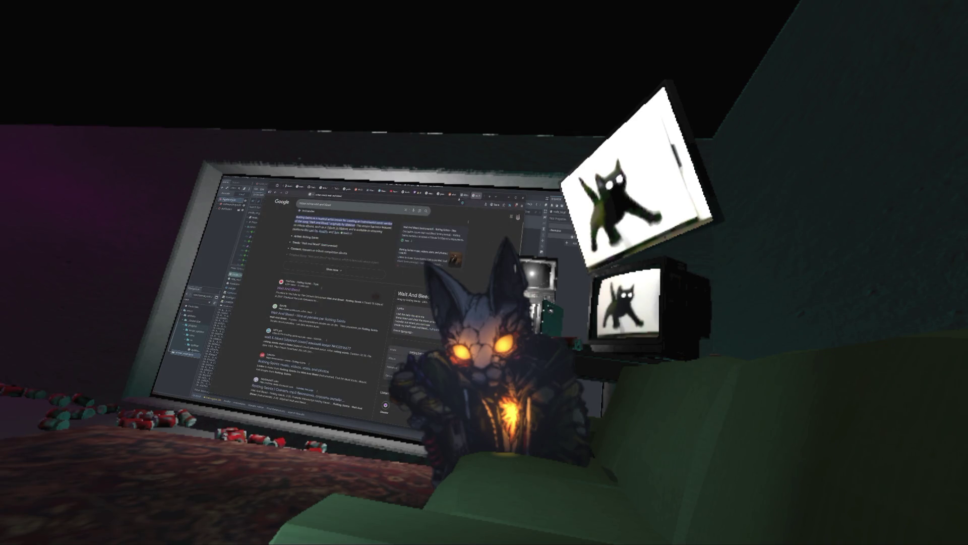
click(418, 193)
key(alt+Tab)
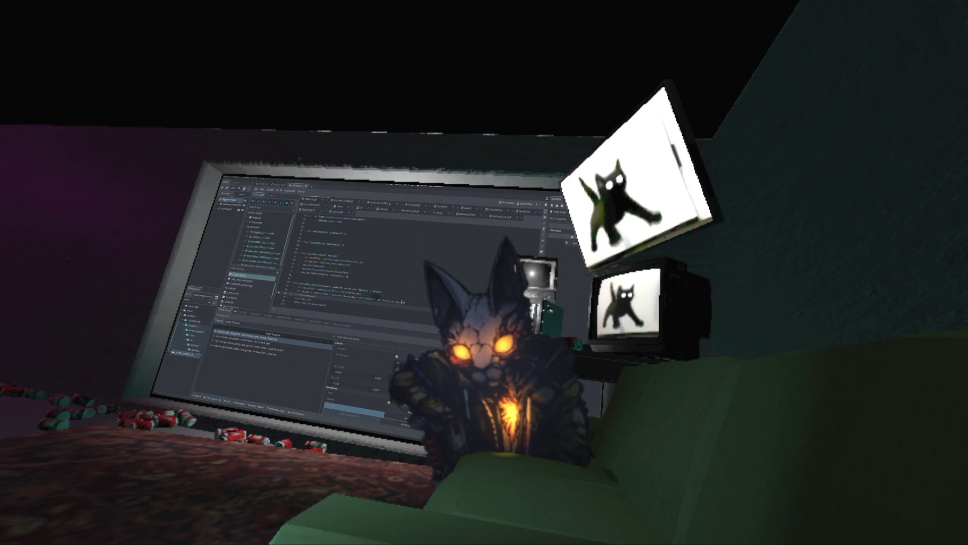
mouse_move(402, 301)
mouse_move(306, 294)
key(F12)
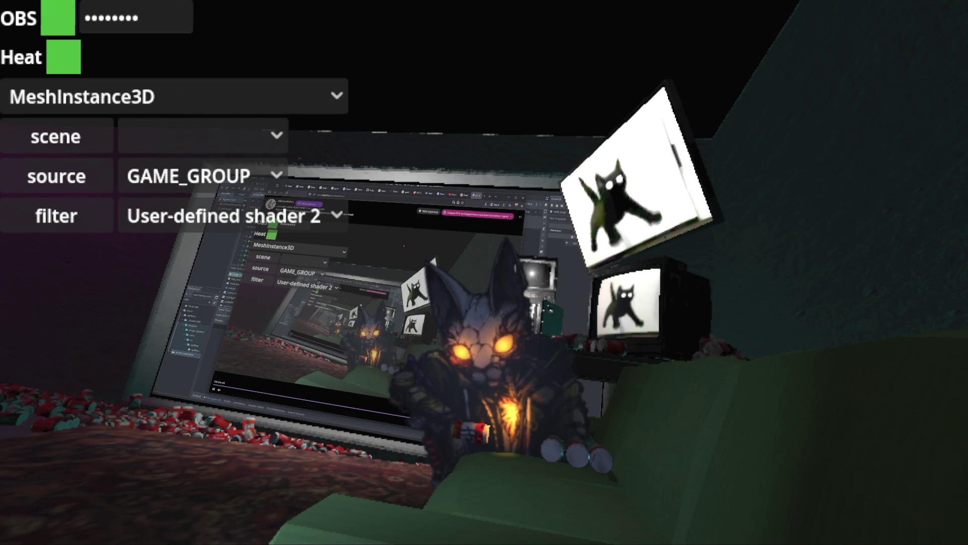
Review the script alongside the stream browser, then resume the paused game with F12
key(alt+Tab)
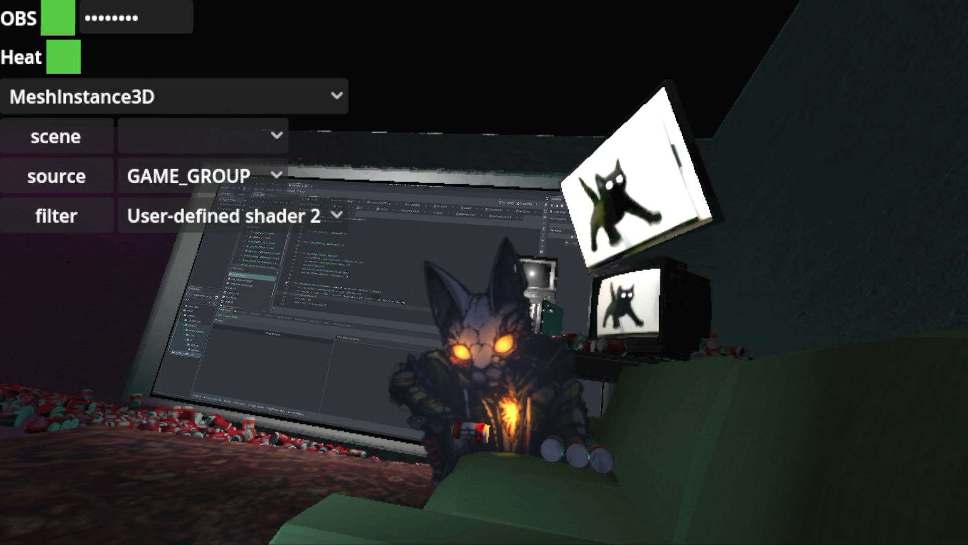
key(alt+Tab)
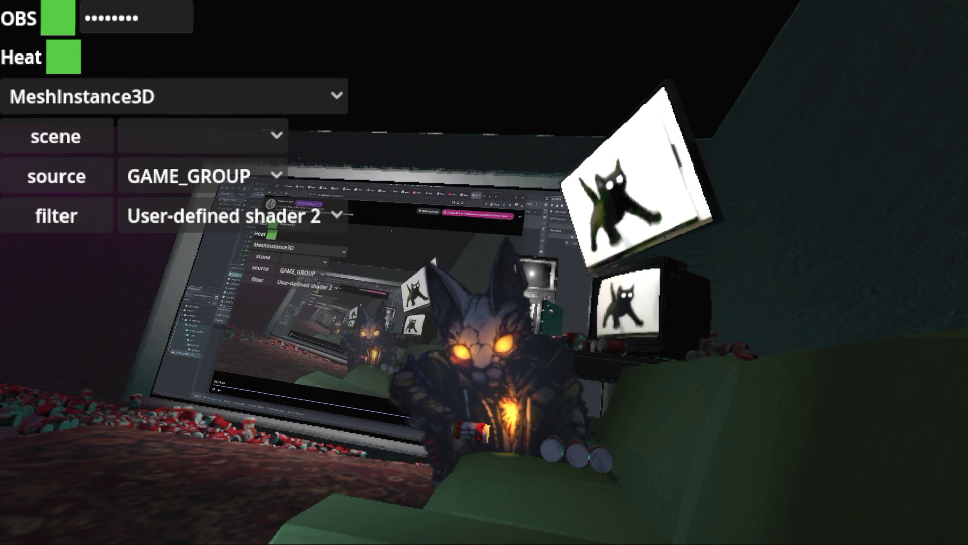
key(alt+Tab)
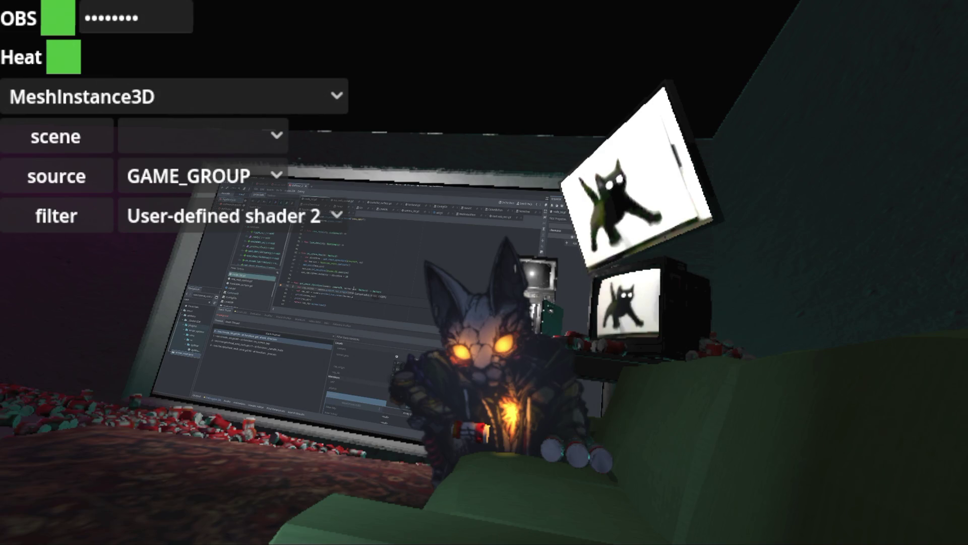
key(super)
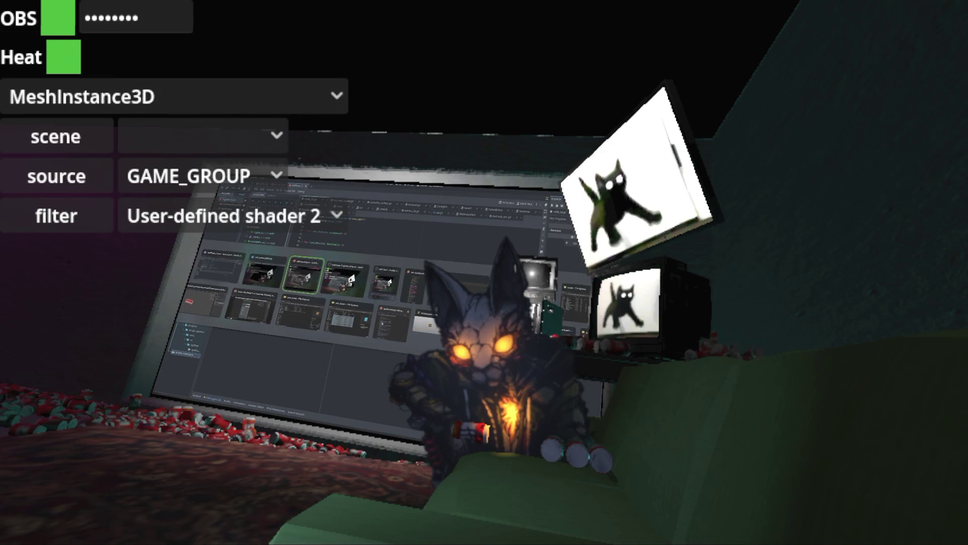
key(super)
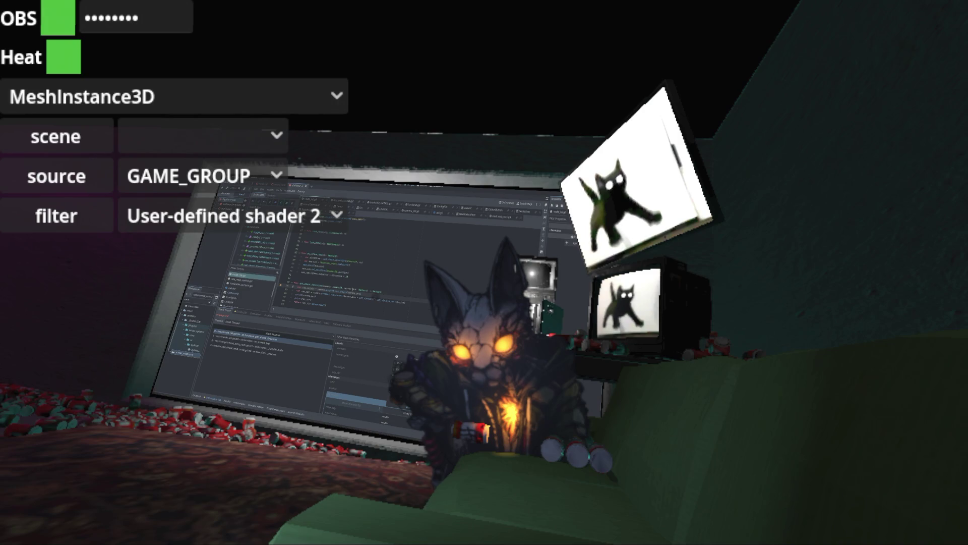
key(F12)
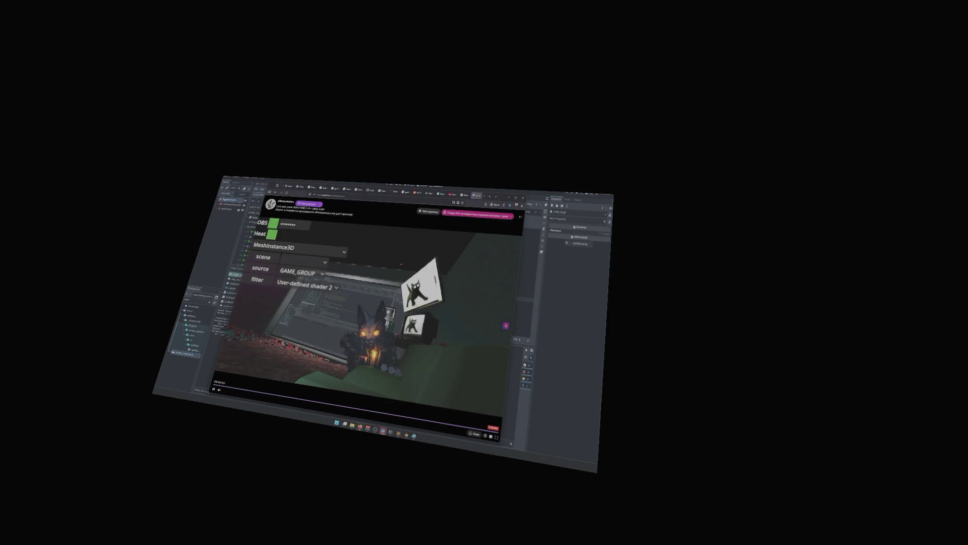
key(alt+Tab)
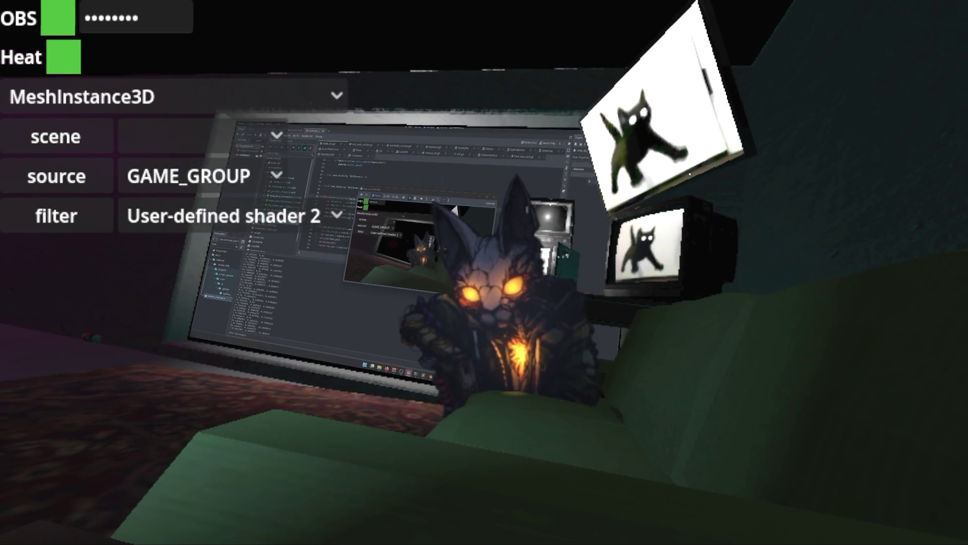
Go back to the script and delete a word on the line being edited
key(alt+Tab)
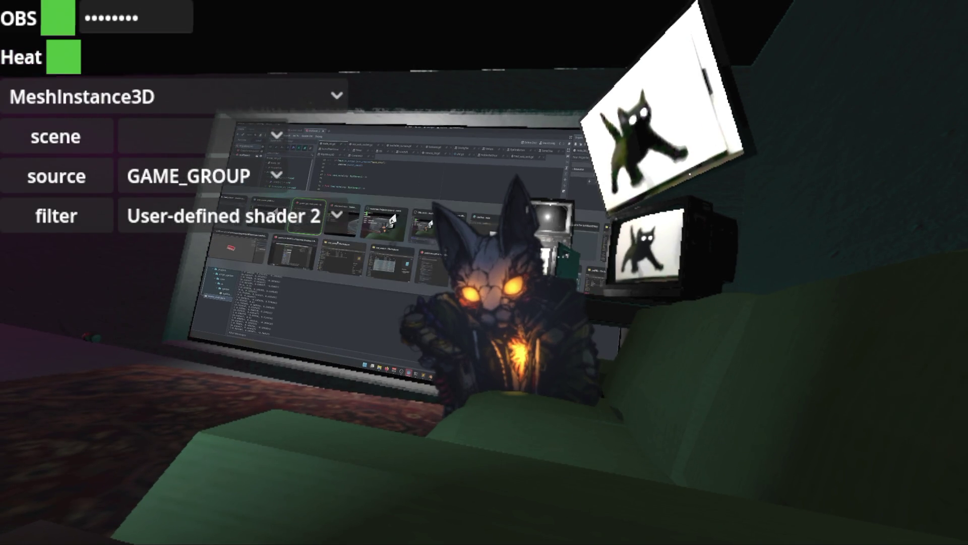
key(alt+Tab)
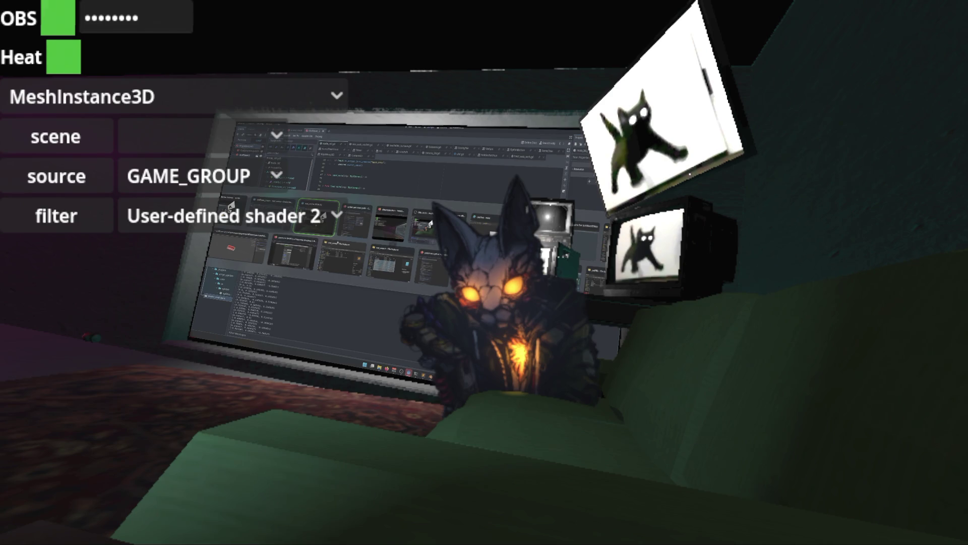
key(alt+Tab)
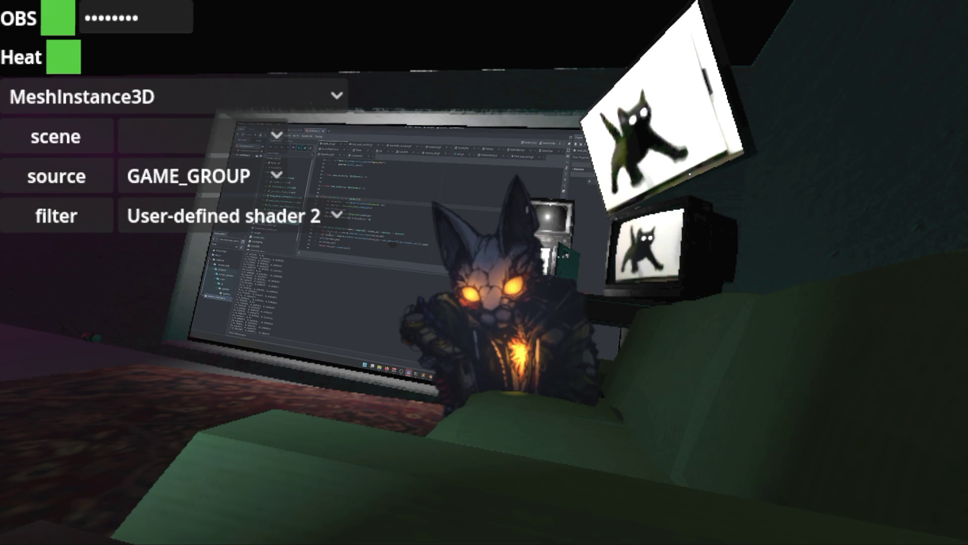
double_click(328, 235)
click(394, 225)
click(384, 213)
double_click(372, 216)
key(BackSpace)
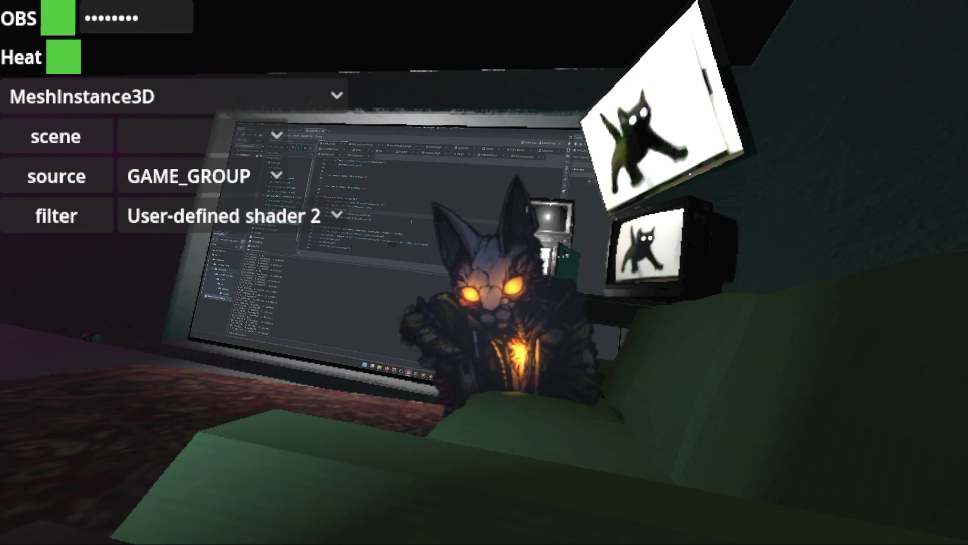
Add a new script line, typing 'vara' and 'eee' with autocompletion
key(Return)
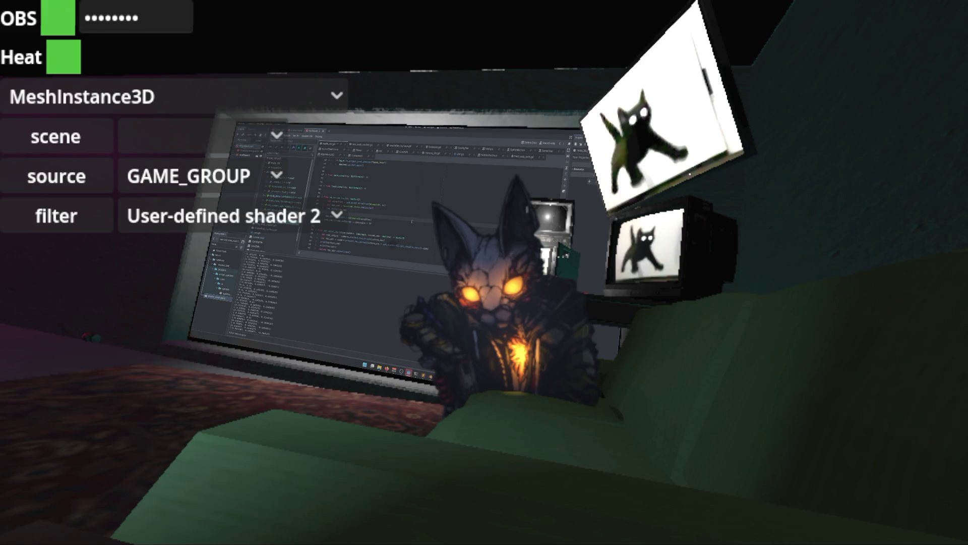
text(var)
text(a)
key(Return)
text(e)
text(e)
text(e)
Open the Camera3D docs, then the Vector3 class reference at its direction_to method
ctrl+click(358, 236)
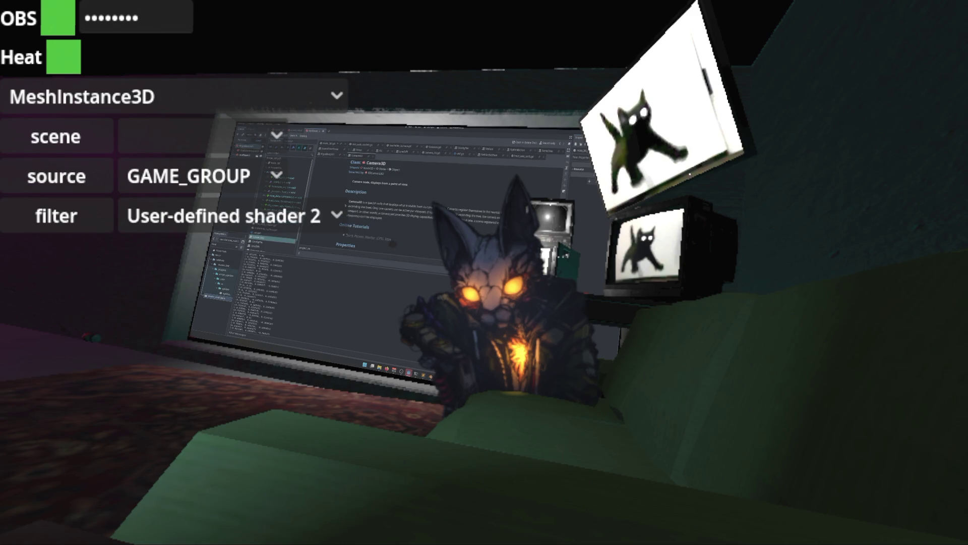
scroll(404, 203, down, 5)
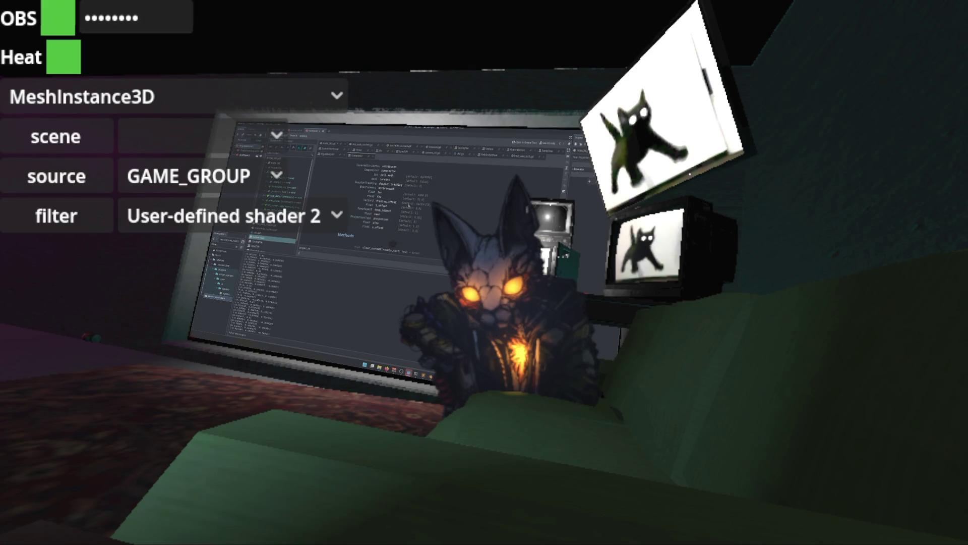
scroll(408, 206, down, 2)
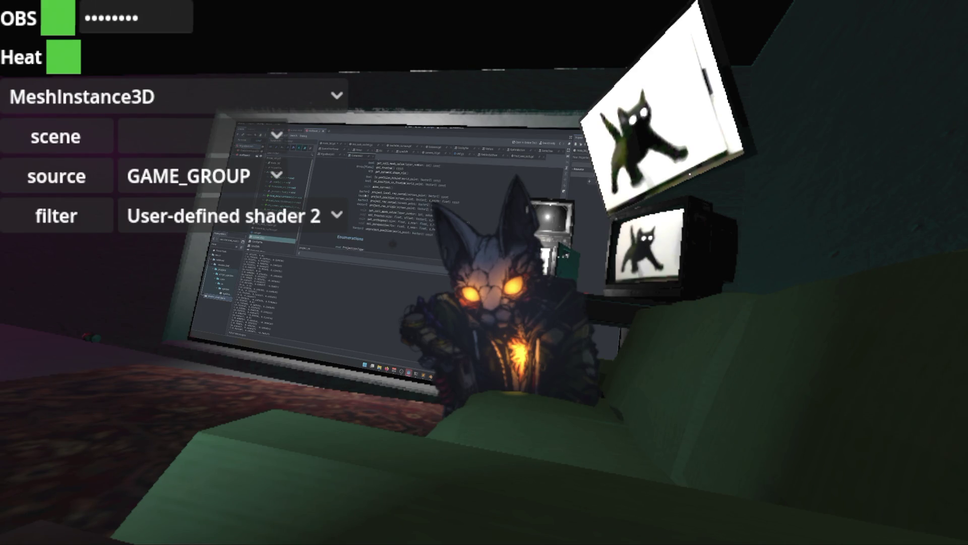
click(366, 195)
scroll(425, 200, down, 5)
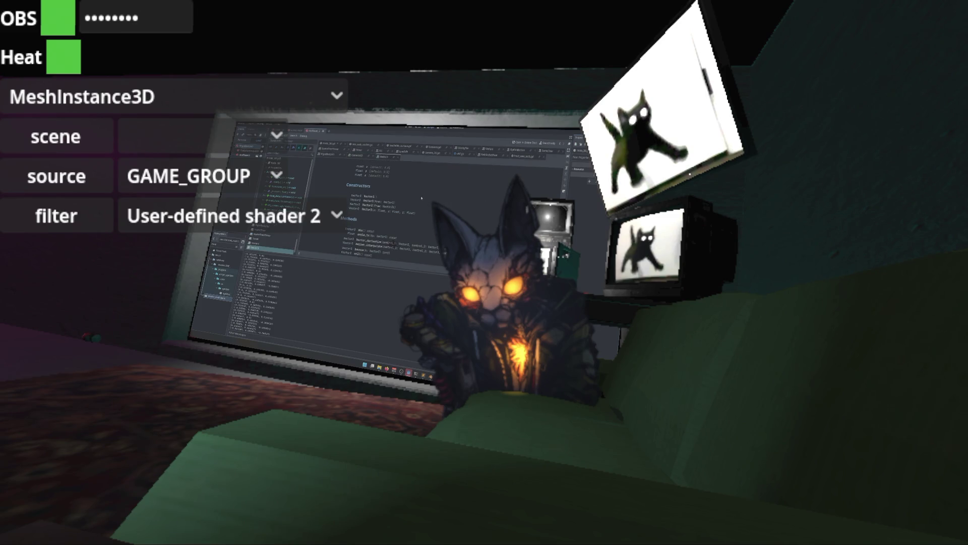
scroll(422, 198, down, 5)
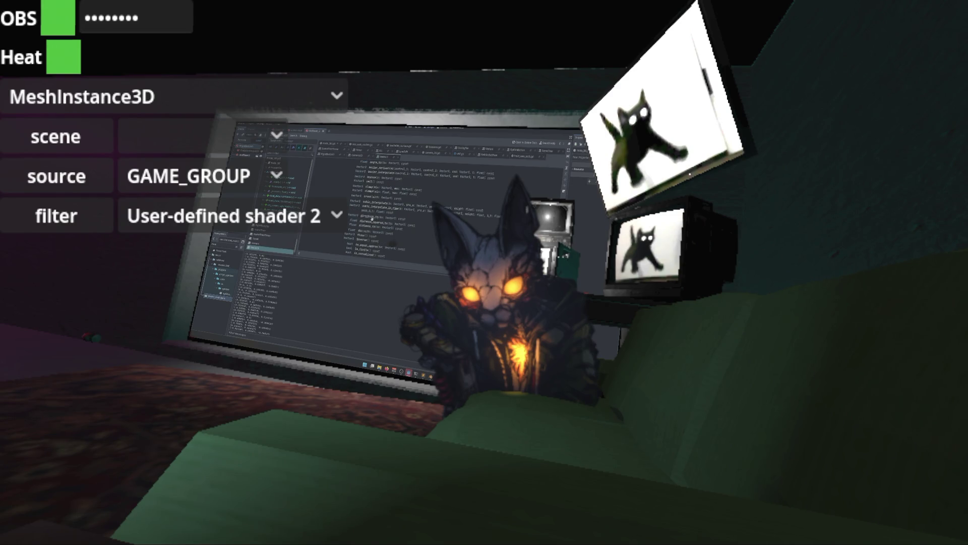
click(372, 216)
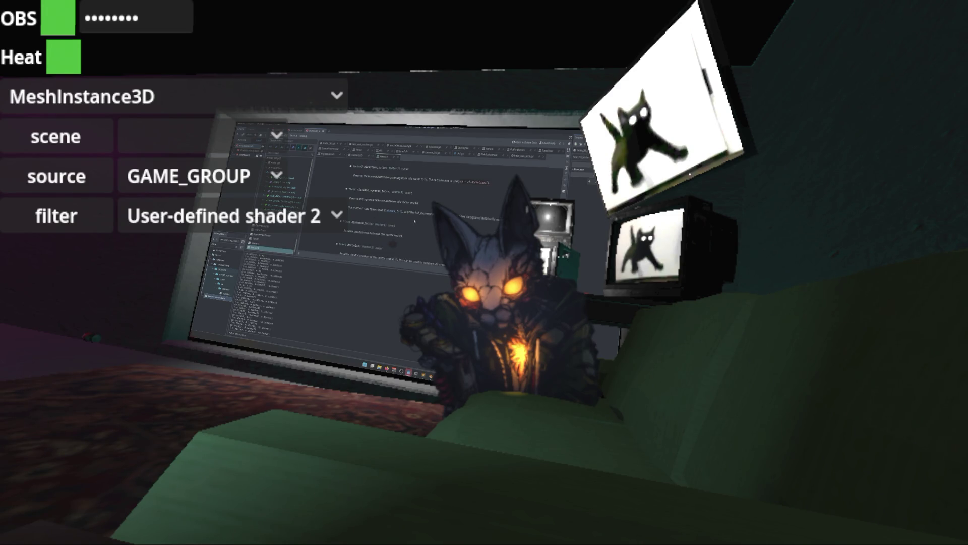
Scroll the Vector3 methods to move_toward, open its description and select the name
scroll(384, 178, up, 1)
scroll(441, 194, up, 2)
scroll(444, 197, up, 5)
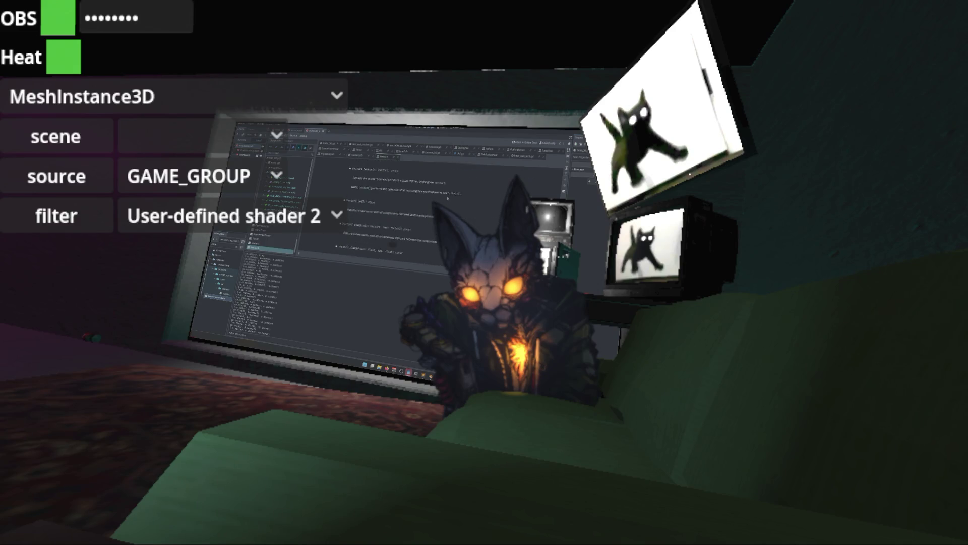
scroll(445, 194, up, 6)
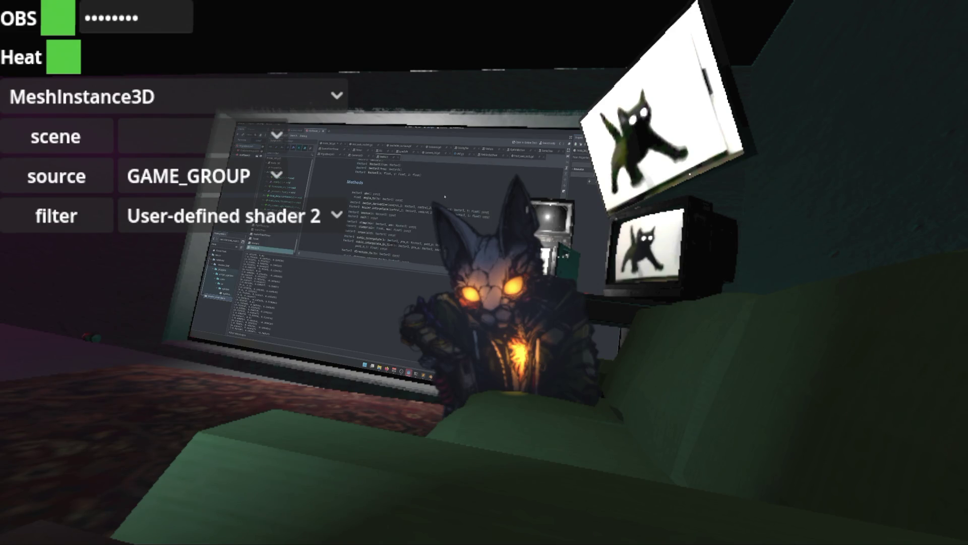
scroll(443, 200, down, 2)
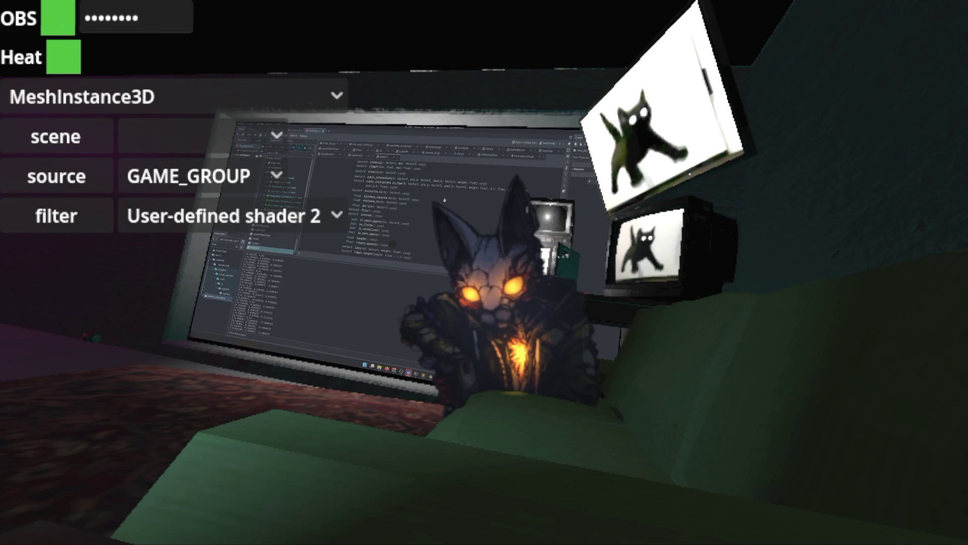
scroll(432, 208, down, 2)
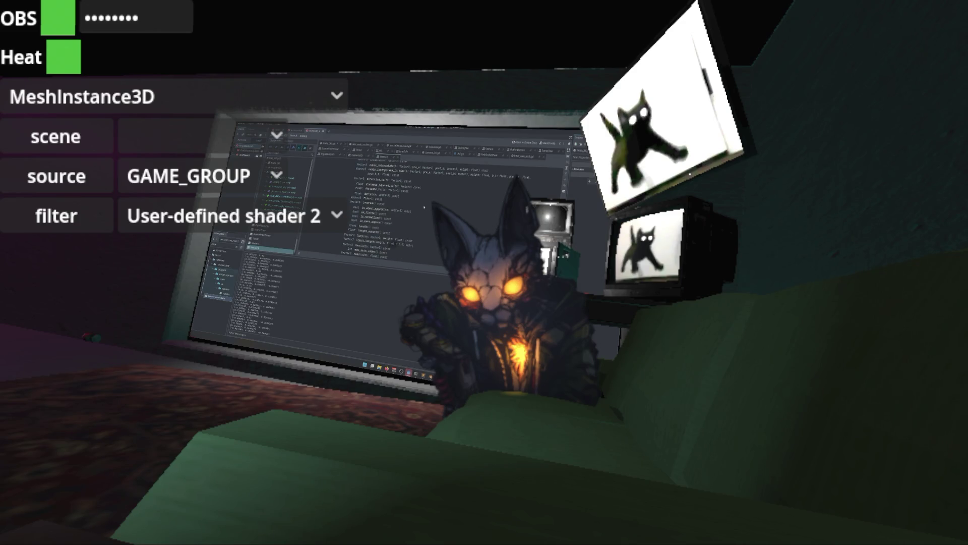
scroll(370, 197, down, 1)
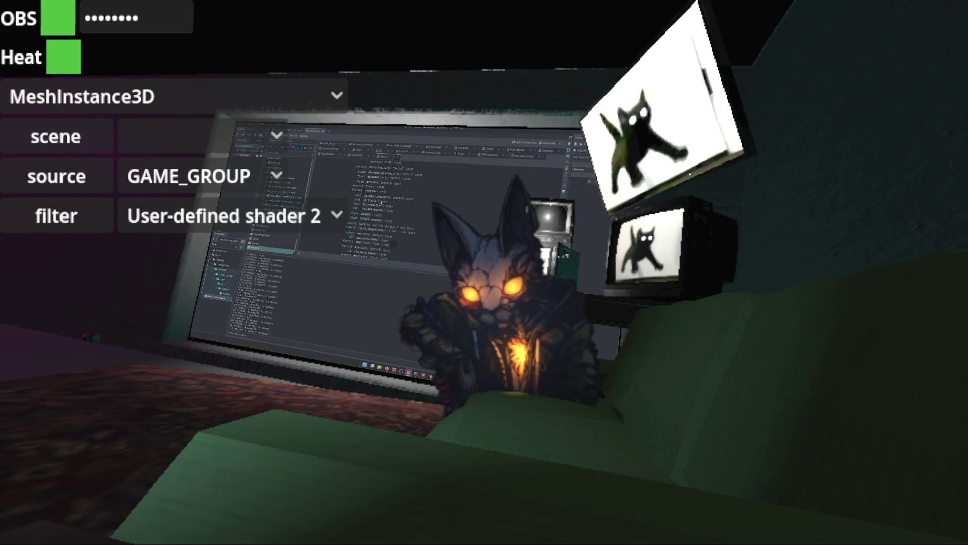
scroll(375, 214, down, 1)
scroll(374, 217, down, 1)
scroll(420, 217, down, 1)
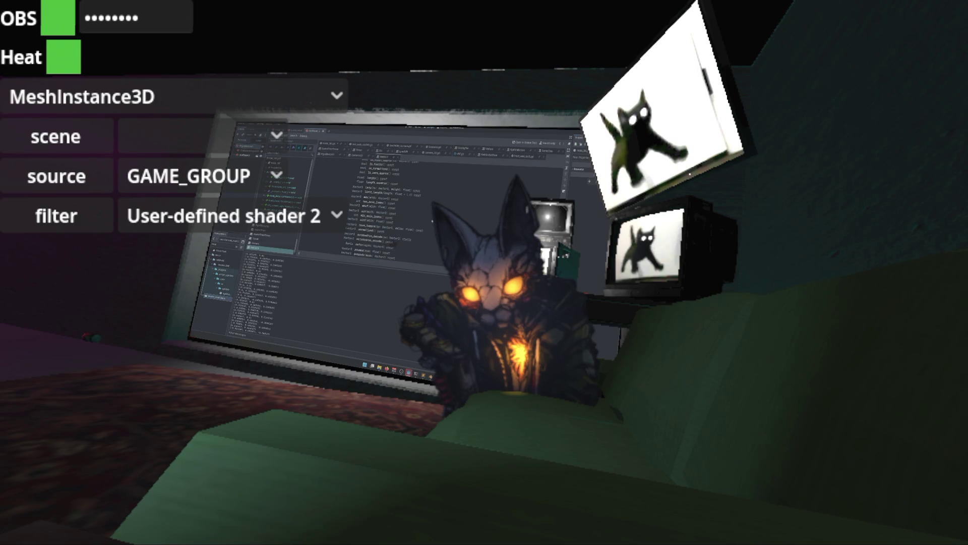
click(365, 226)
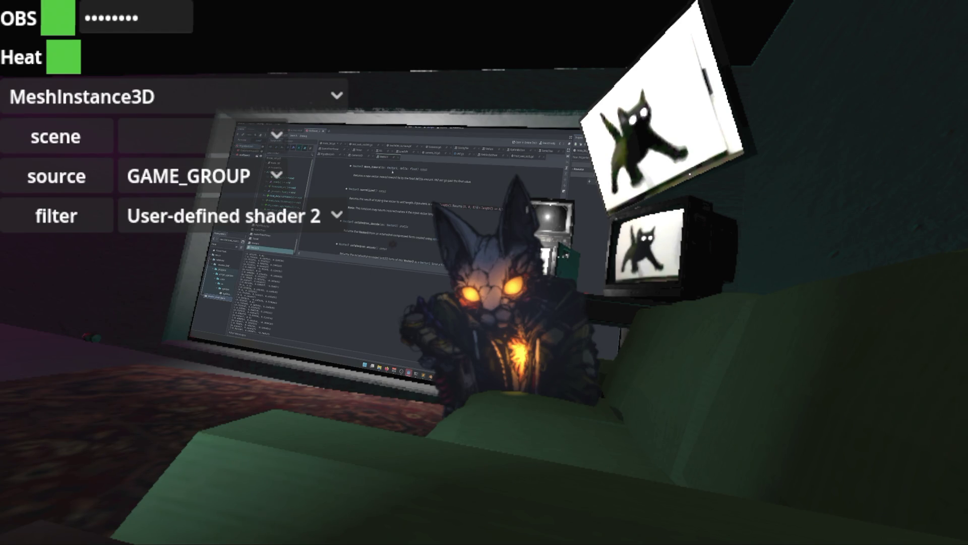
double_click(373, 167)
Insert move_toward into the script's code line, then run the game with F5
key(ctrl+w)
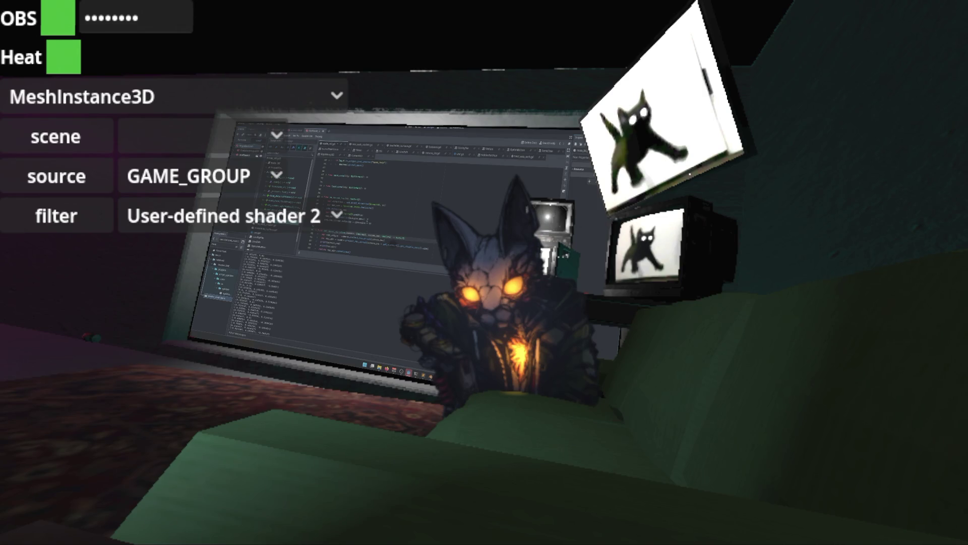
key(Return)
key(Down)
key(shift+End)
key(F5)
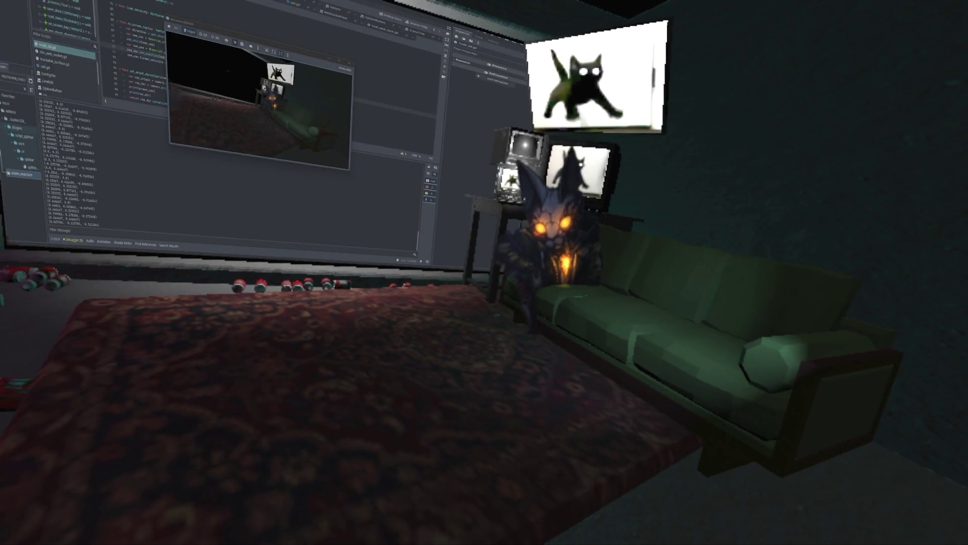
Change the on_screen_tap call to use (x+0.5) / 3.0 and (y+0.5), then show Task View
scroll(183, 62, up, 15)
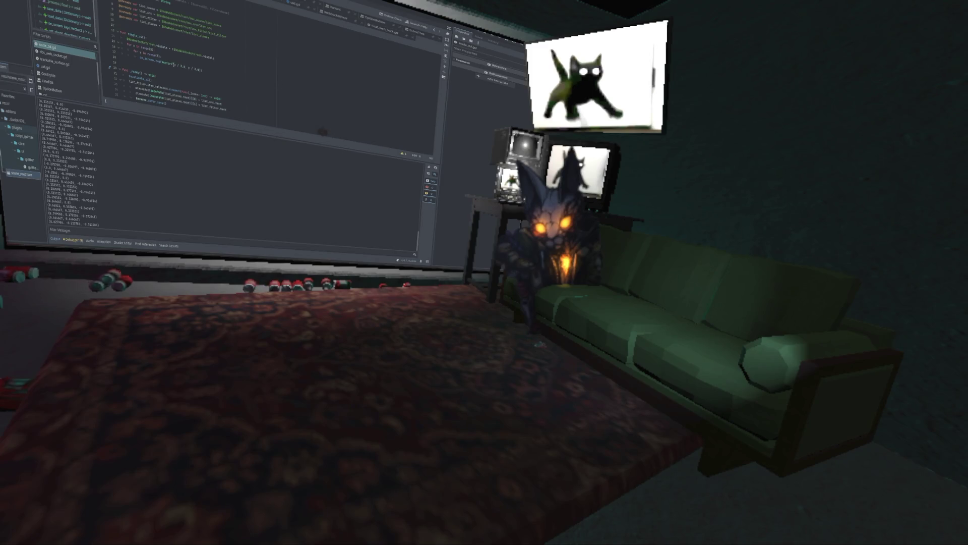
mouse_move(170, 63)
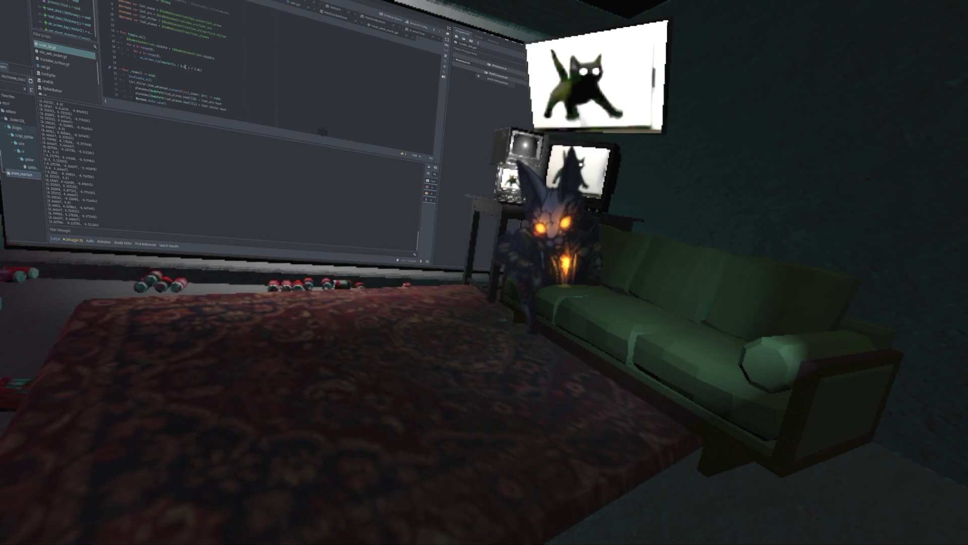
click(180, 66)
text(+0.5) / 3.0, )
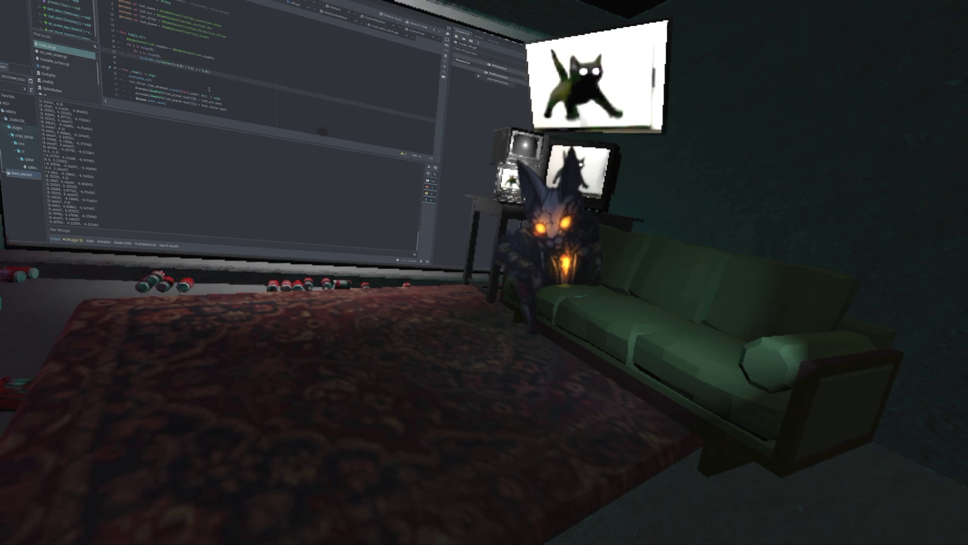
text((y)
text(+0.5))
key(super+Tab)
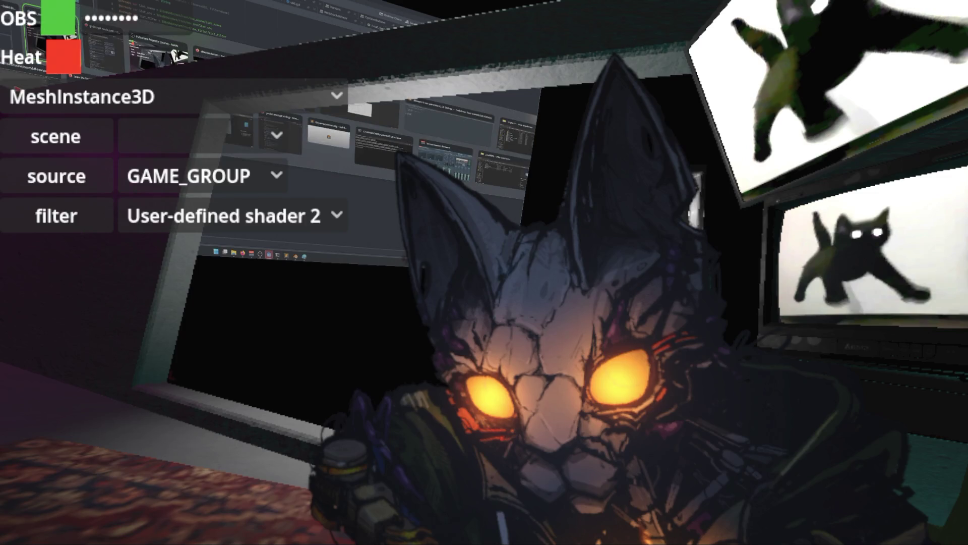
Switch back to the game window and toggle the overlay while looking up and around the room
click(634, 107)
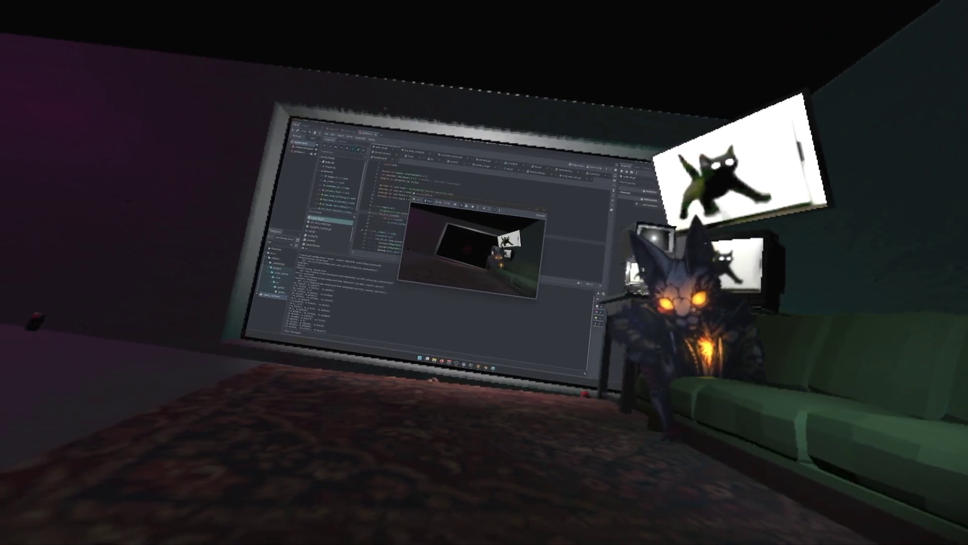
key(Escape)
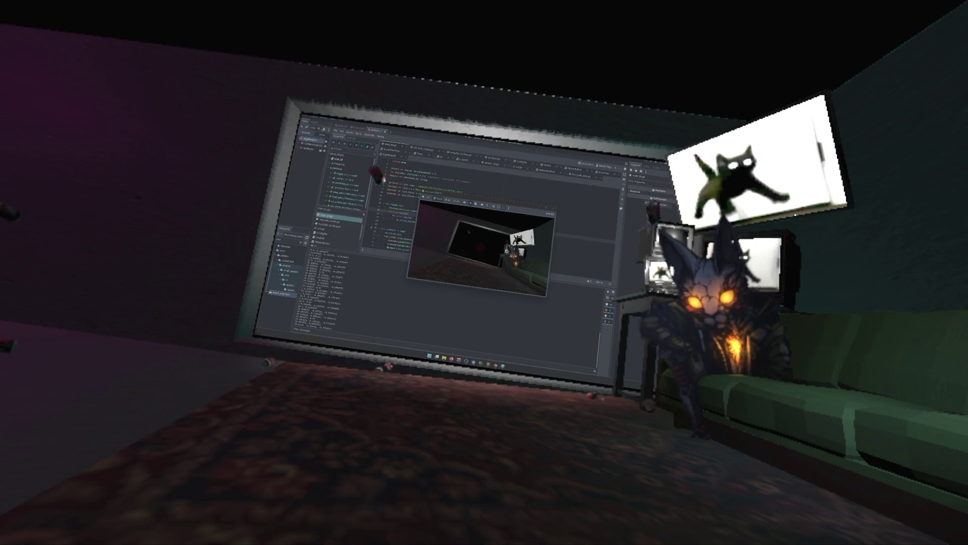
key(Escape)
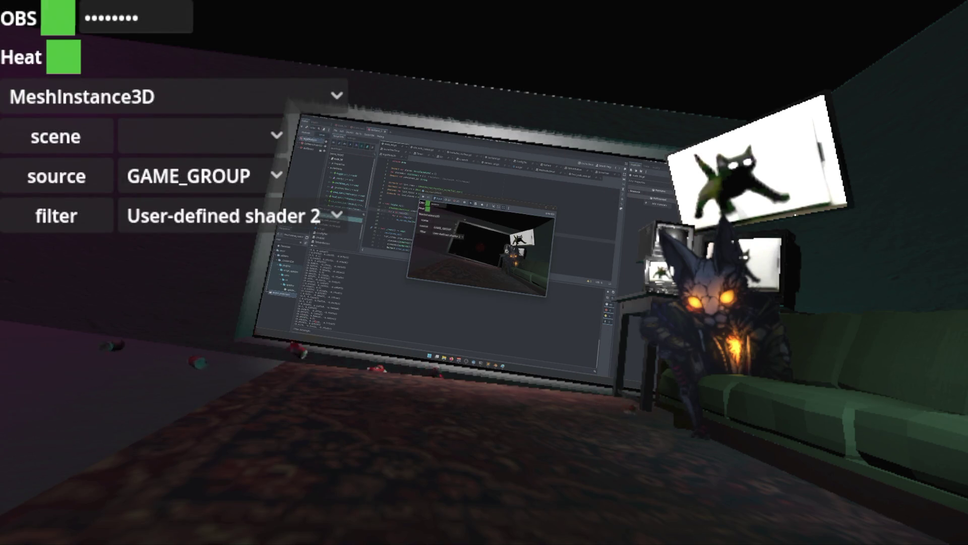
key(Escape)
key(Escape)
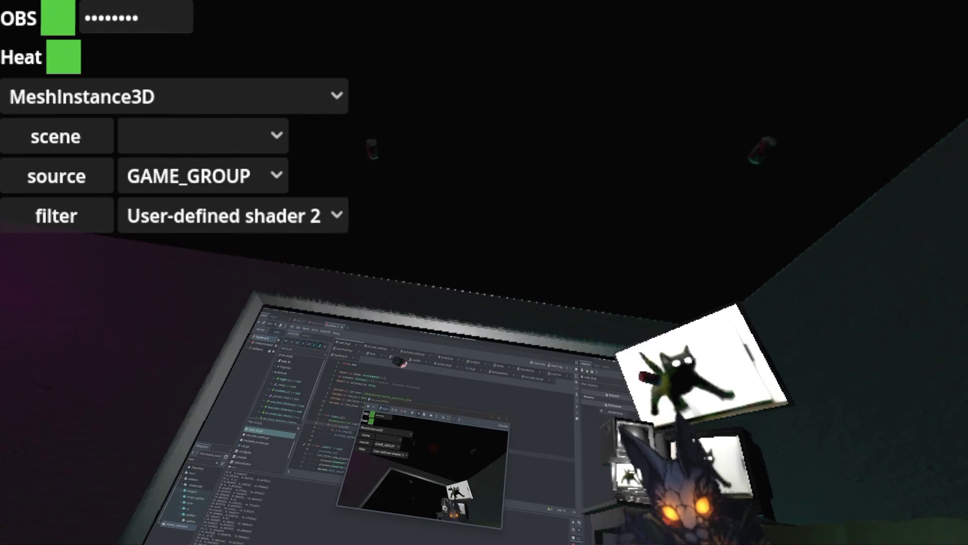
key(Escape)
key(Escape)
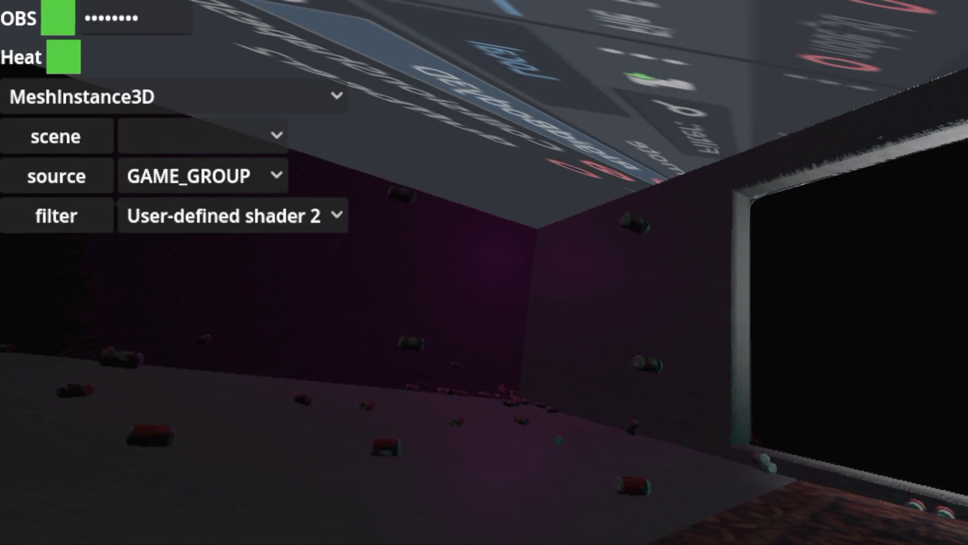
key(Escape)
key(Escape)
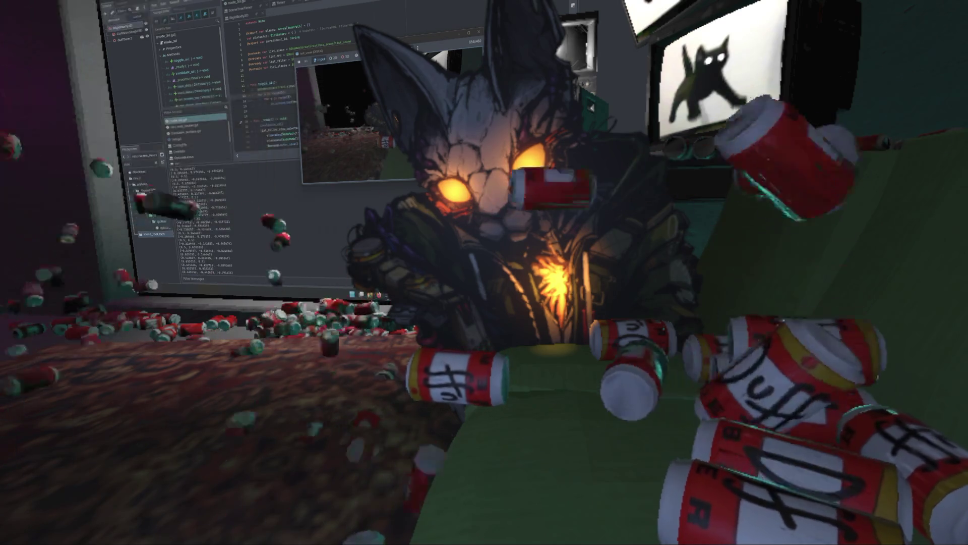
key(Tab)
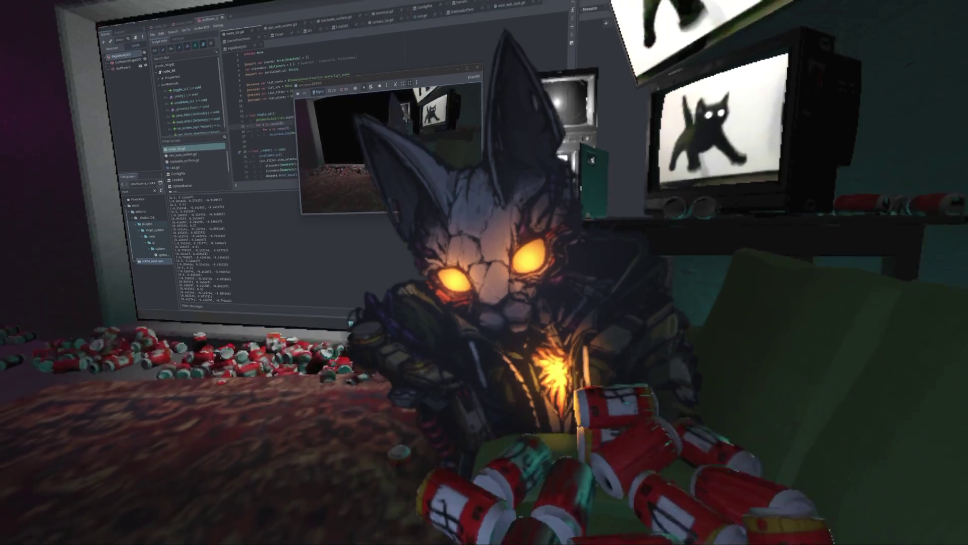
key(Tab)
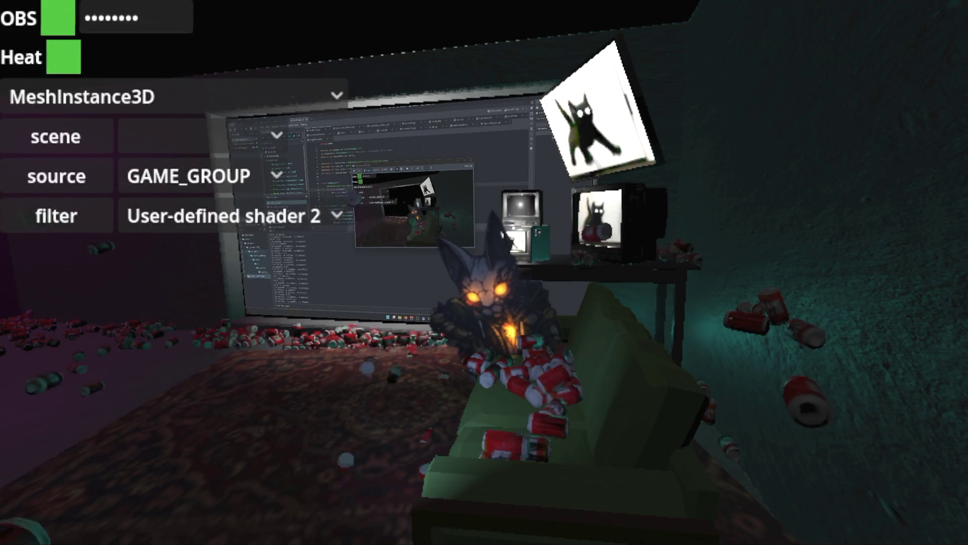
key(Tab)
key(Tab)
key(Tab)
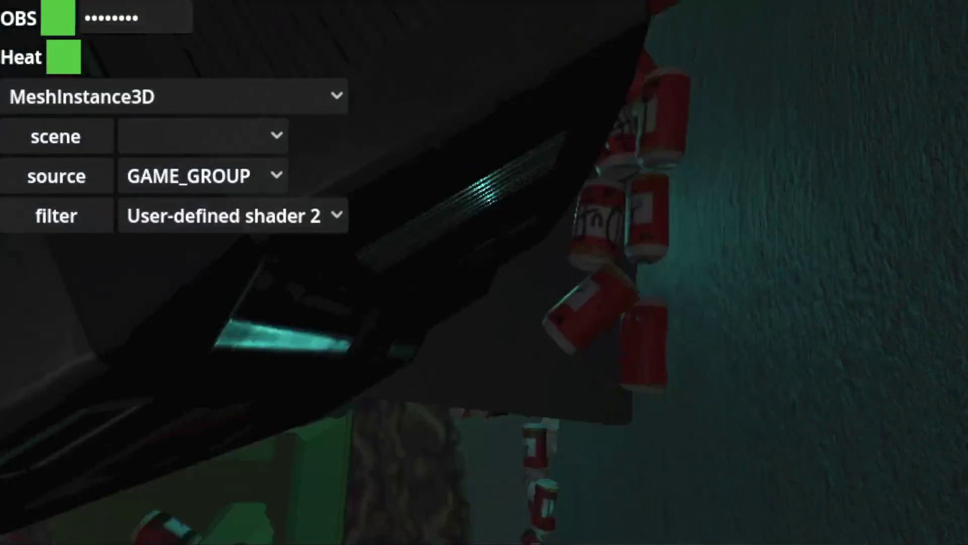
Hide the in-game overlay panel with Escape
key(Escape)
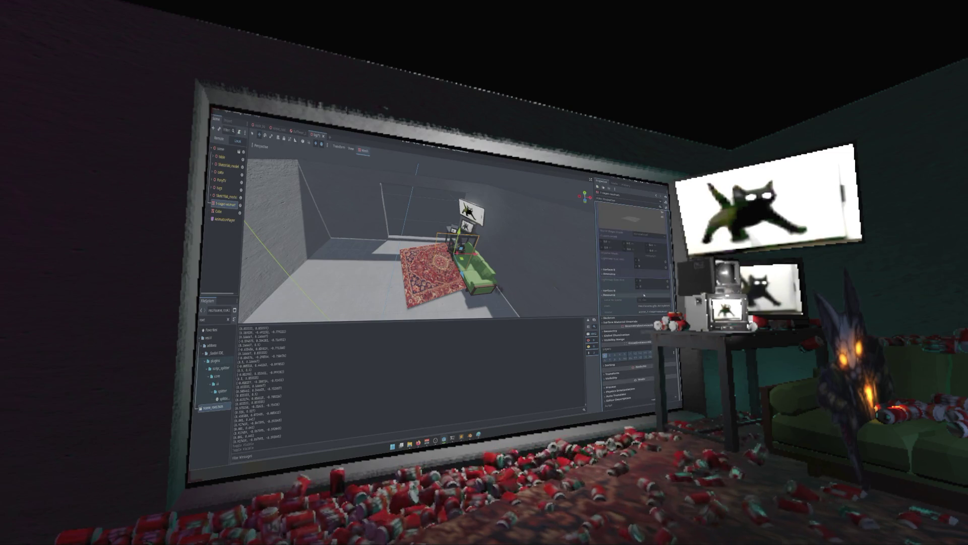
Hide the creature by the sofa and focus the viewport on the rug and couch
scroll(643, 235, up, 2)
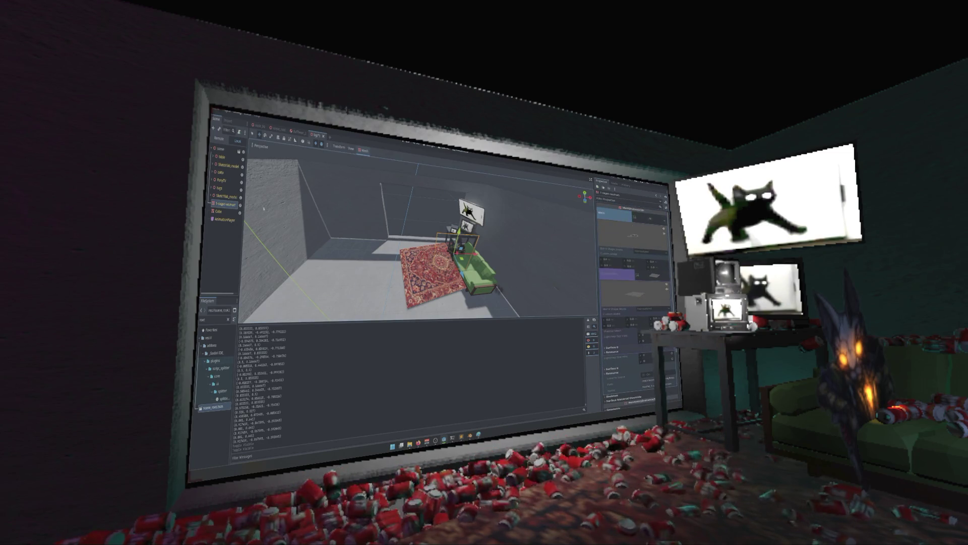
click(240, 206)
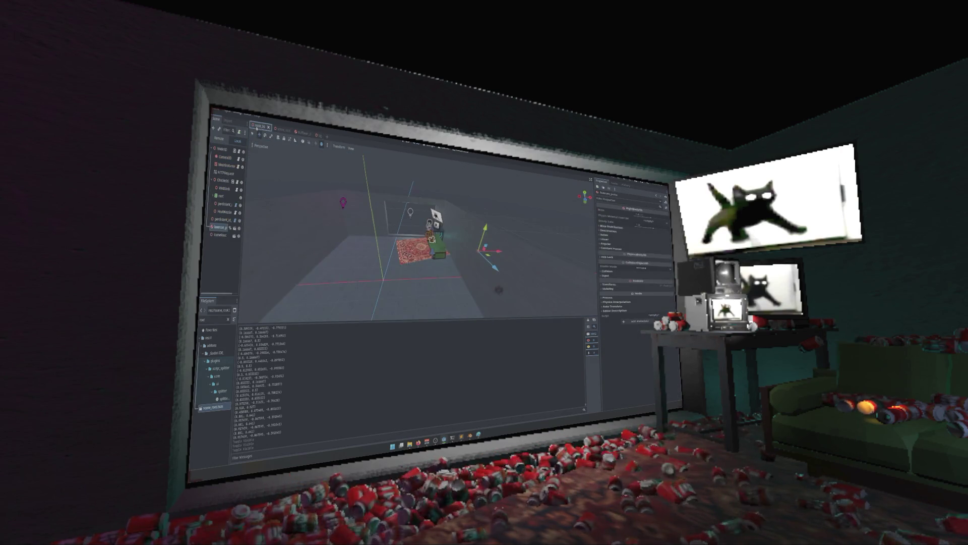
key(f)
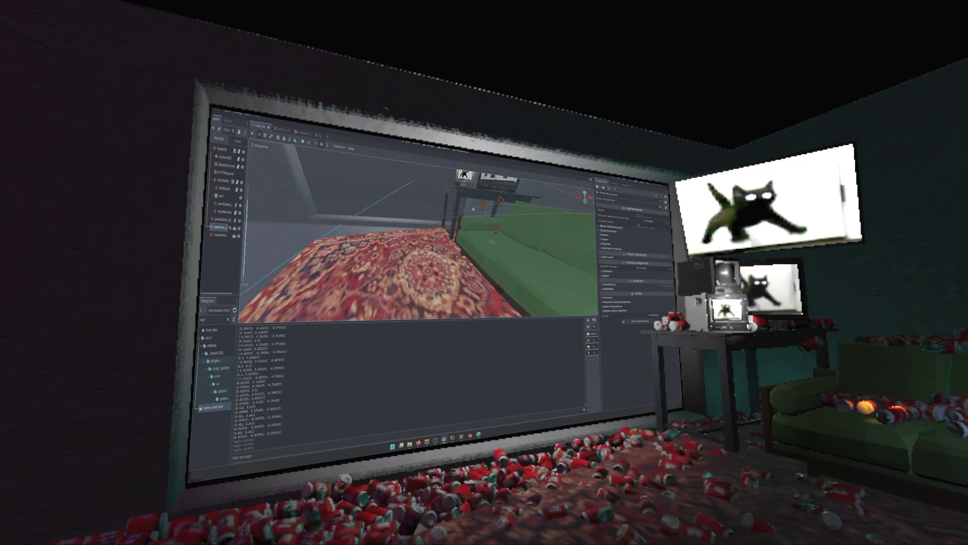
scroll(473, 207, down, 3)
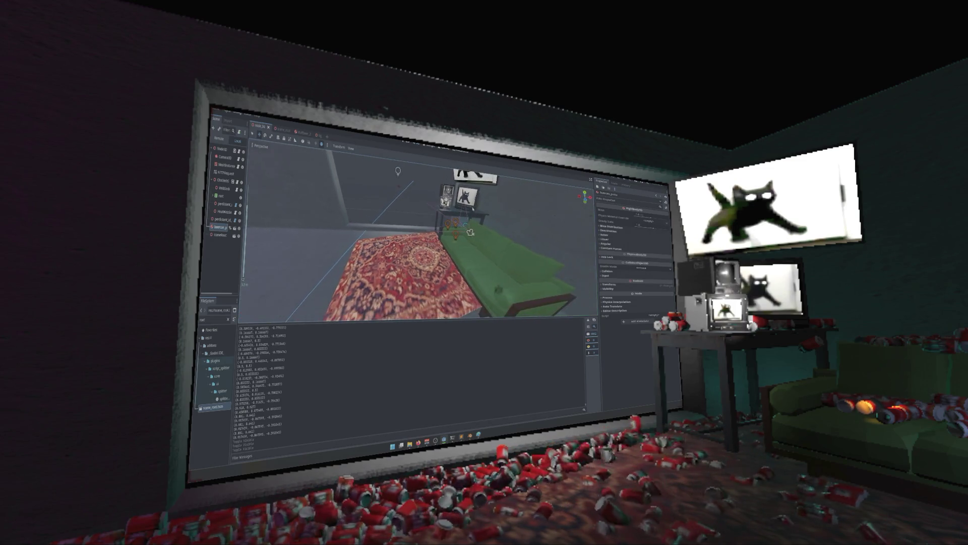
Bring OBS up beside the editor, then switch to the running game window
key(alt+Tab)
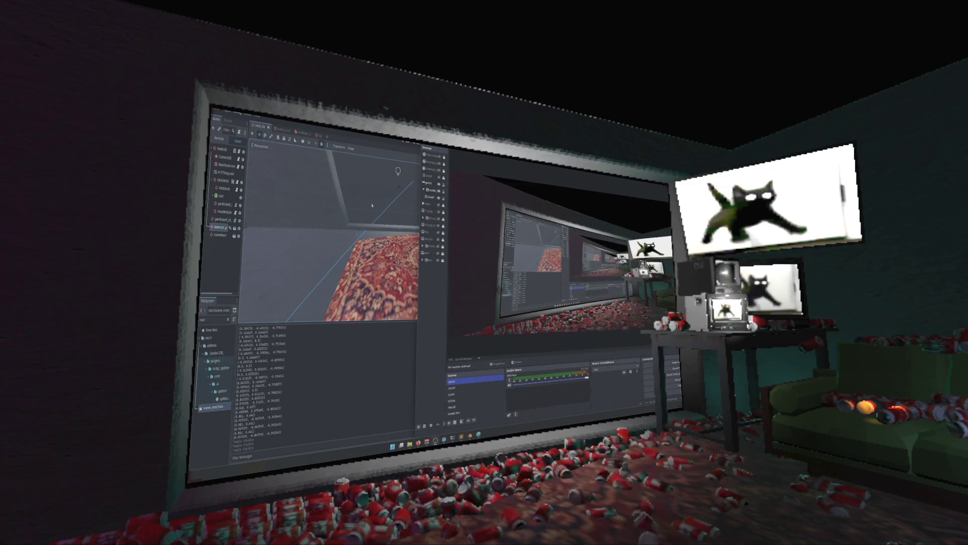
key(alt+Tab)
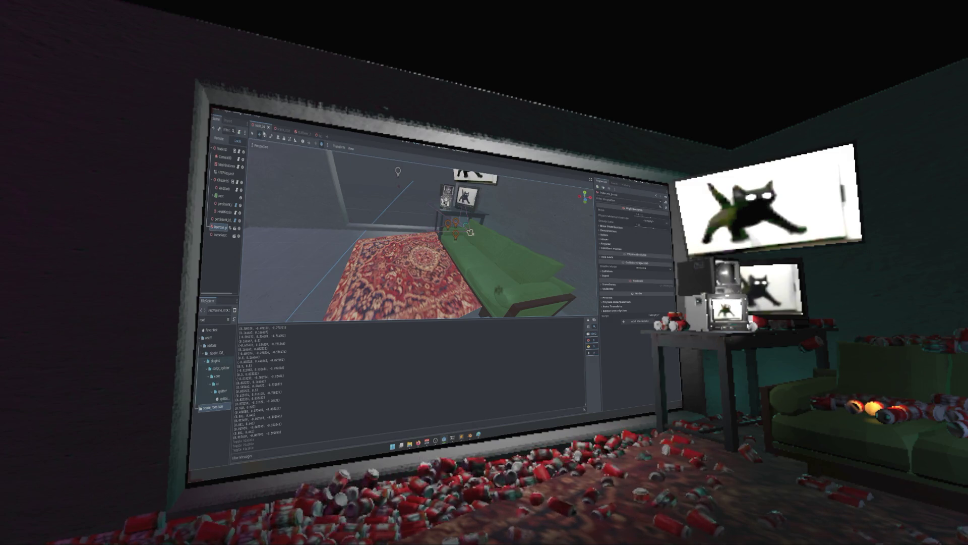
key(alt+Tab)
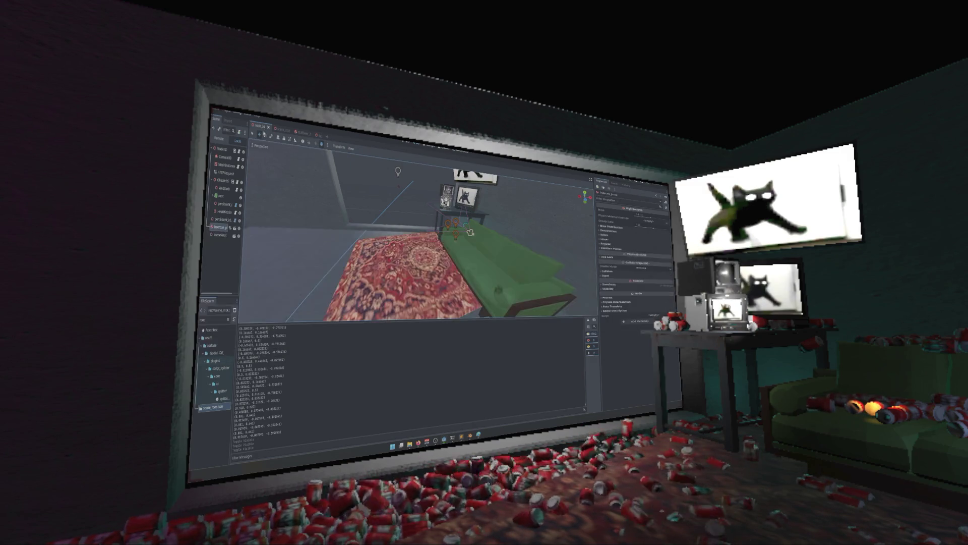
key(alt+Tab)
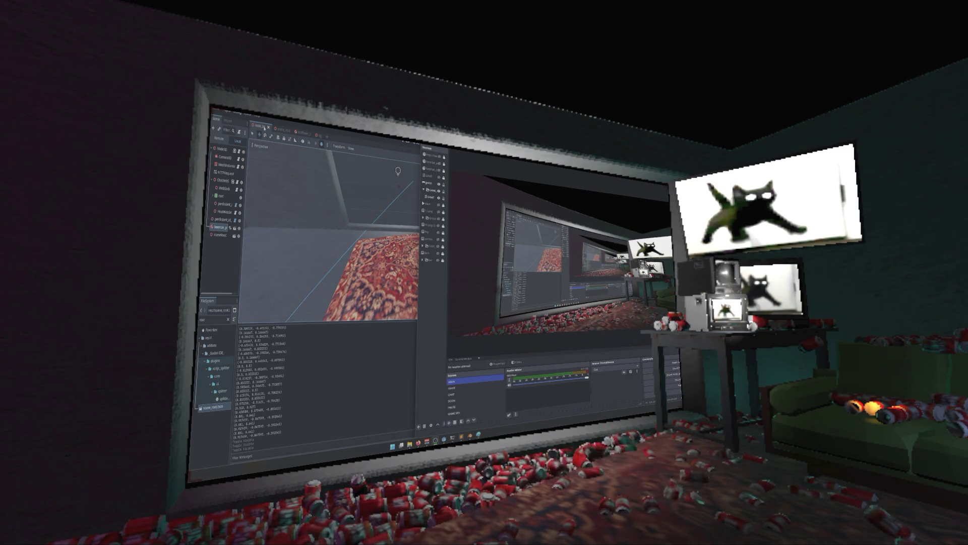
key(alt+Tab)
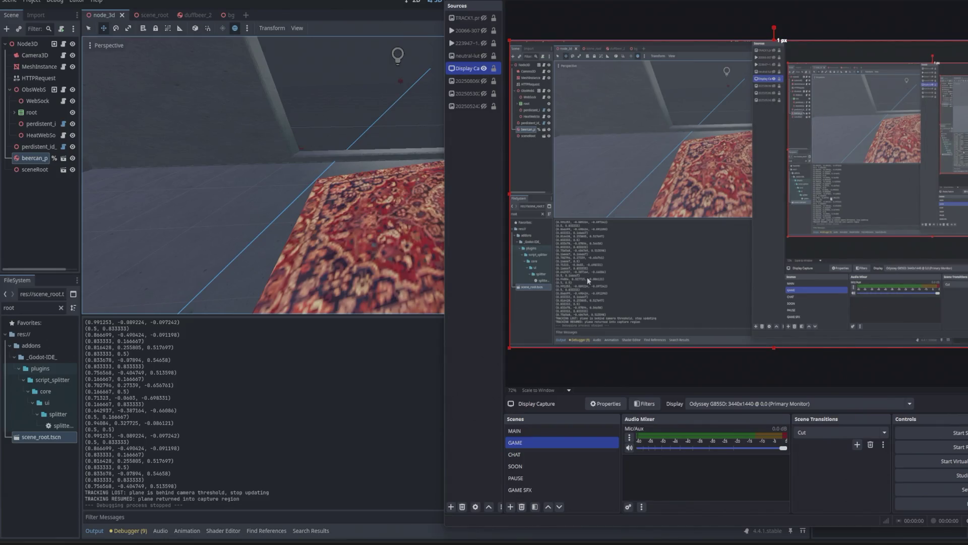
Deselect the Display Capture source by clicking empty space in OBS
mouse_move(483, 540)
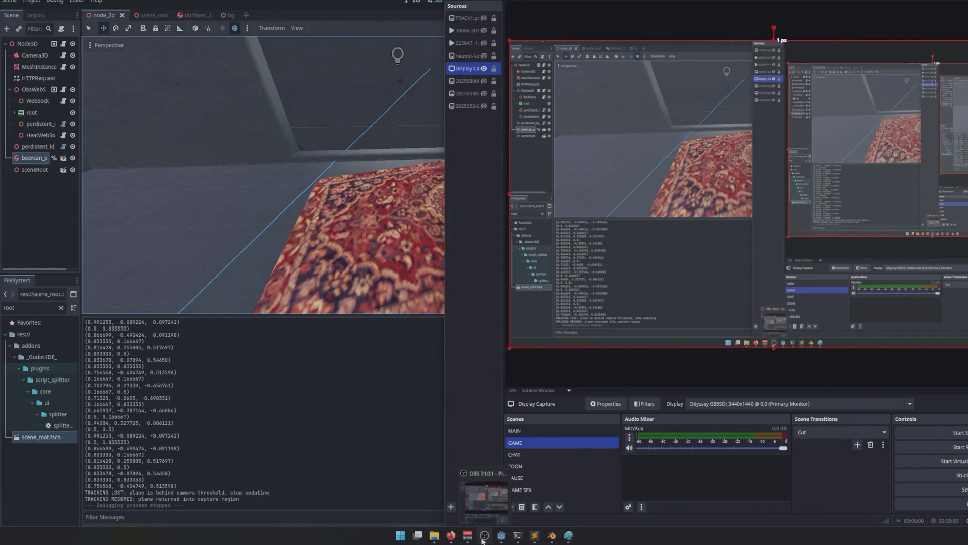
click(482, 363)
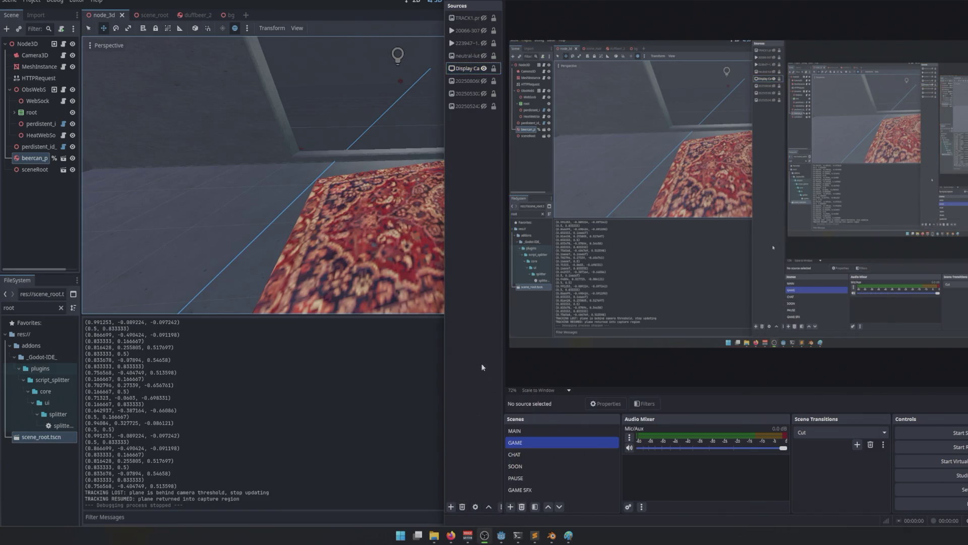
key(alt+Tab)
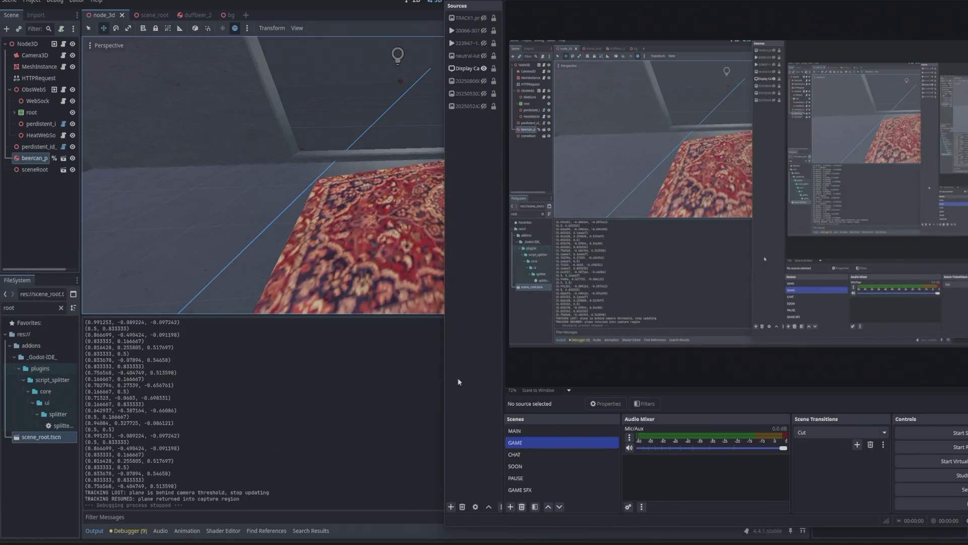
click(40, 492)
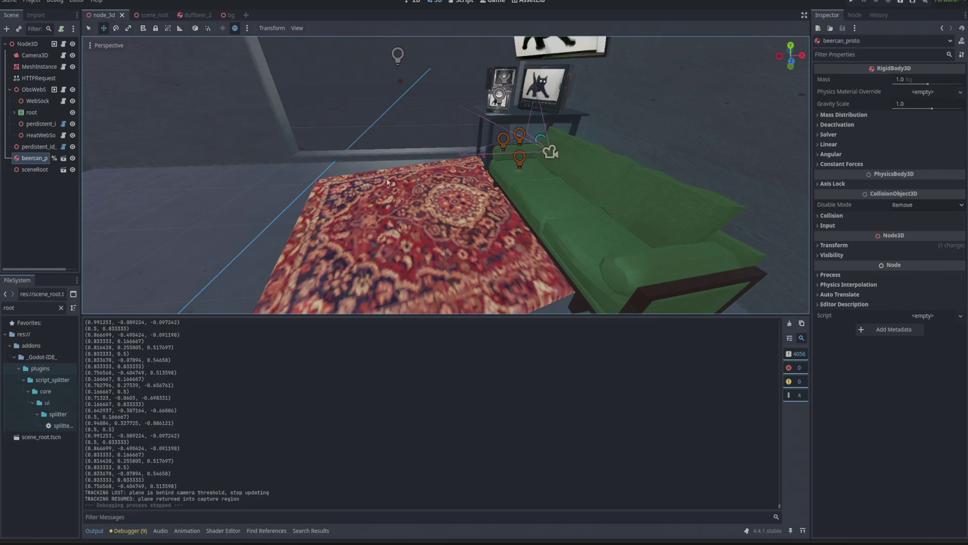
Clear the node selection, add a new scene tab and choose 3D Scene for a Node3D root
mouse_move(433, 535)
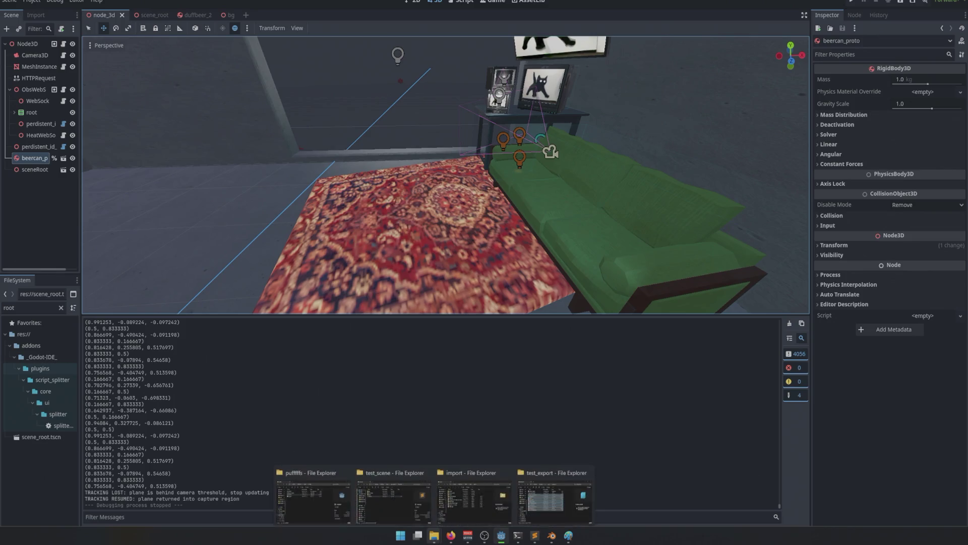
click(57, 216)
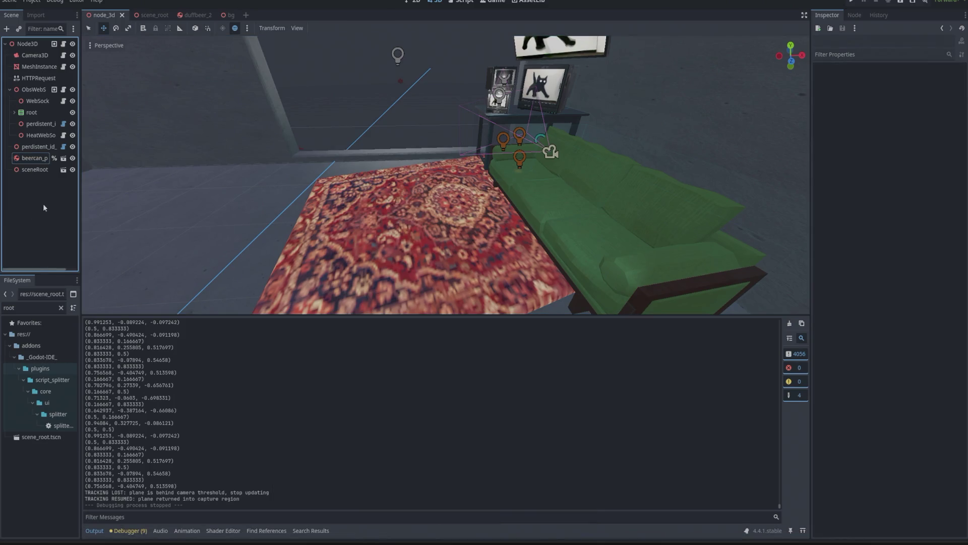
click(245, 14)
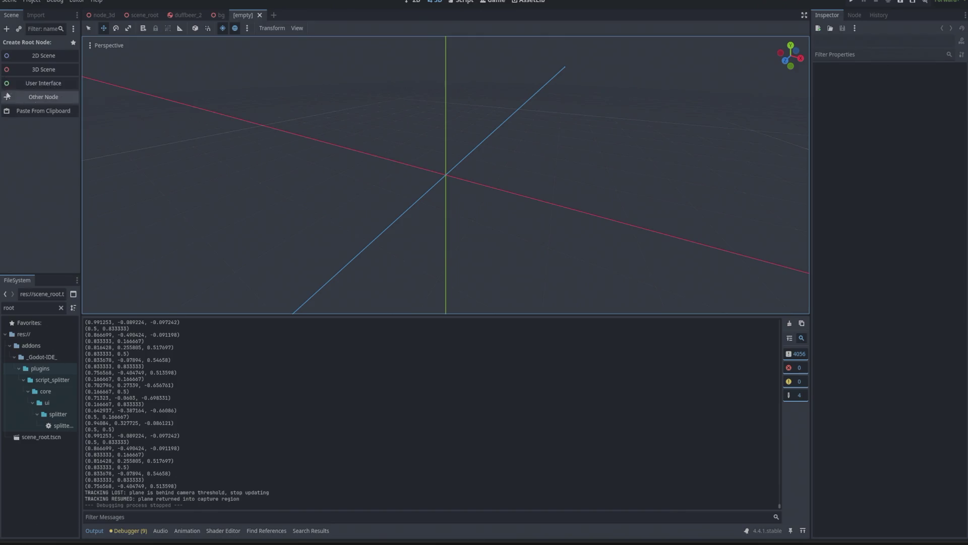
click(30, 69)
key(alt+Tab)
key(alt+Tab)
key(alt+Tab)
key(alt+Tab)
key(alt+Tab)
key(alt+Tab)
key(alt+Tab)
key(alt+Tab)
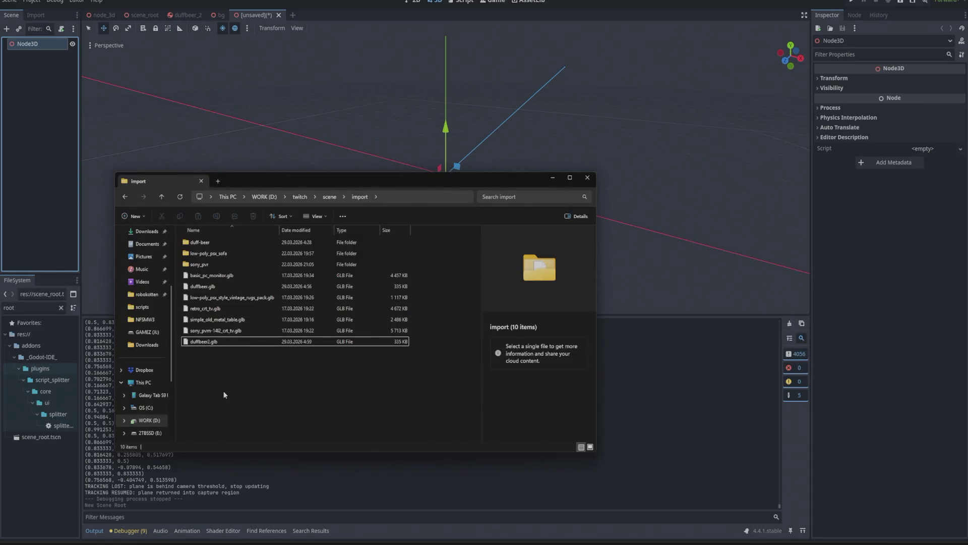
Browse to D:\twitch\model\стос, select 1-сидит-молчит.gif, then return to Godot to add a child node
click(330, 197)
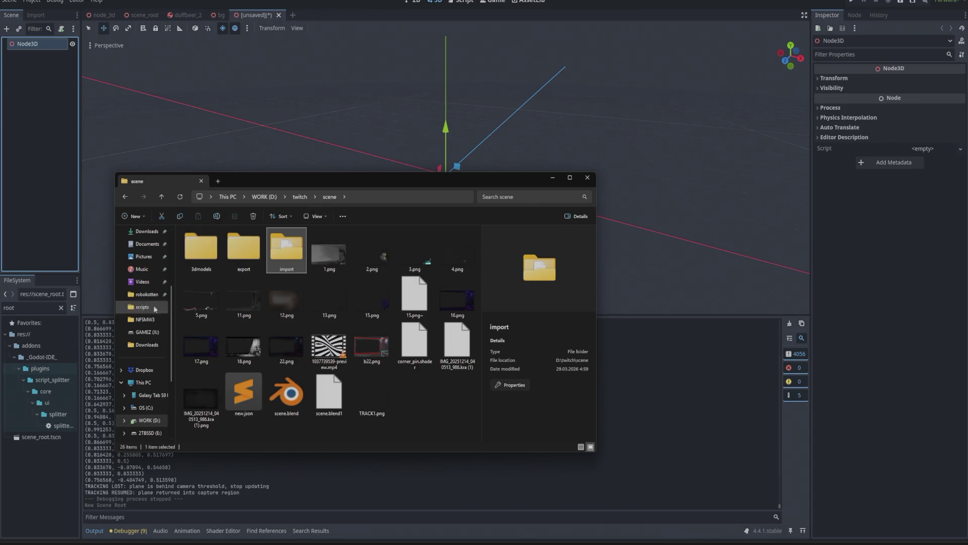
double_click(197, 255)
click(300, 197)
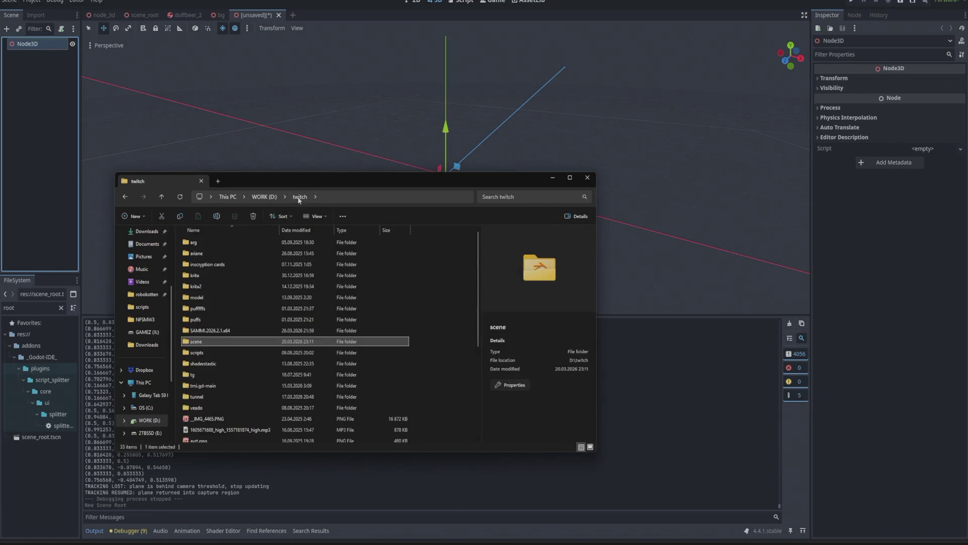
double_click(198, 297)
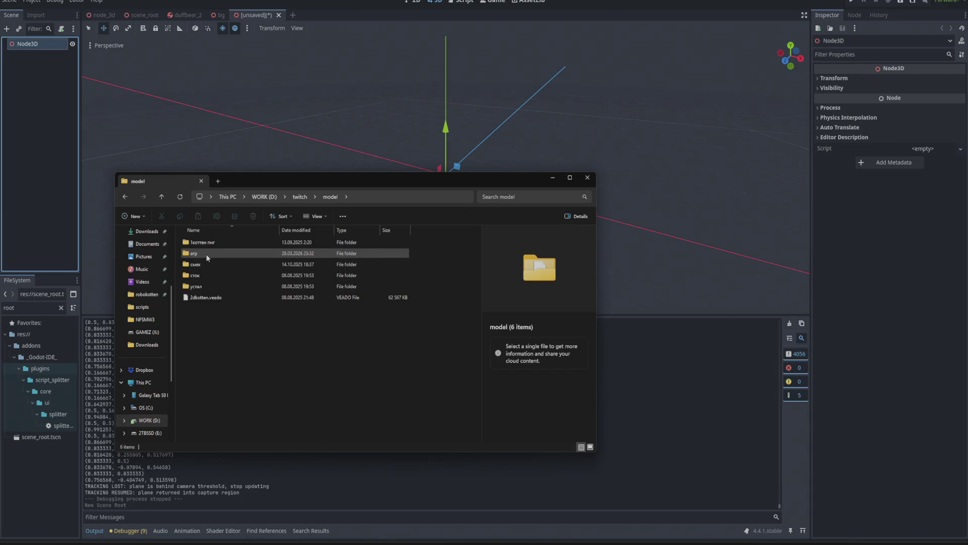
click(202, 275)
double_click(202, 276)
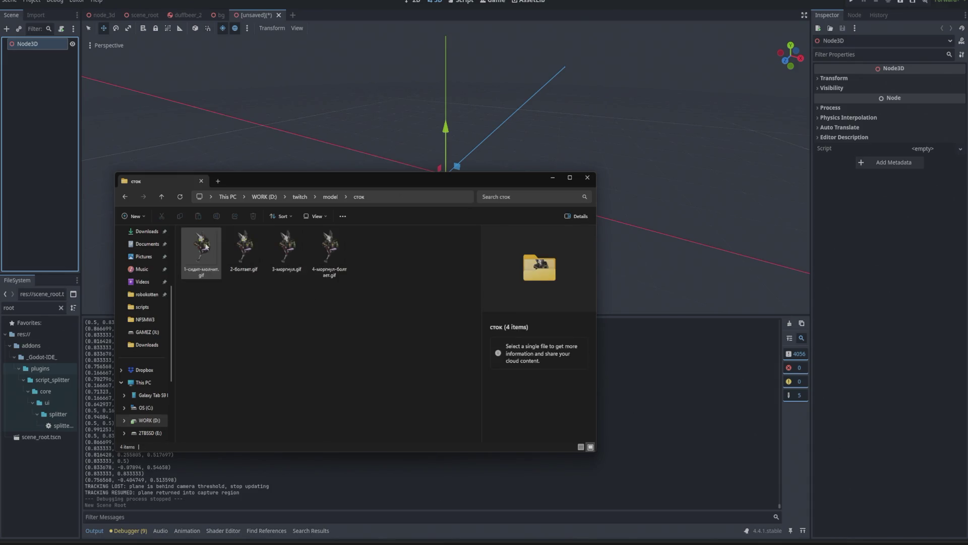
click(206, 258)
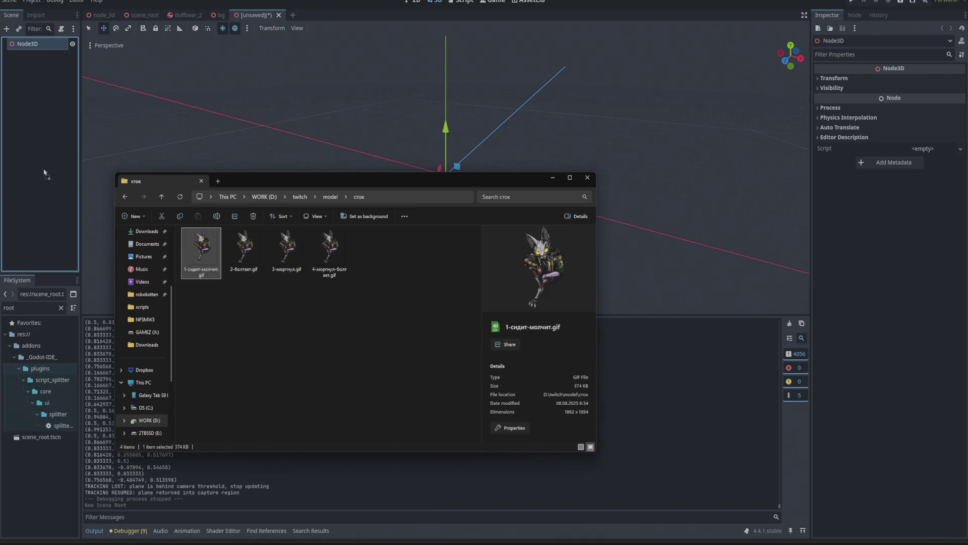
click(305, 144)
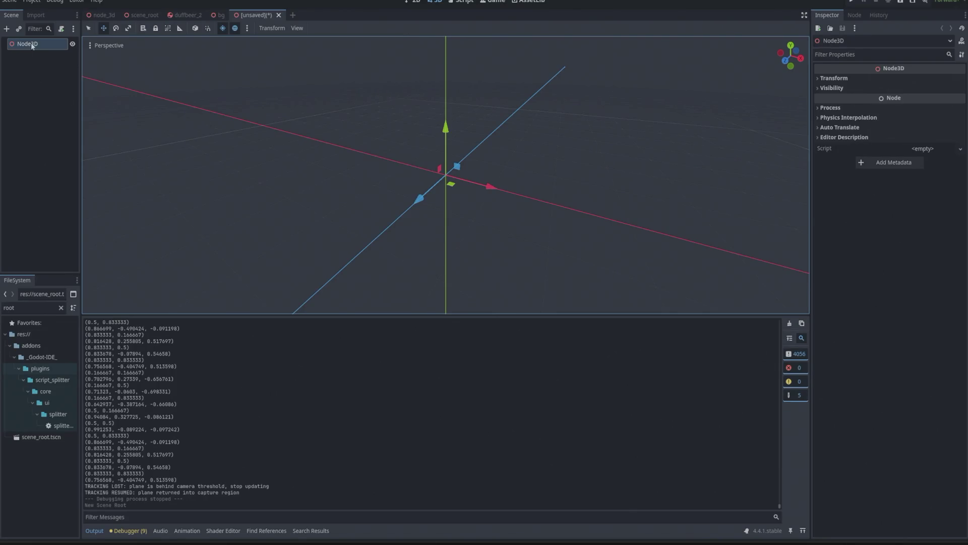
click(6, 28)
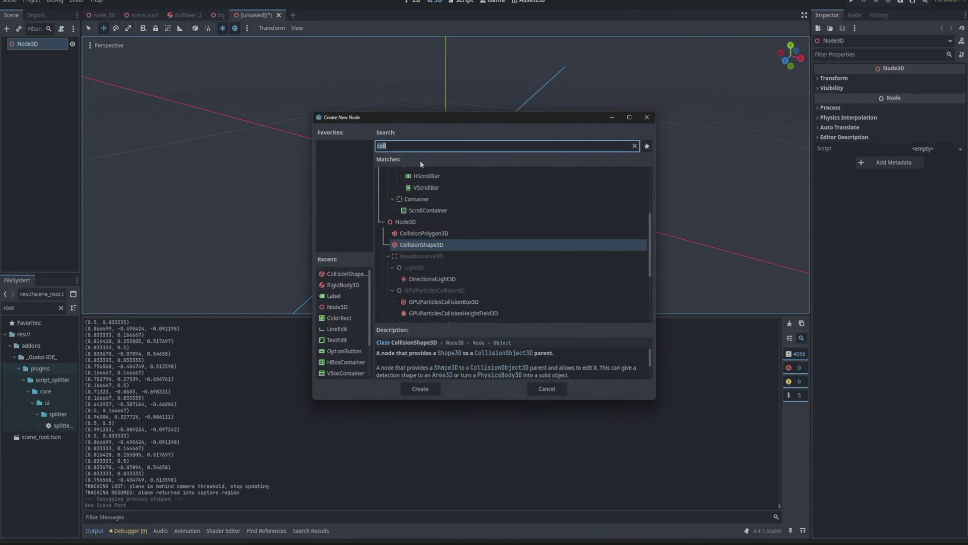
Cancel the node search, clear the FileSystem filter to show all files and collapse test_export
text(тщв)
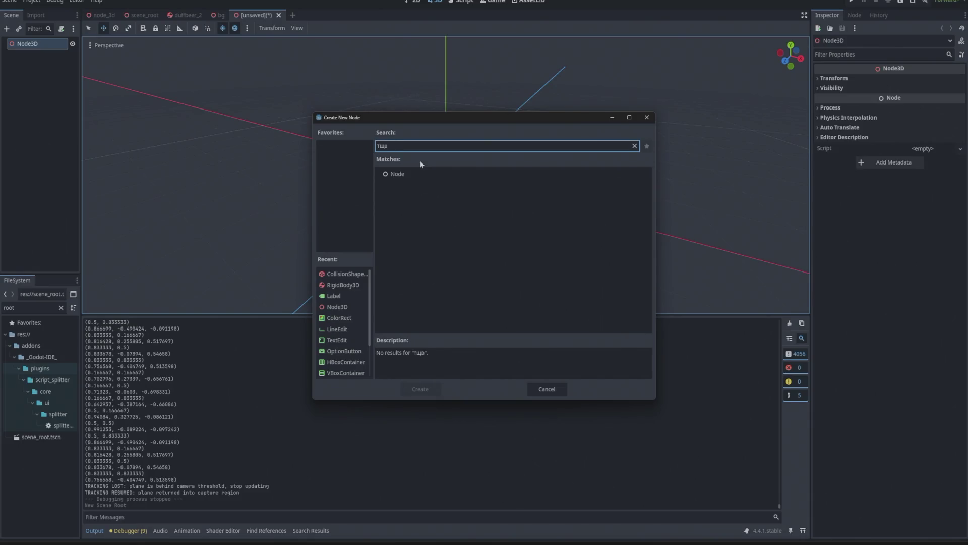
key(BackSpace)
key(BackSpace)
key(BackSpace)
key(Escape)
click(61, 307)
scroll(30, 355, up, 5)
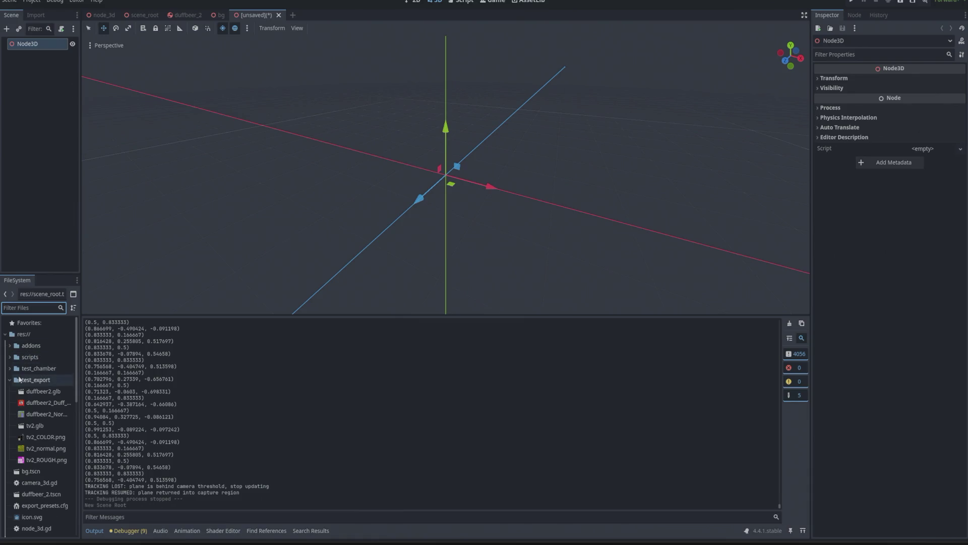
click(14, 378)
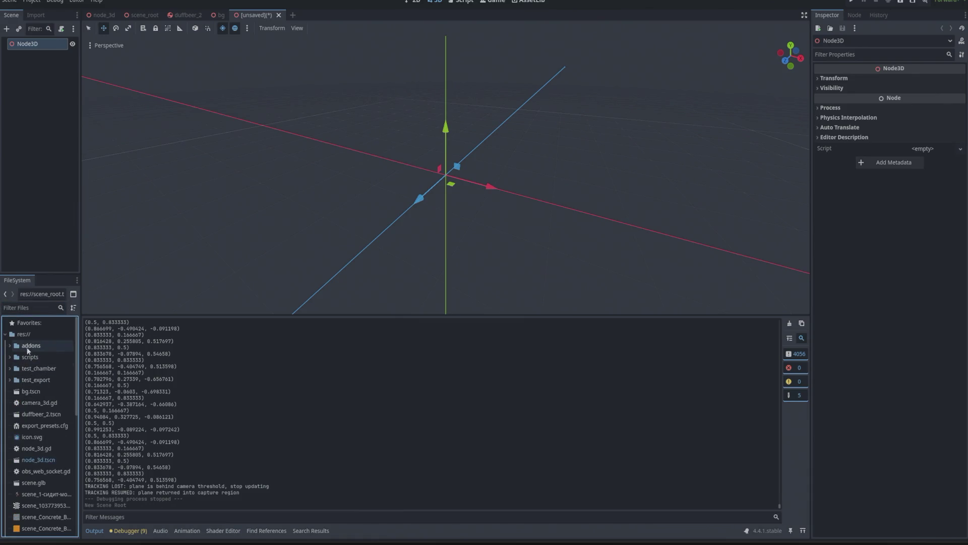
Create a new folder named 'assets' in res://
right_click(24, 334)
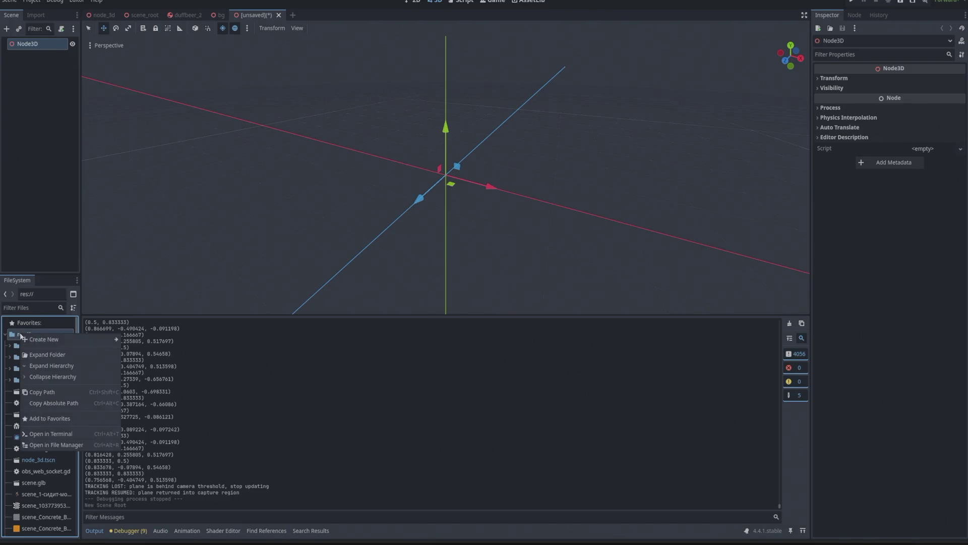
click(63, 354)
right_click(44, 336)
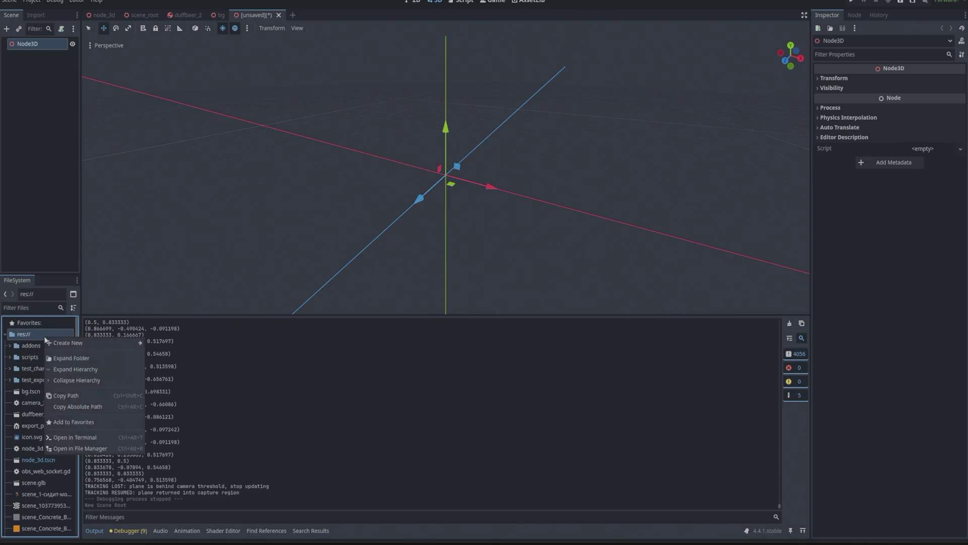
mouse_move(83, 344)
click(164, 343)
key(BackSpace)
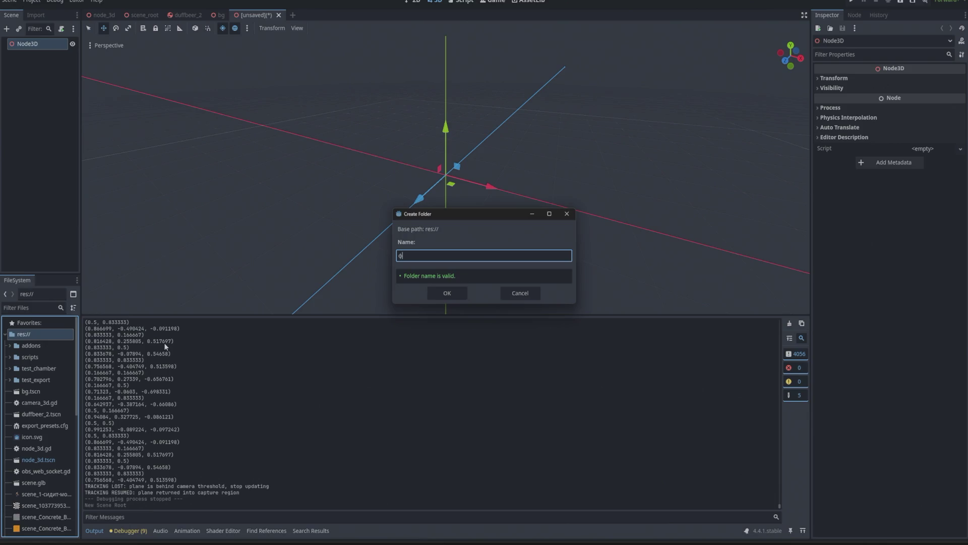
text(a)
text(sset)
key(Return)
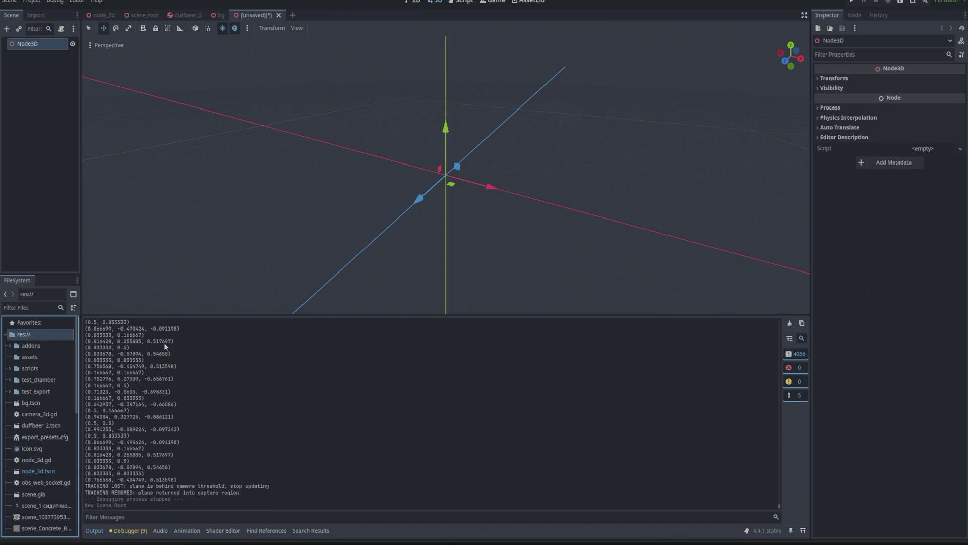
Open the assets folder in the system file manager to check the cat GIF, then start adding a node
key(alt+Tab)
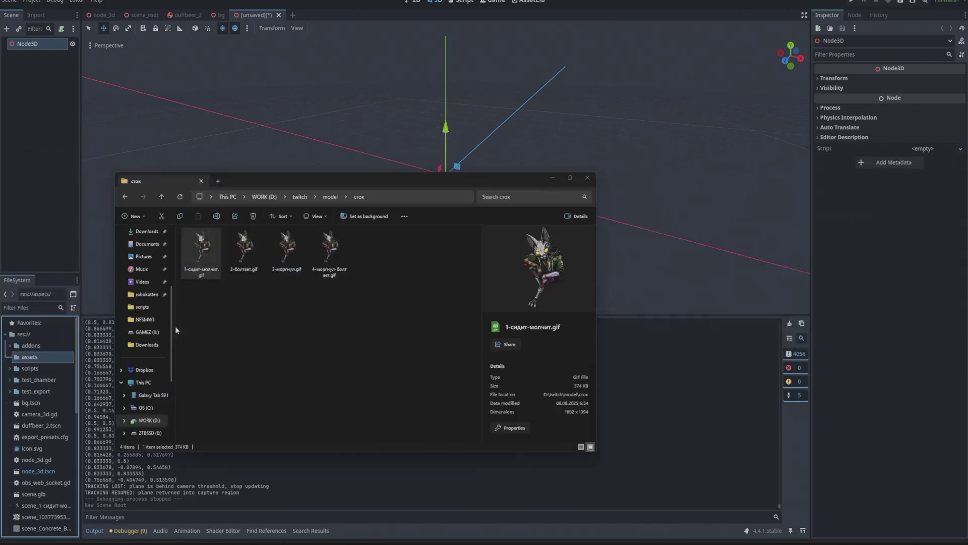
key(alt+Tab)
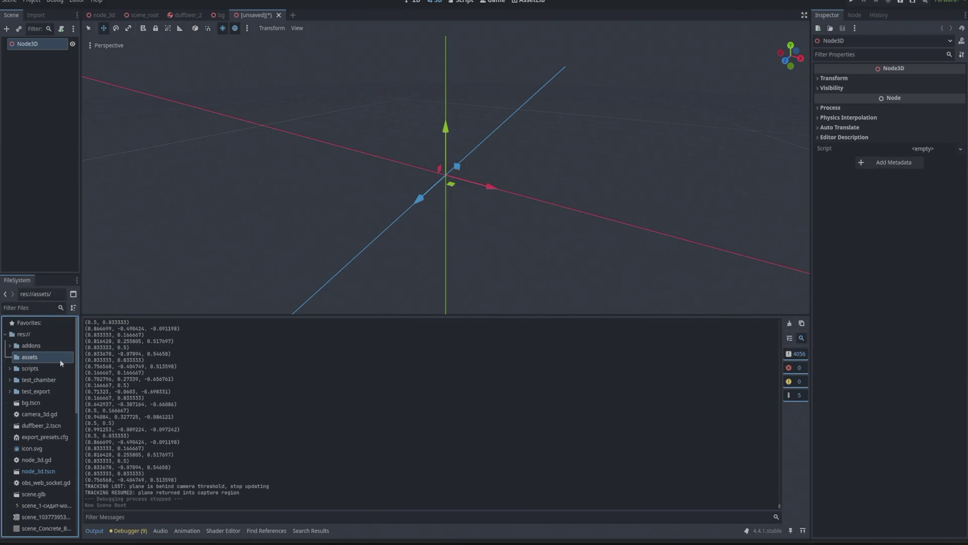
key(alt+Tab)
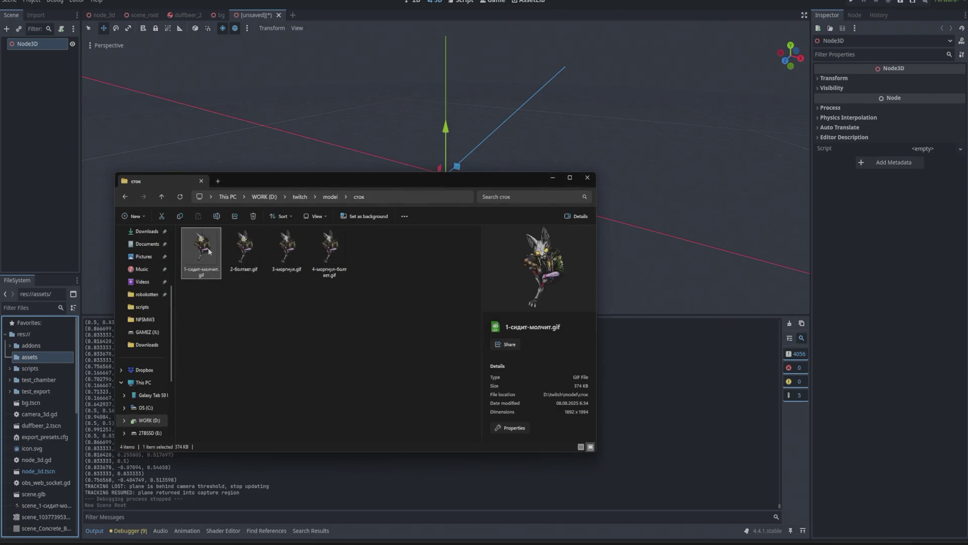
click(34, 362)
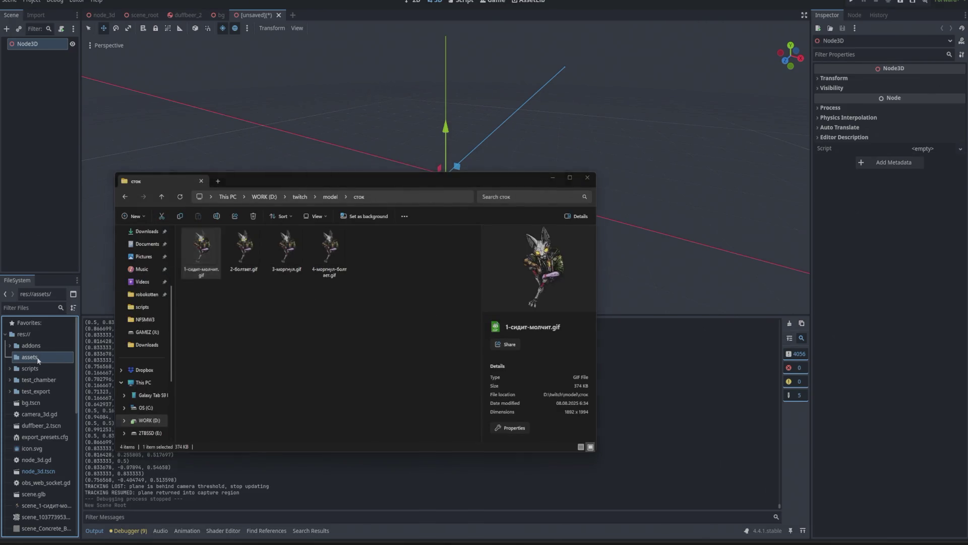
right_click(36, 360)
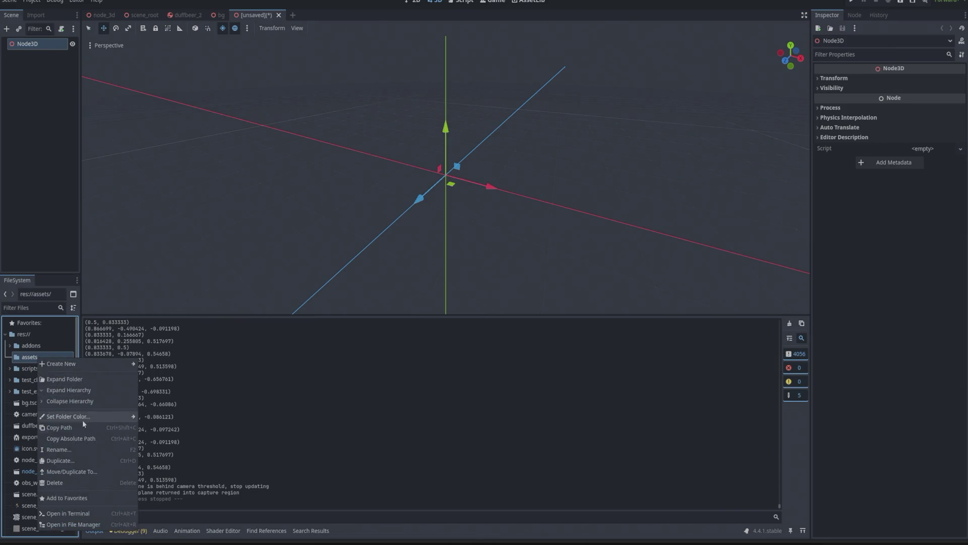
click(40, 353)
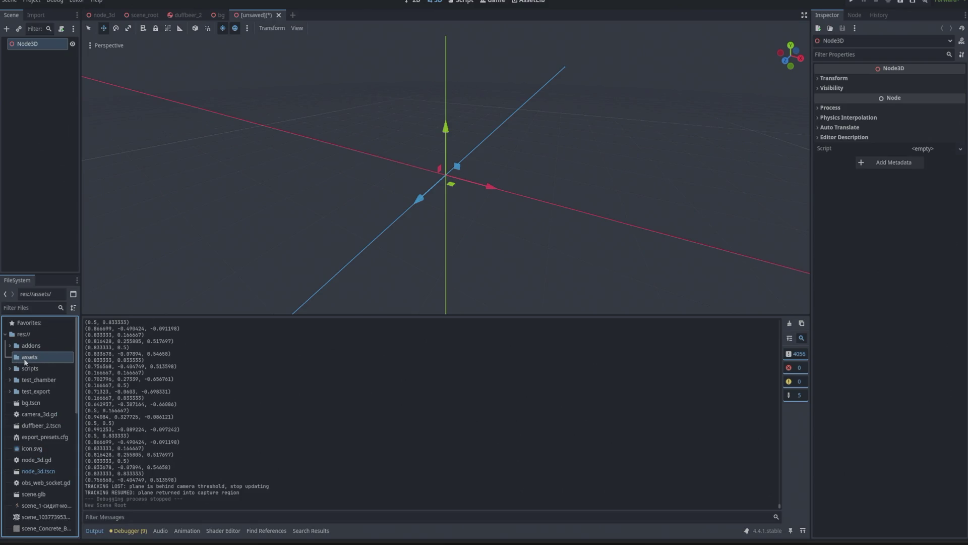
right_click(31, 356)
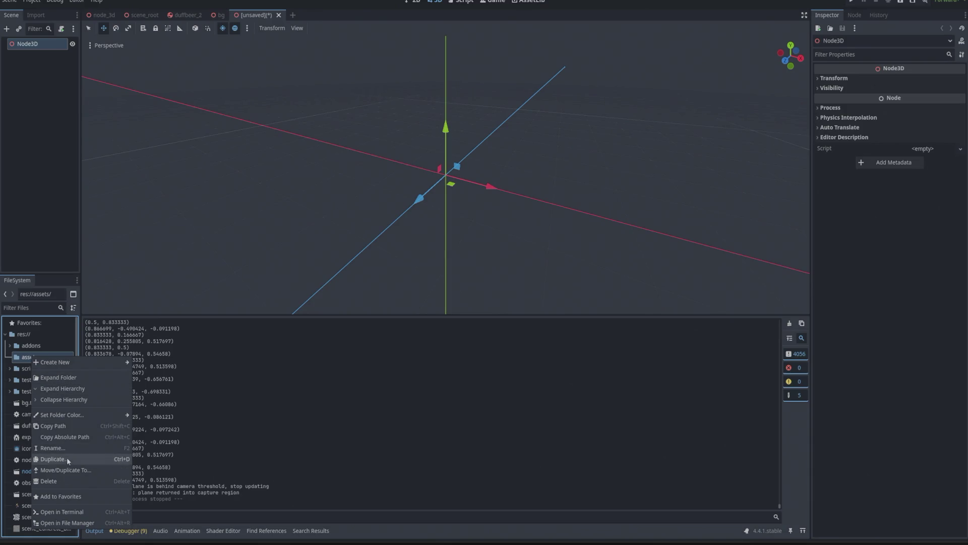
click(70, 523)
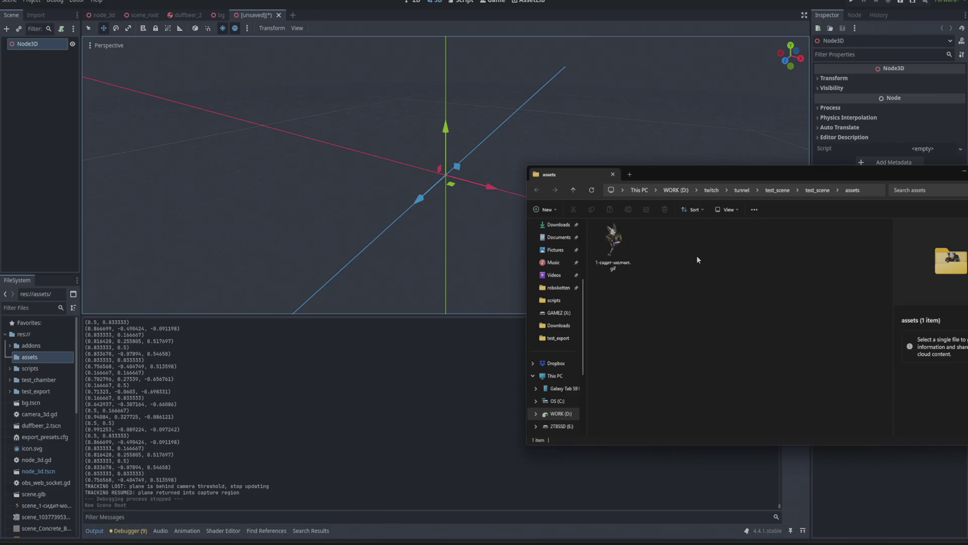
click(613, 242)
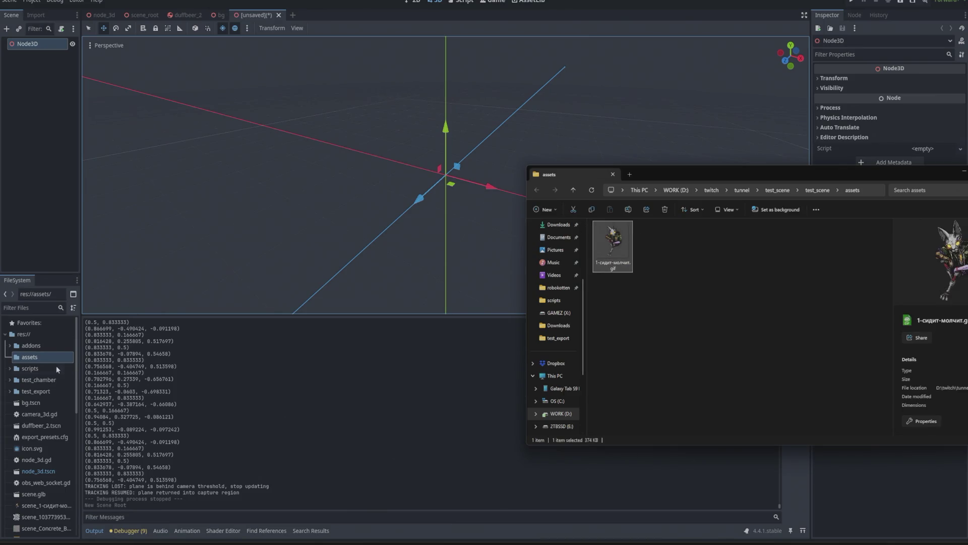
click(44, 359)
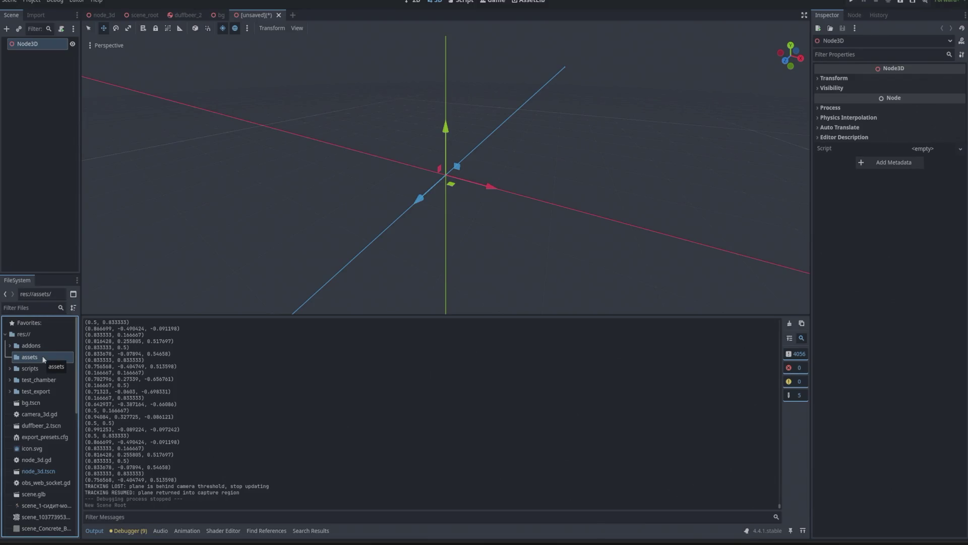
click(7, 28)
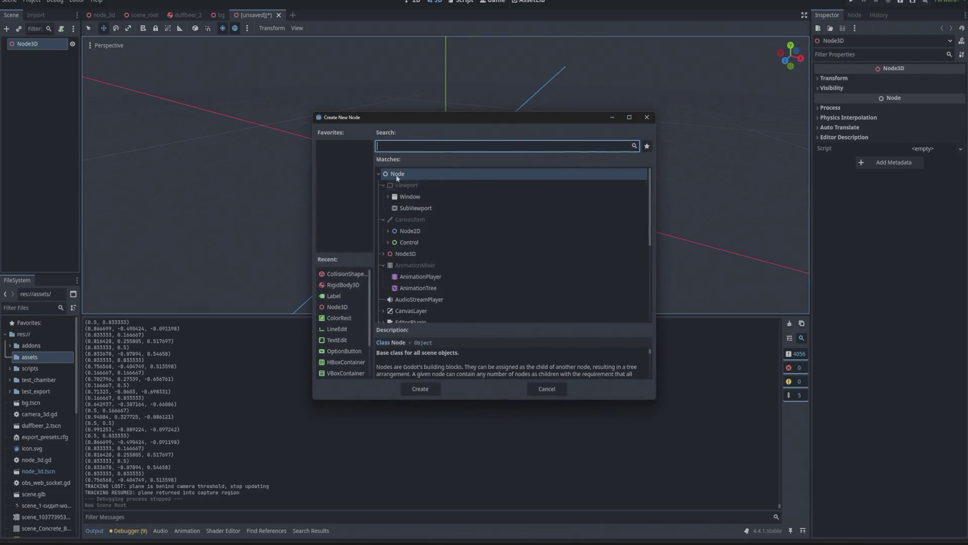
Add a Node3D child under the root Node3D, then request its deletion
scroll(419, 265, down, 2)
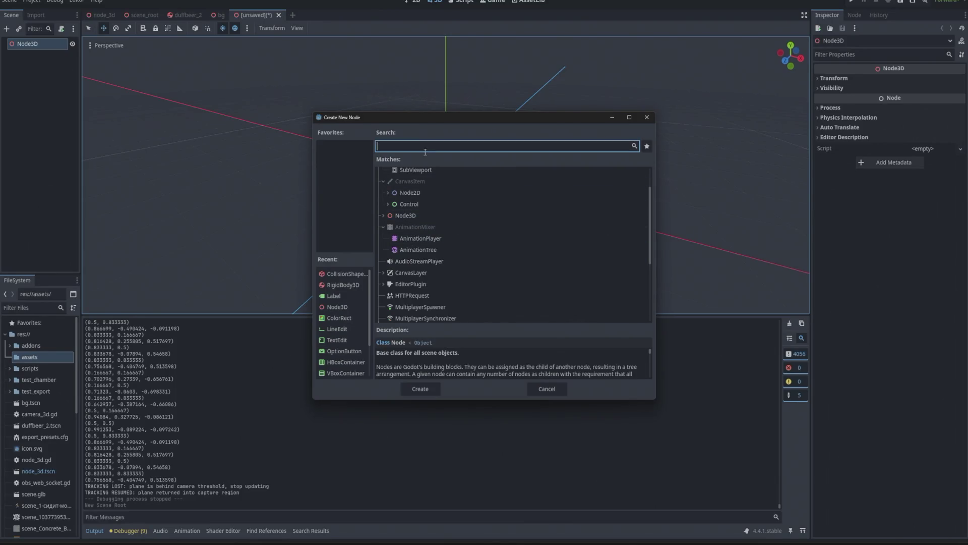
click(410, 216)
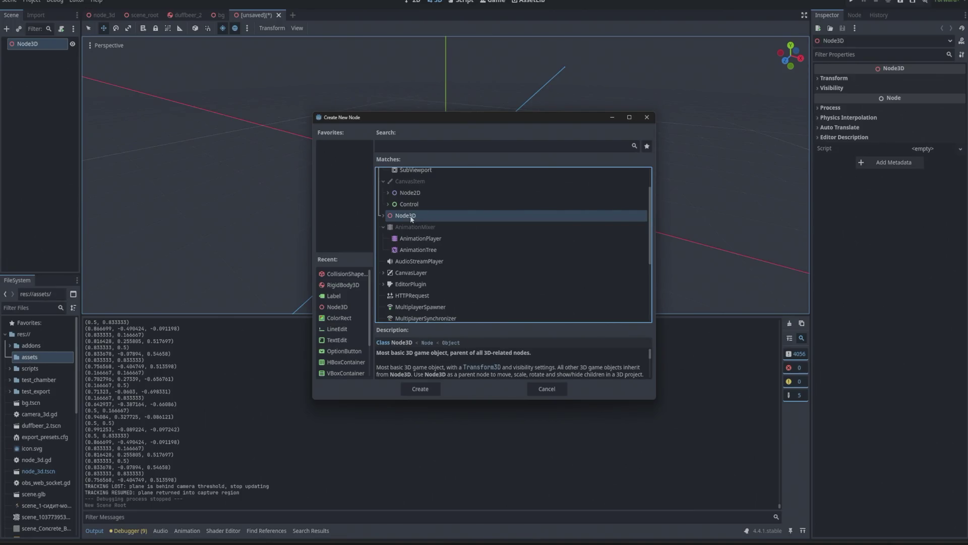
double_click(410, 216)
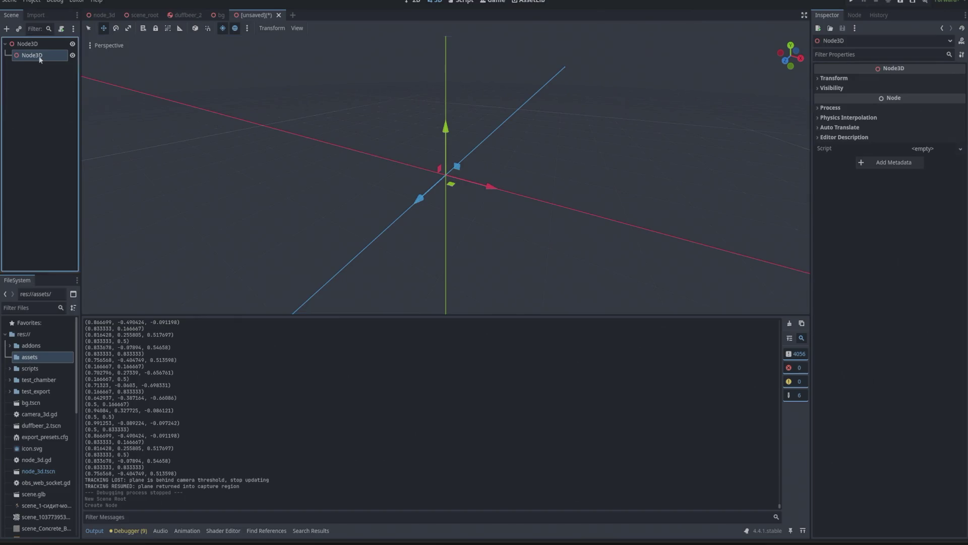
key(Delete)
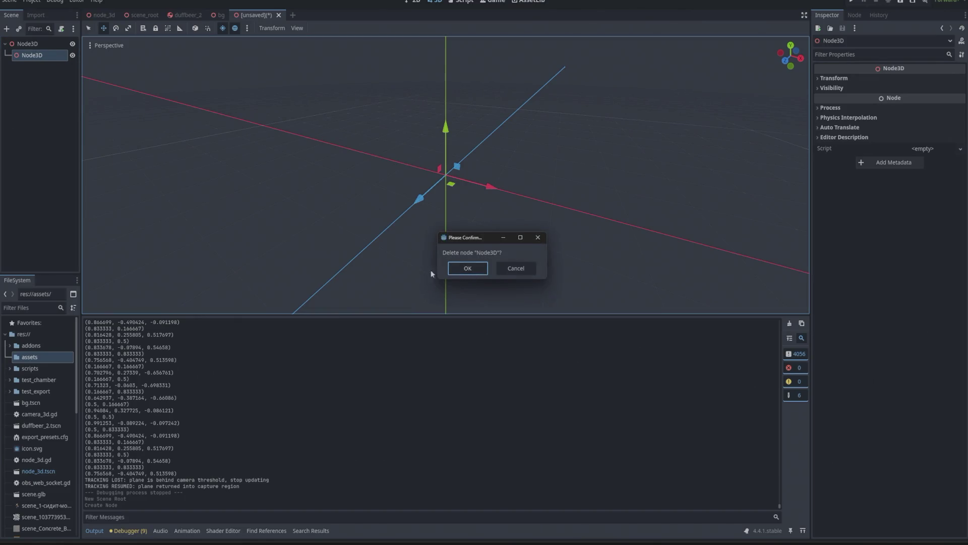
Confirm removing the child Node3D and add a Node2D child under the root instead
key(Return)
key(ctrl+a)
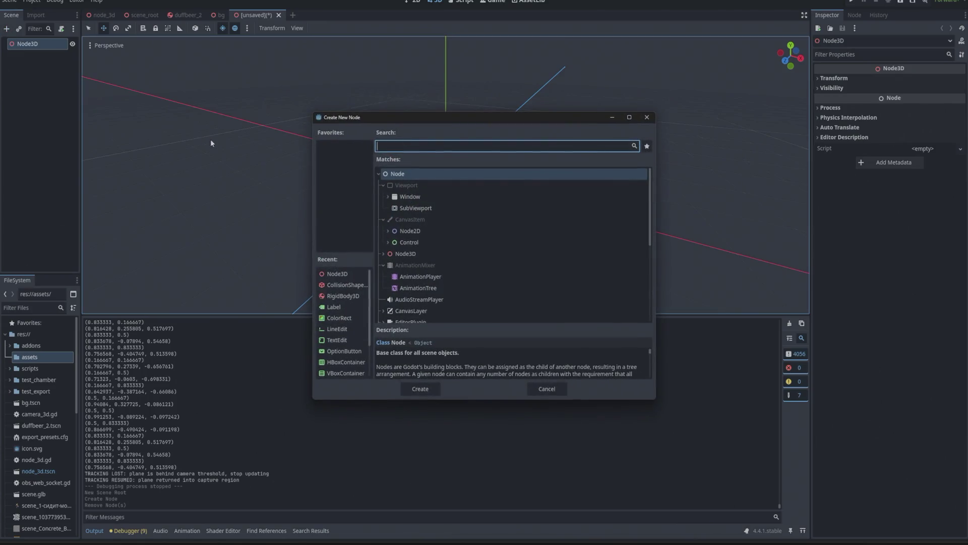
text(imah)
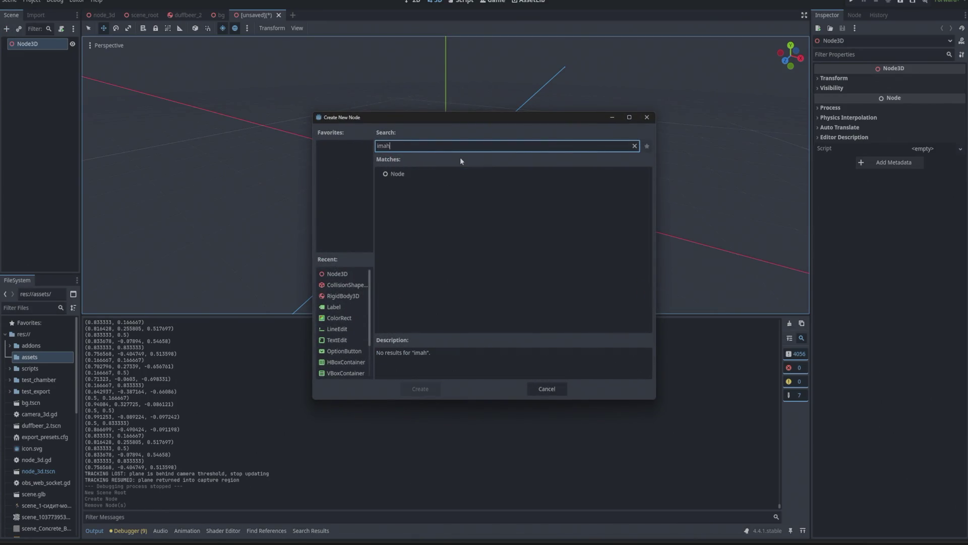
text(g)
key(BackSpace)
key(BackSpace)
key(BackSpace)
key(BackSpace)
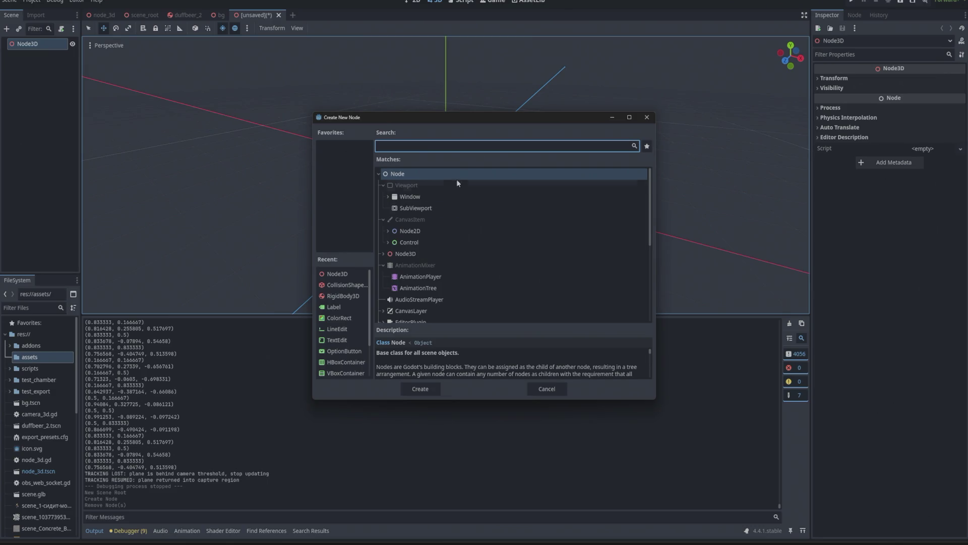
click(449, 231)
double_click(381, 231)
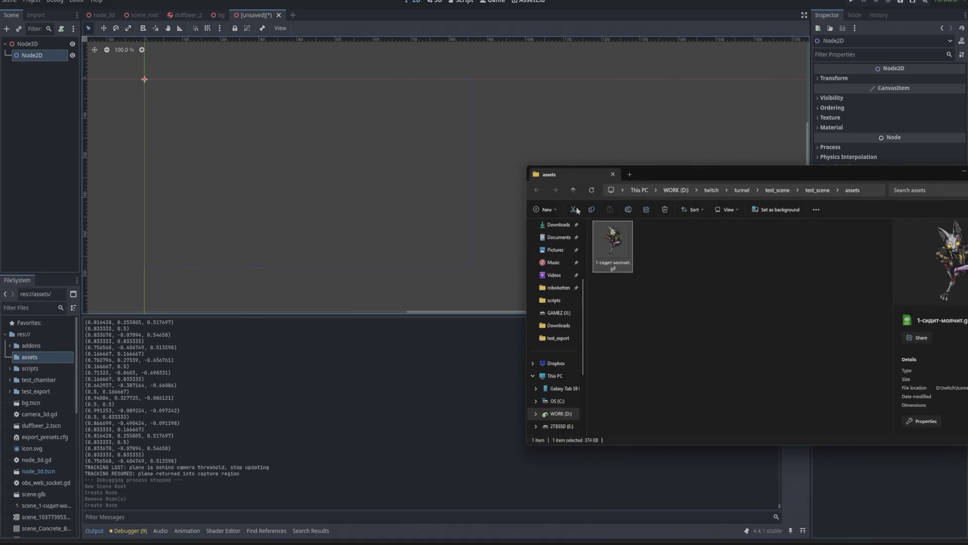
Dismiss the cat GIF load error and return to the Godot editor
click(238, 172)
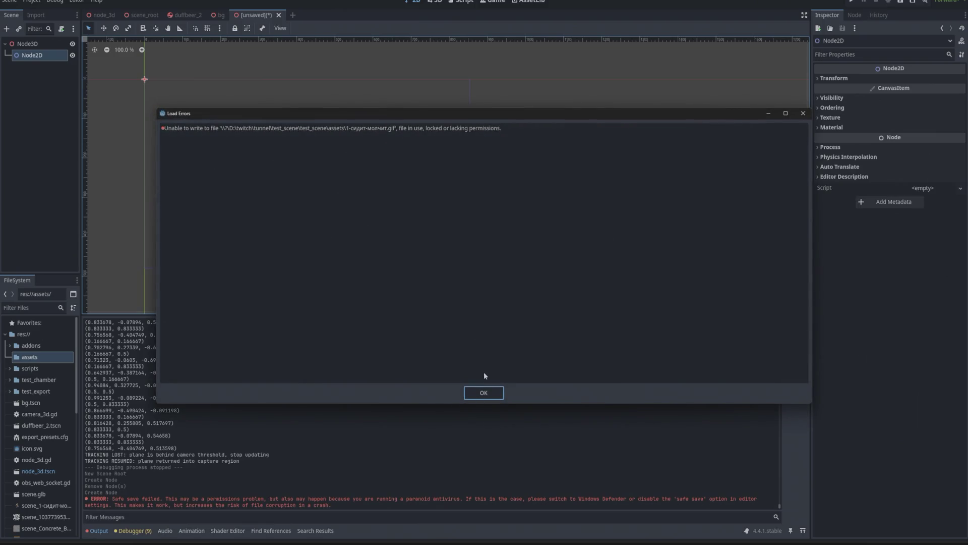
click(483, 392)
key(alt+Tab)
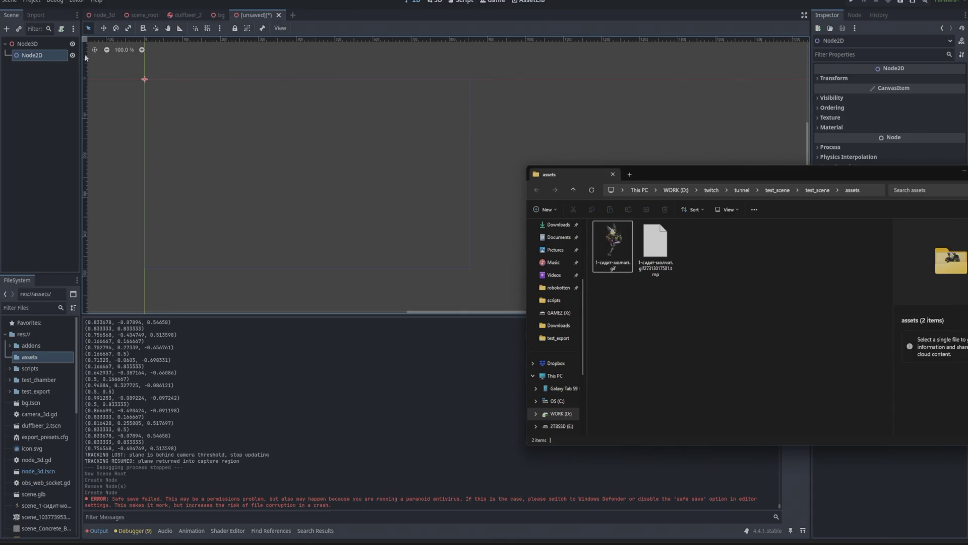
click(27, 61)
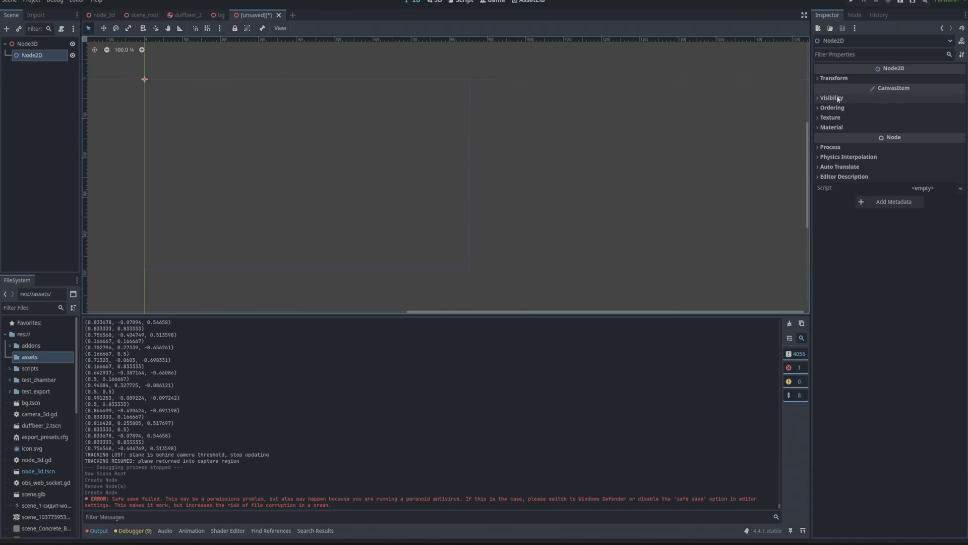
Expand Node2D's Texture and Material sections and assign a new CanvasItemMaterial
click(830, 118)
click(919, 129)
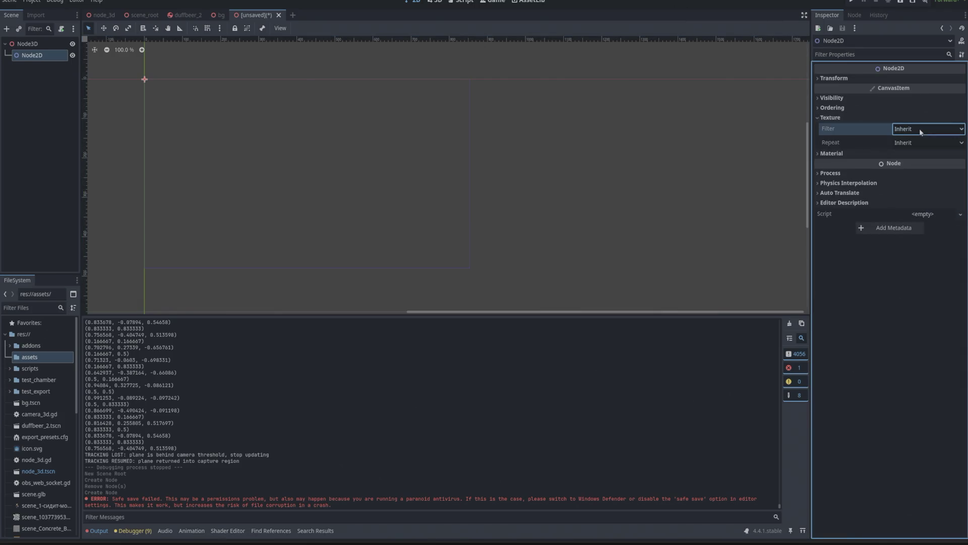
click(832, 154)
click(934, 165)
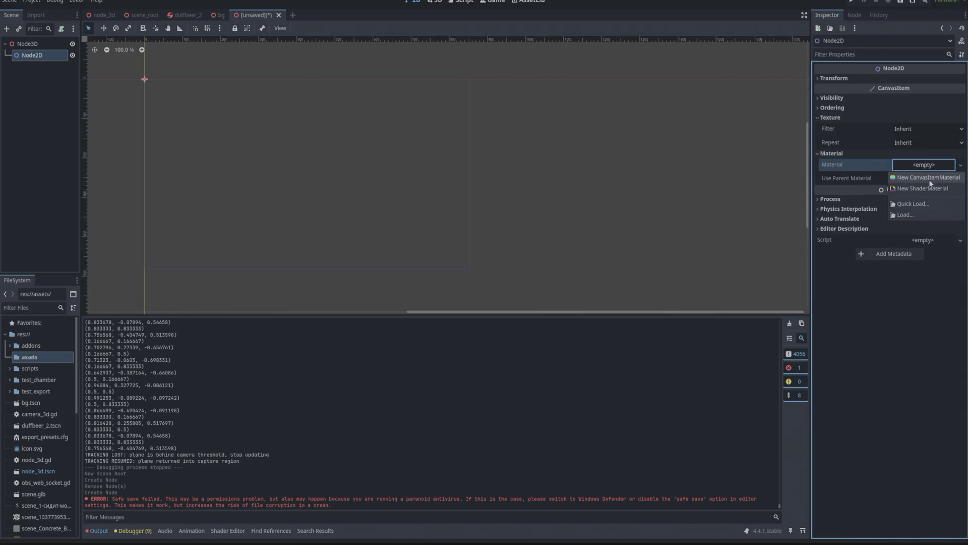
click(925, 177)
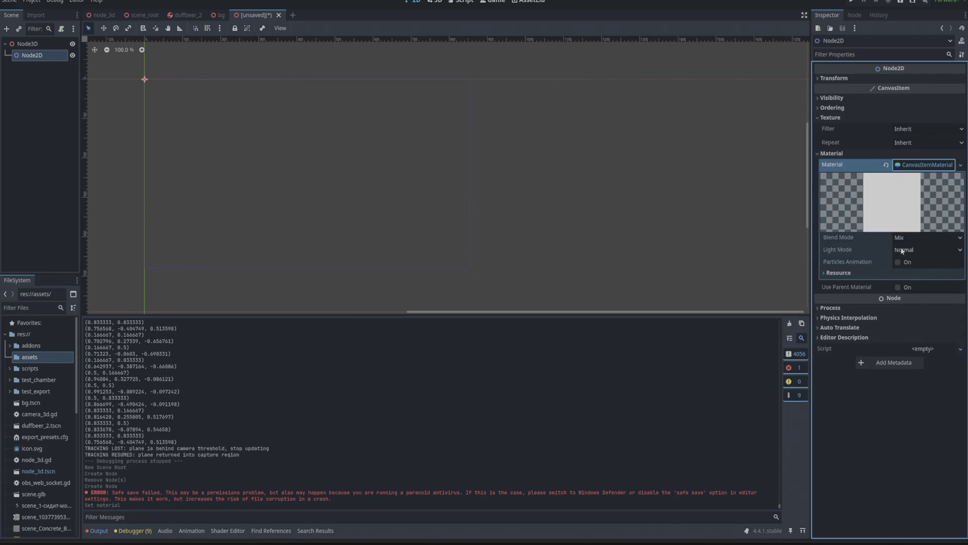
Try Quick Load for Node2D's material, then cancel the empty resource search
click(923, 165)
click(961, 165)
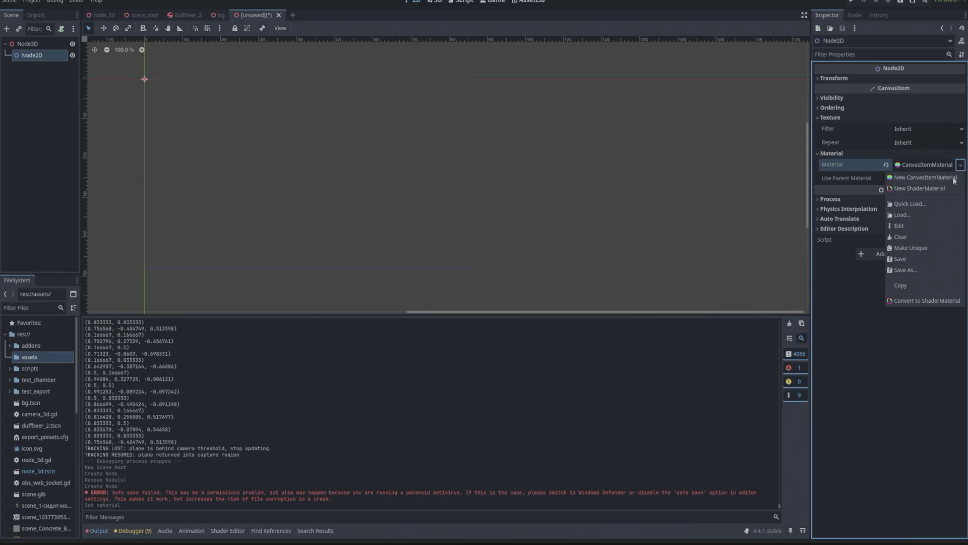
click(907, 204)
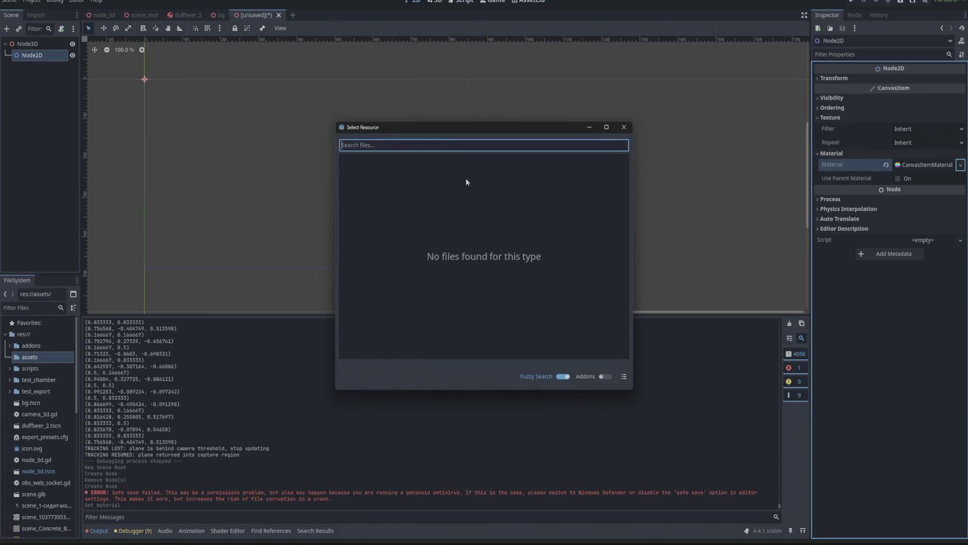
text(мд)
key(BackSpace)
key(BackSpace)
text(cиди)
key(Escape)
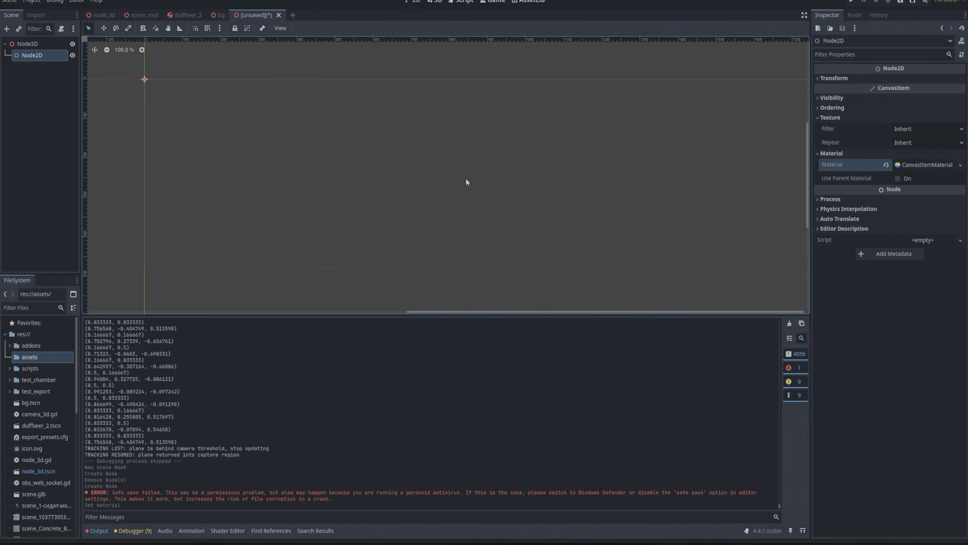
Load the cat GIF from the assets folder as the material using the All Files filter
click(959, 167)
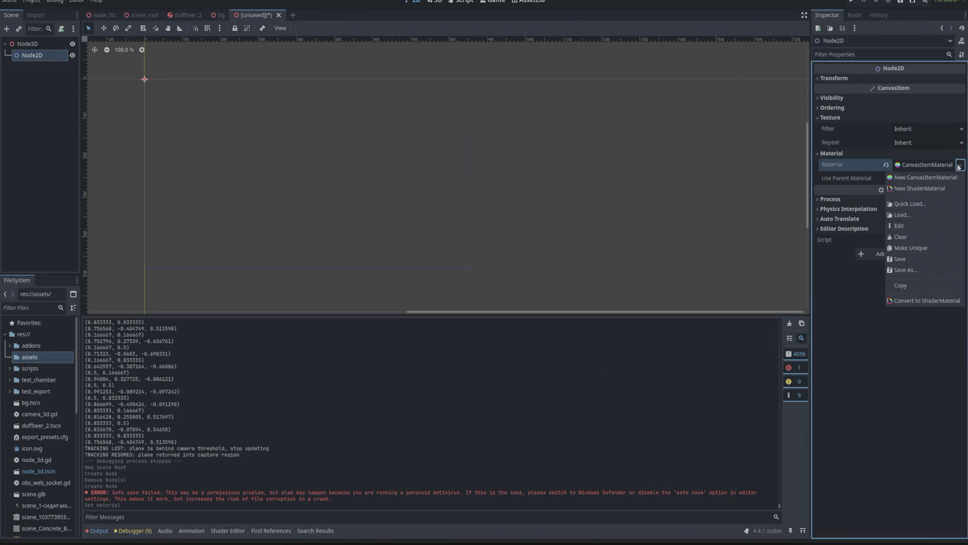
click(908, 214)
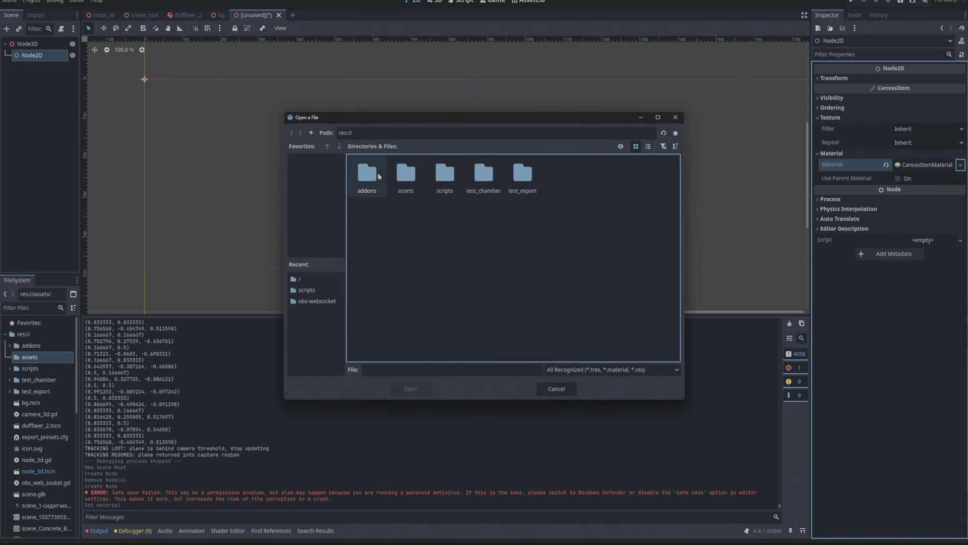
double_click(404, 182)
click(619, 372)
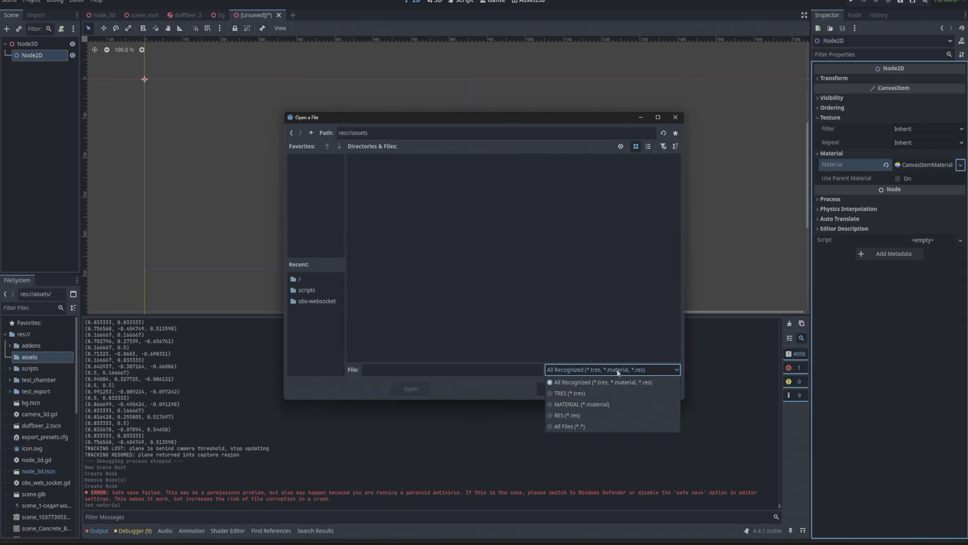
click(569, 426)
double_click(362, 178)
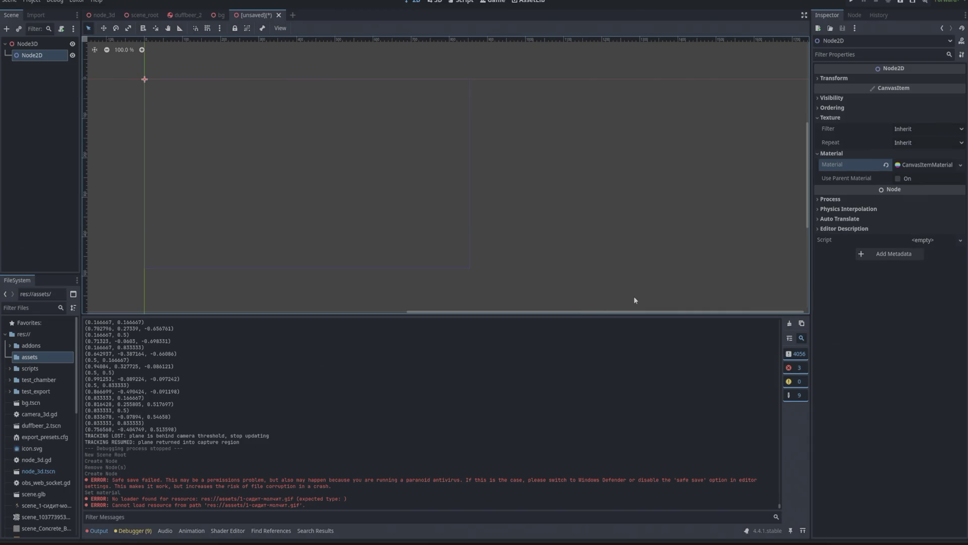
Clear Node2D's material, recreate a CanvasItemMaterial, and clear it again
click(922, 166)
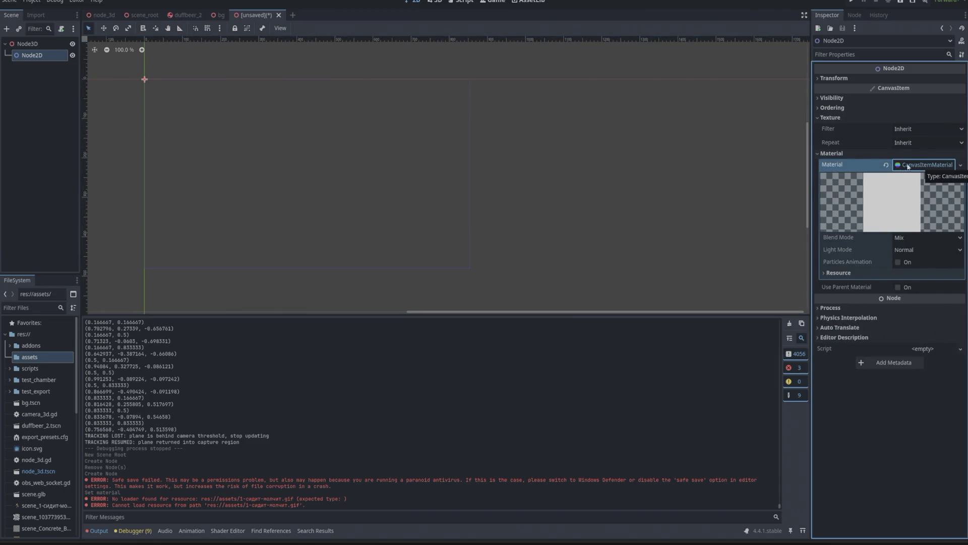
click(887, 164)
click(959, 166)
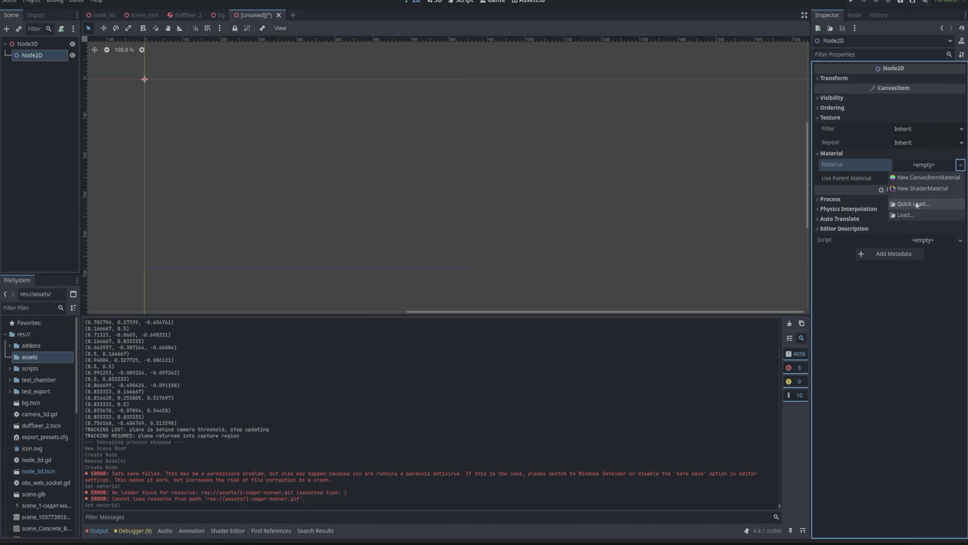
click(923, 178)
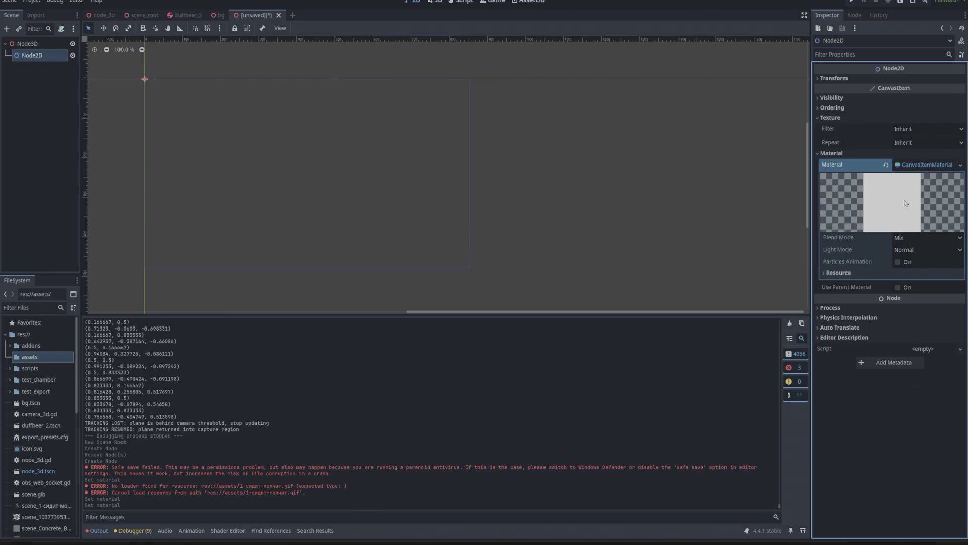
click(886, 165)
click(915, 166)
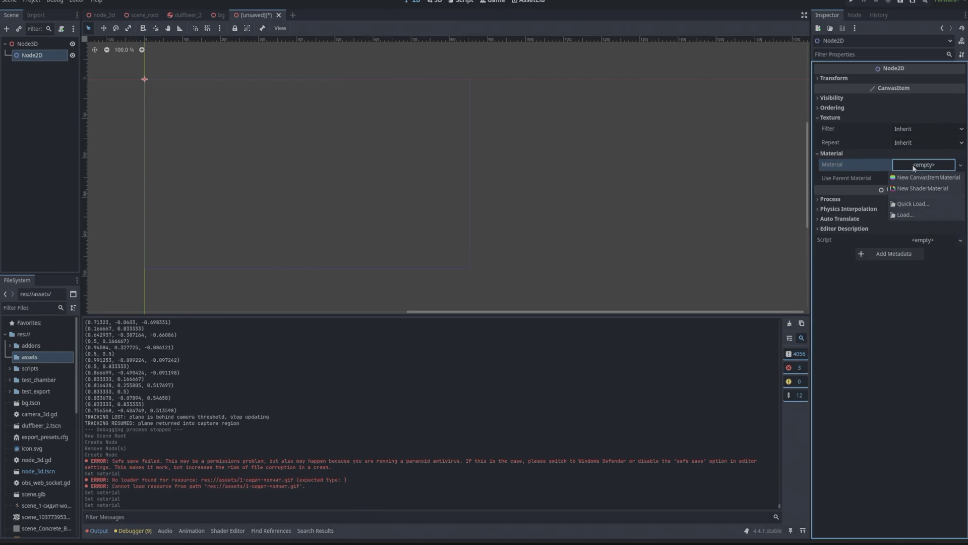
click(852, 164)
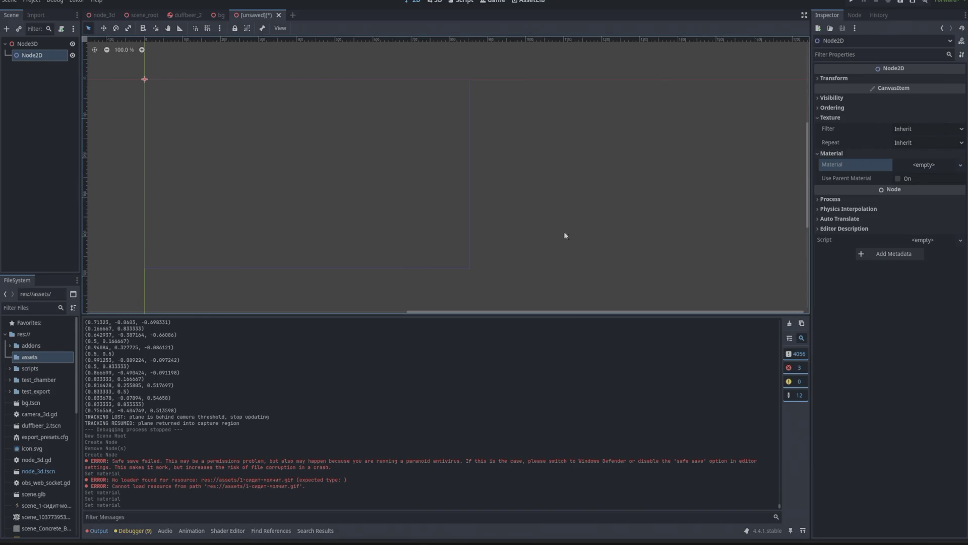
key(alt+Tab)
key(alt+Tab)
key(alt+Tab)
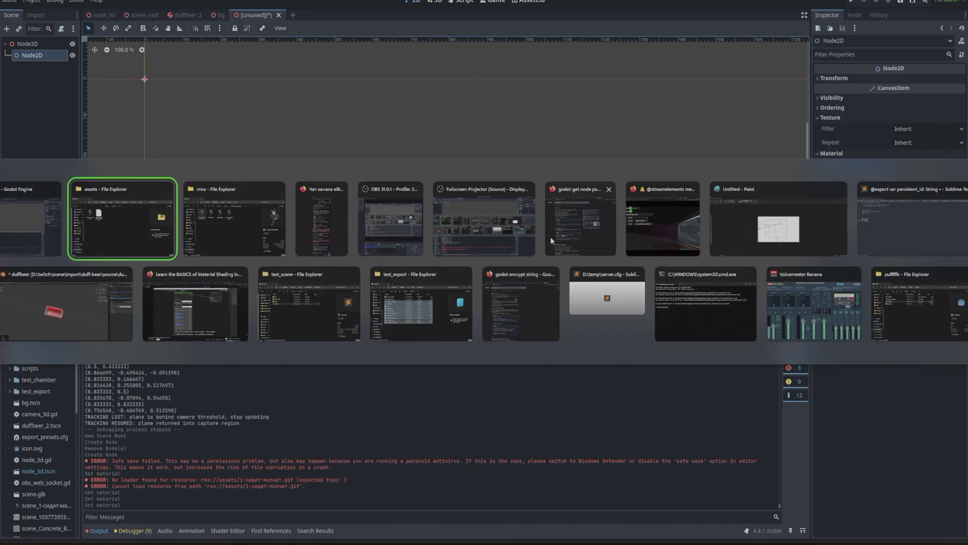
Search Google for 'godot add gif to 3d scene'
click(558, 237)
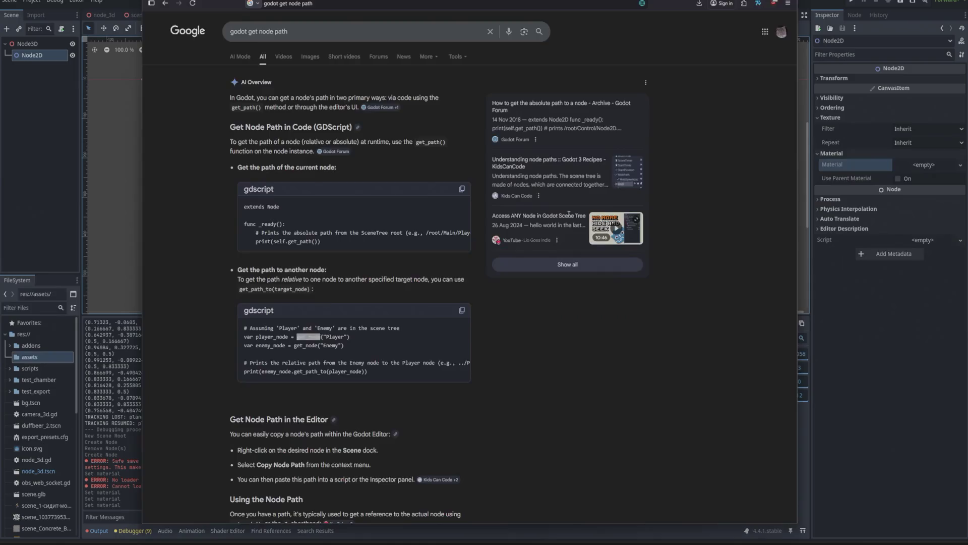
click(307, 32)
key(ctrl+BackSpace)
key(ctrl+BackSpace)
key(ctrl+BackSpace)
text(штыуке пше)
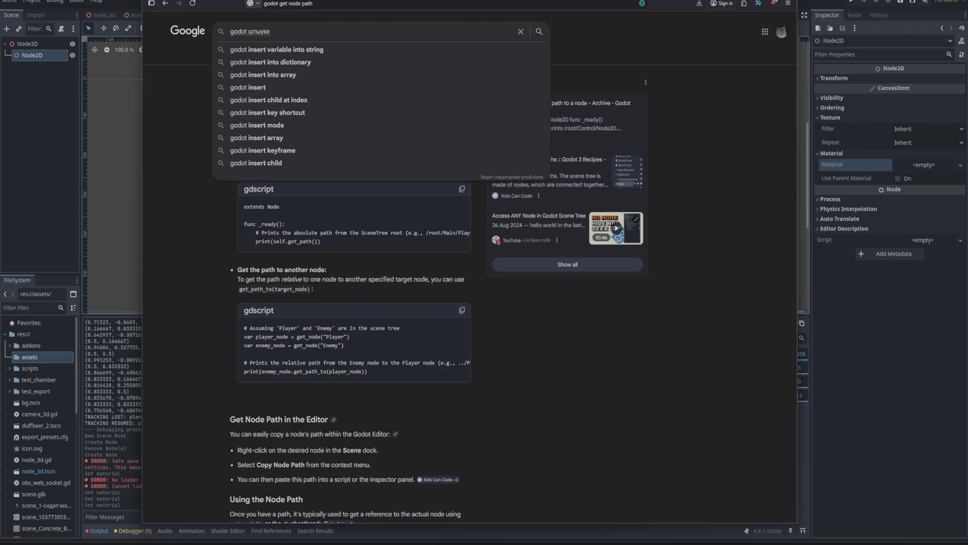
key(BackSpace)
text(а)
key(Down)
text(ешщ 3в)
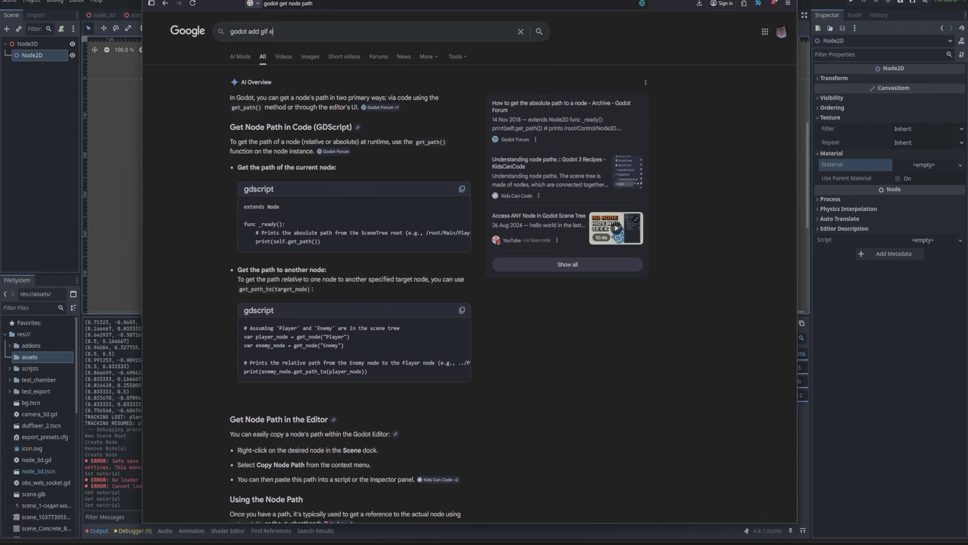
key(BackSpace)
key(BackSpace)
key(BackSpace)
text(to 2)
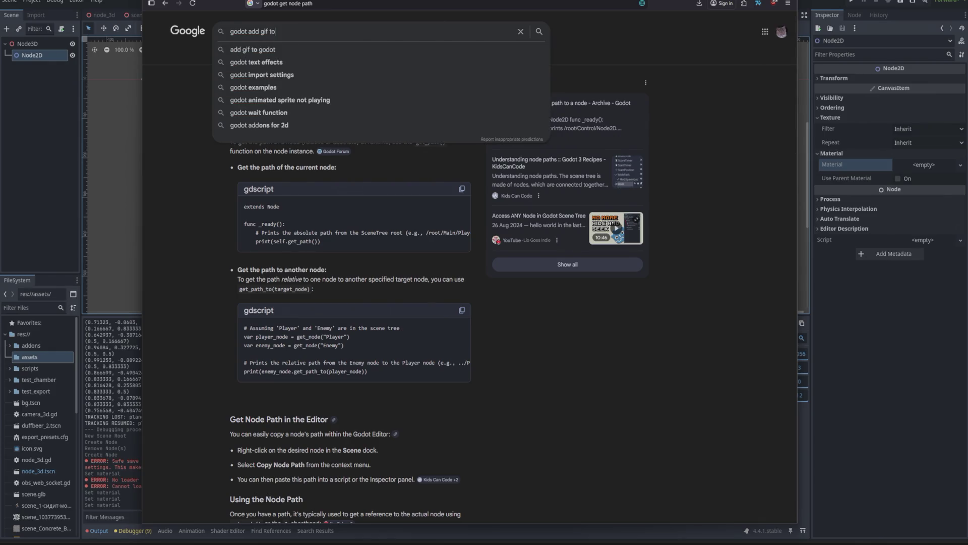
key(BackSpace)
text(3d scene)
key(Return)
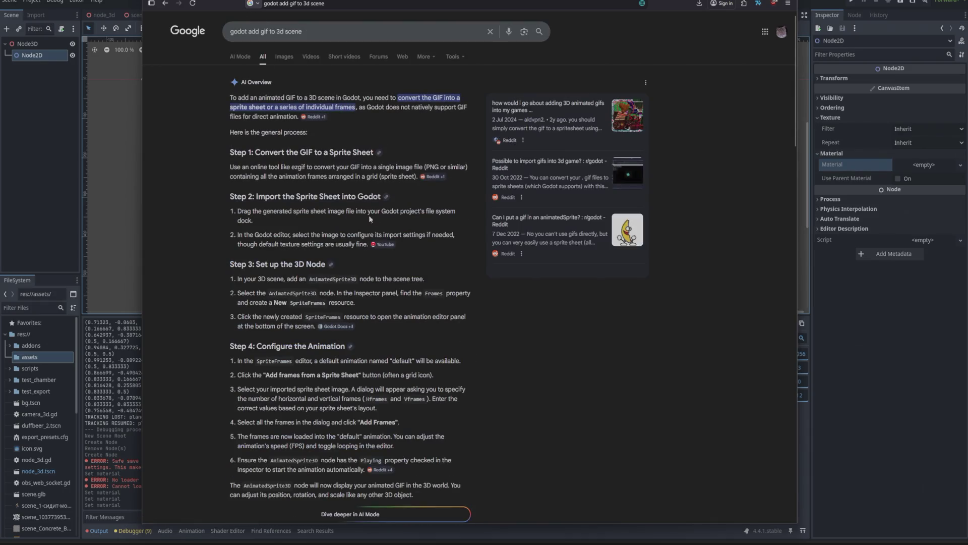
Copy the word AnimatedSprite3D from the AI overview and go back to Godot
scroll(337, 170, down, 1)
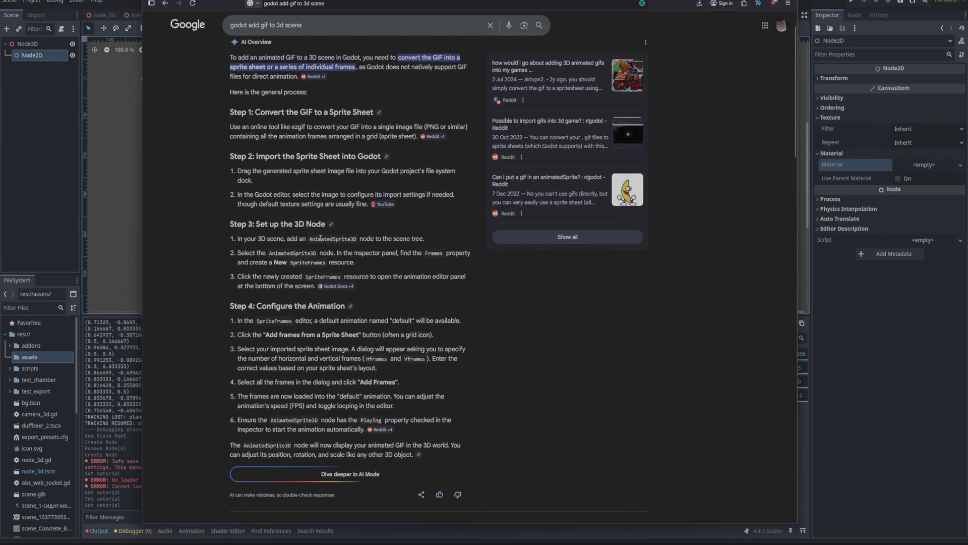
double_click(321, 238)
key(ctrl+c)
key(alt+Tab)
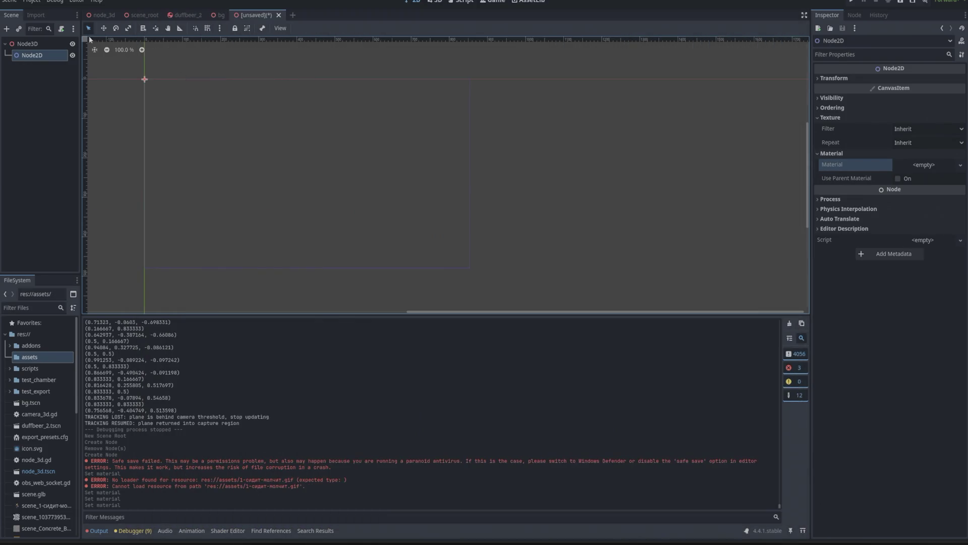
Delete Node2D from the scene, leaving only the Node3D root
right_click(31, 54)
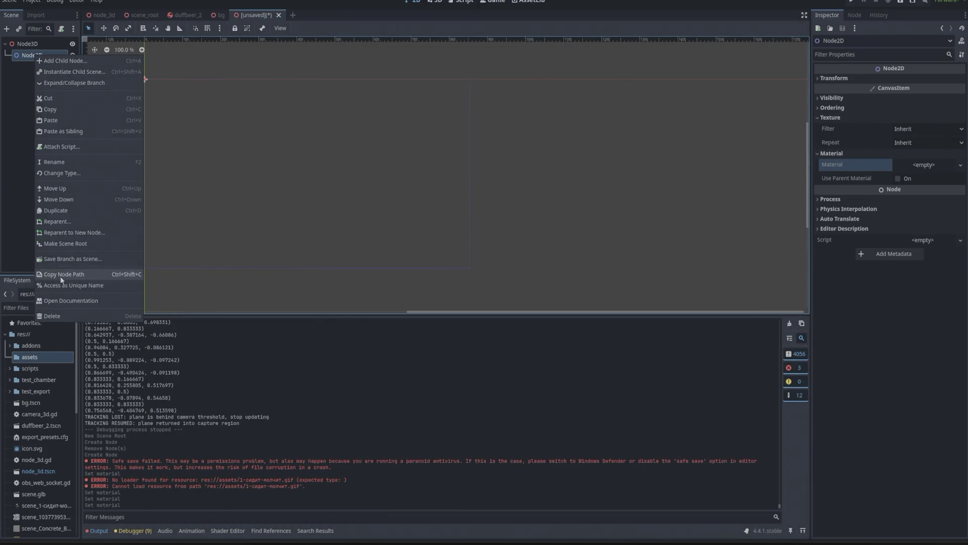
click(59, 316)
click(468, 269)
Paste AnimatedSprite3D into the new node search, then return to the browser's AI overview
click(6, 29)
key(ctrl+v)
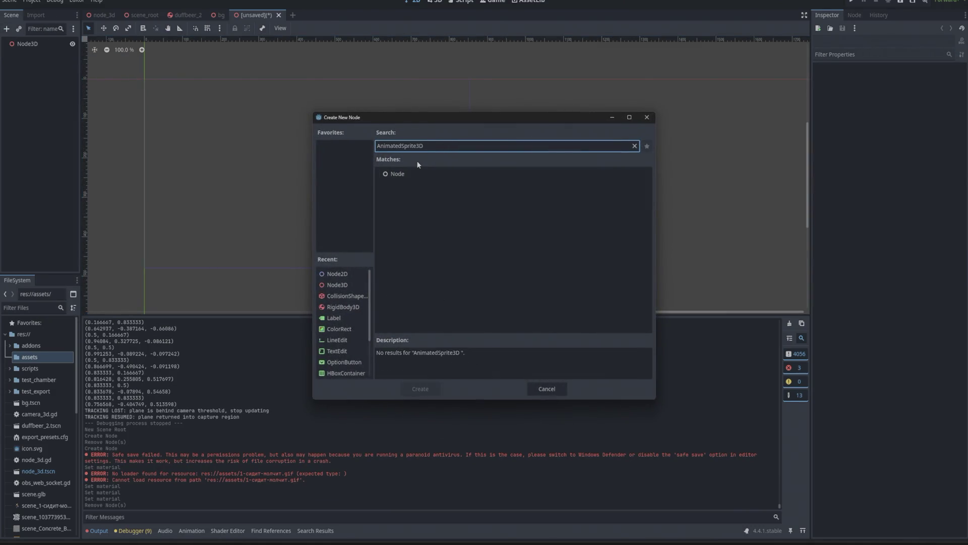
key(alt+Tab)
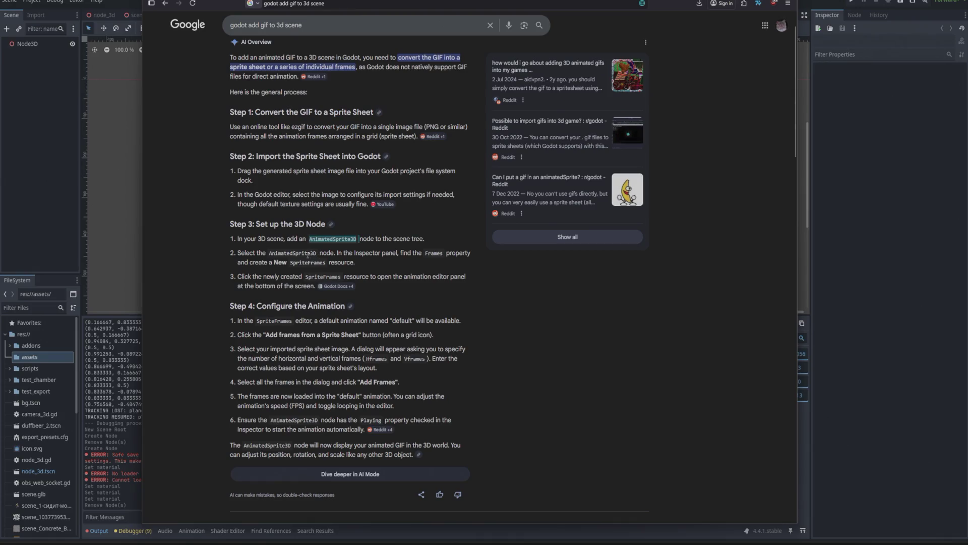
scroll(300, 193, up, 1)
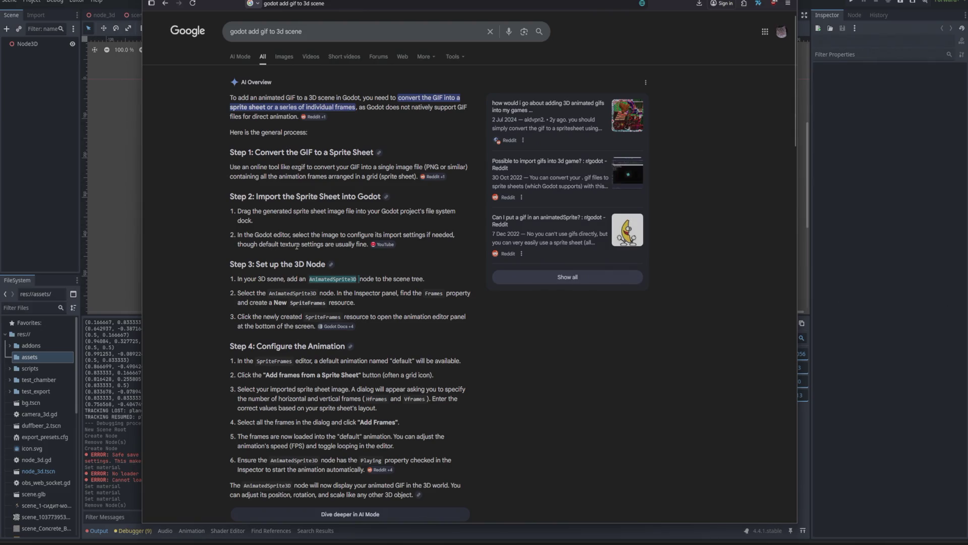
Bring the assets folder to the front and select 1-сидит-молчит.gif
key(alt+Tab)
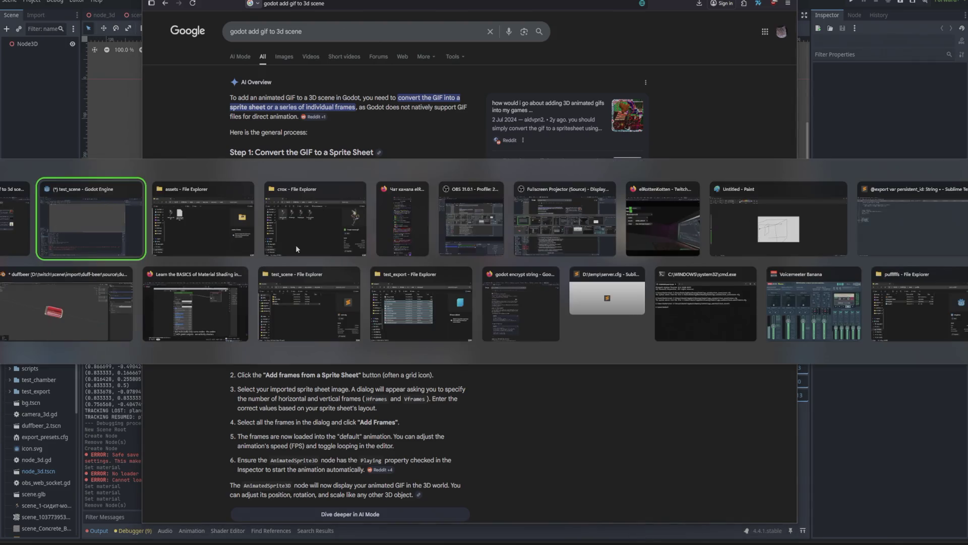
click(612, 243)
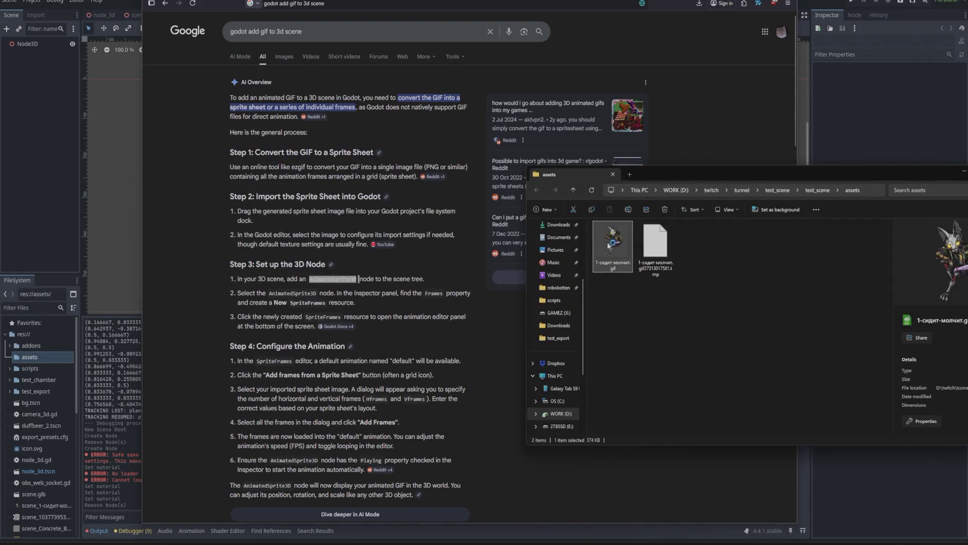
Open the character GIF in XnView MP and choose PNG as the Save As format
key(Return)
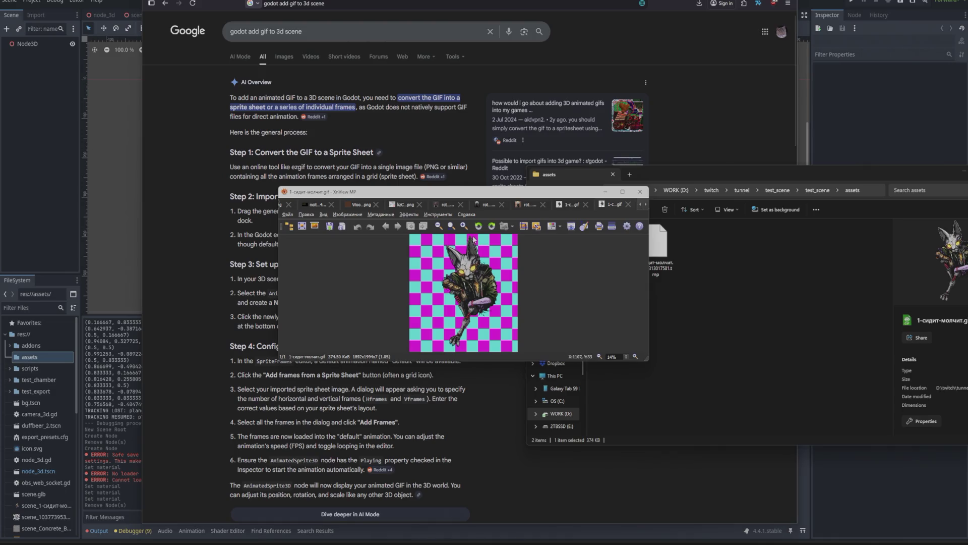
key(ctrl+shift+s)
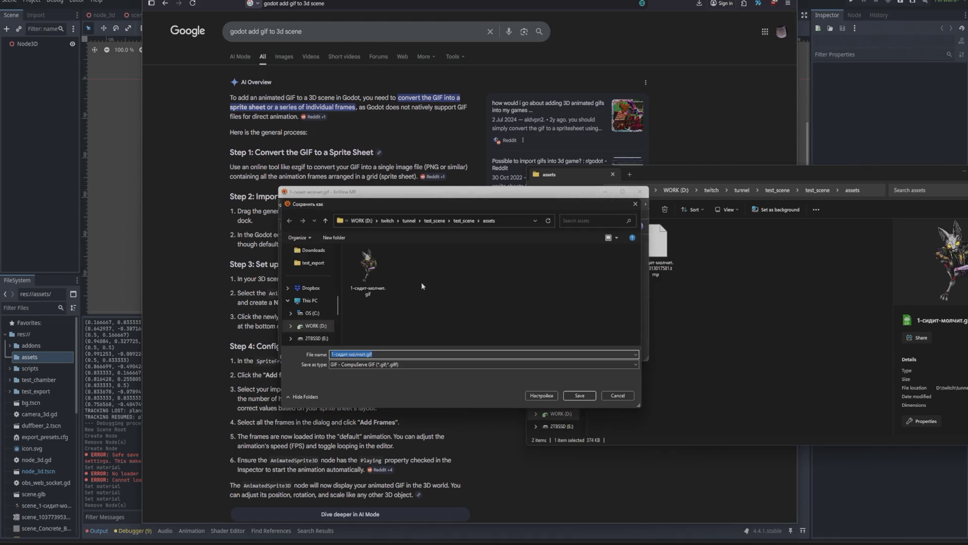
click(383, 364)
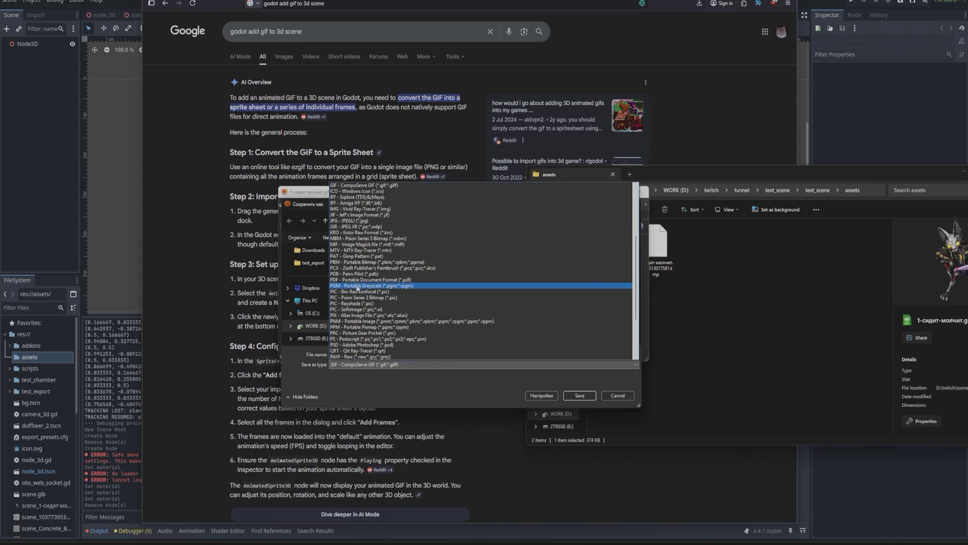
scroll(357, 290, down, 3)
scroll(356, 304, up, 9)
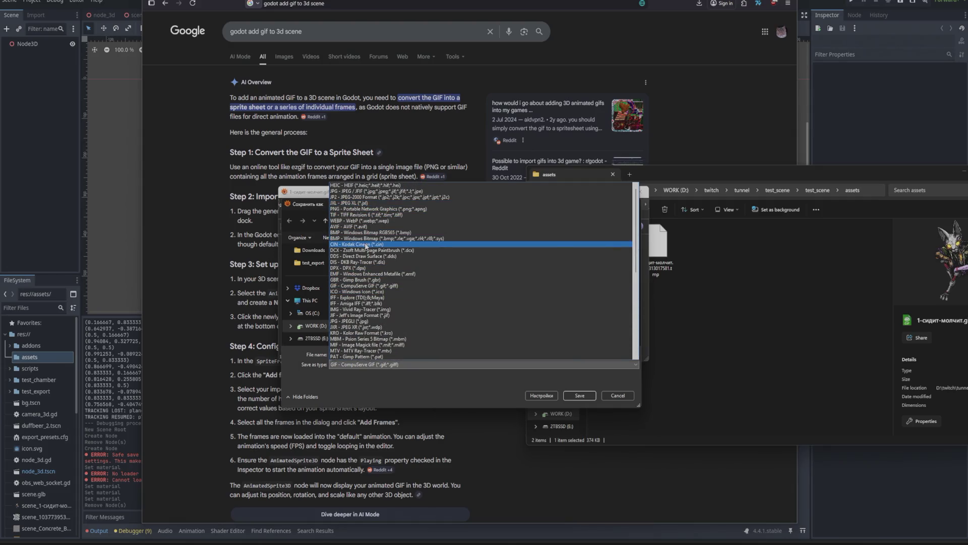
key(p)
key(p)
key(p)
key(p)
key(p)
key(p)
key(p)
key(p)
key(p)
key(p)
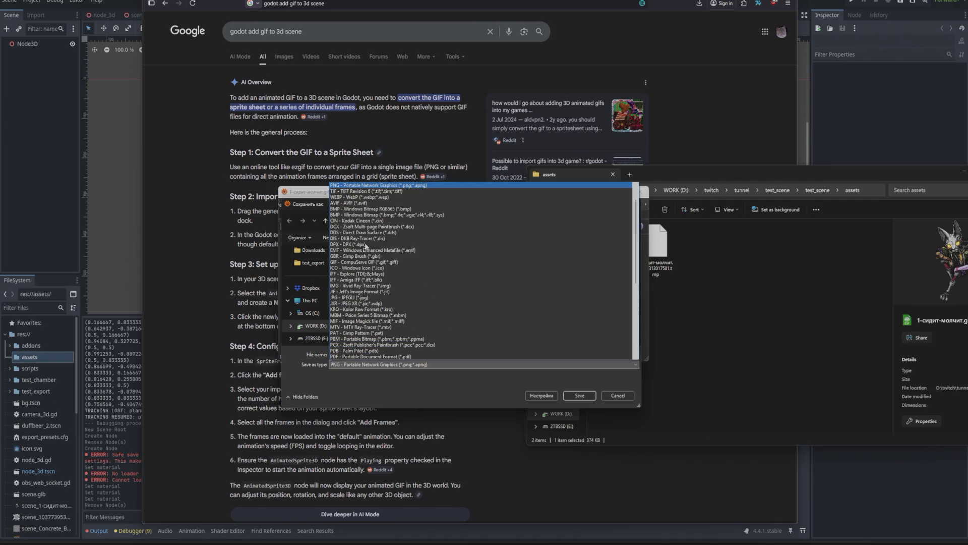
key(Return)
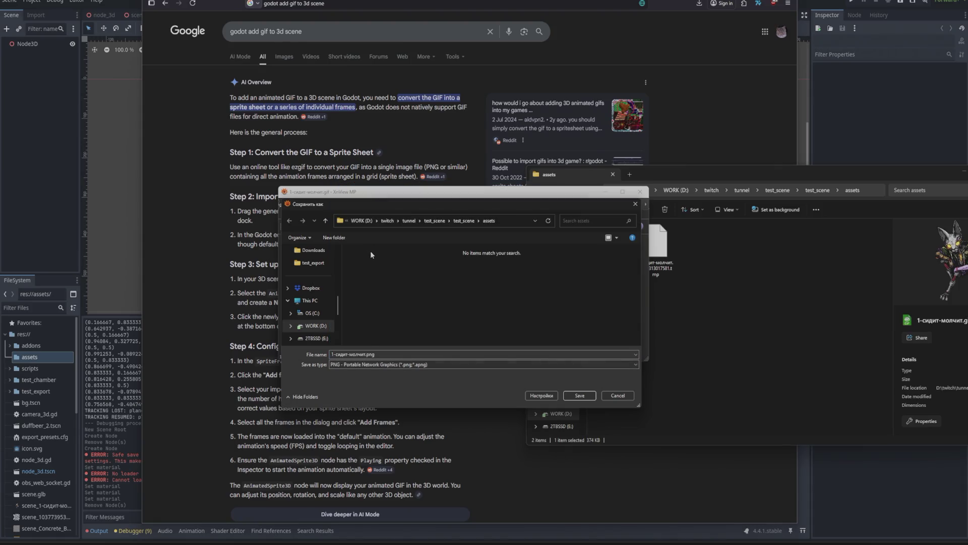
Set PNG compression to 2 without EXIF data and save 1-сидит-молчит.png in assets
click(538, 397)
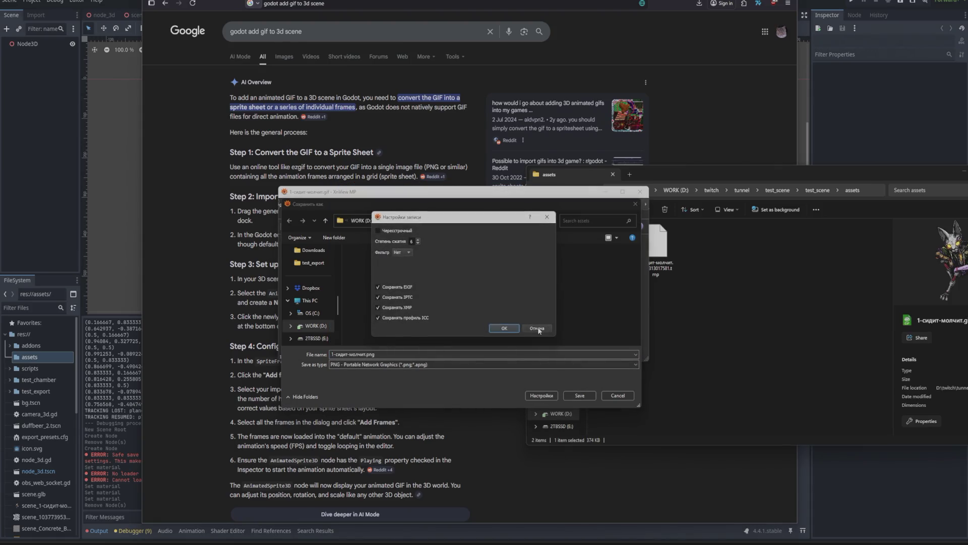
double_click(413, 243)
click(395, 288)
click(497, 328)
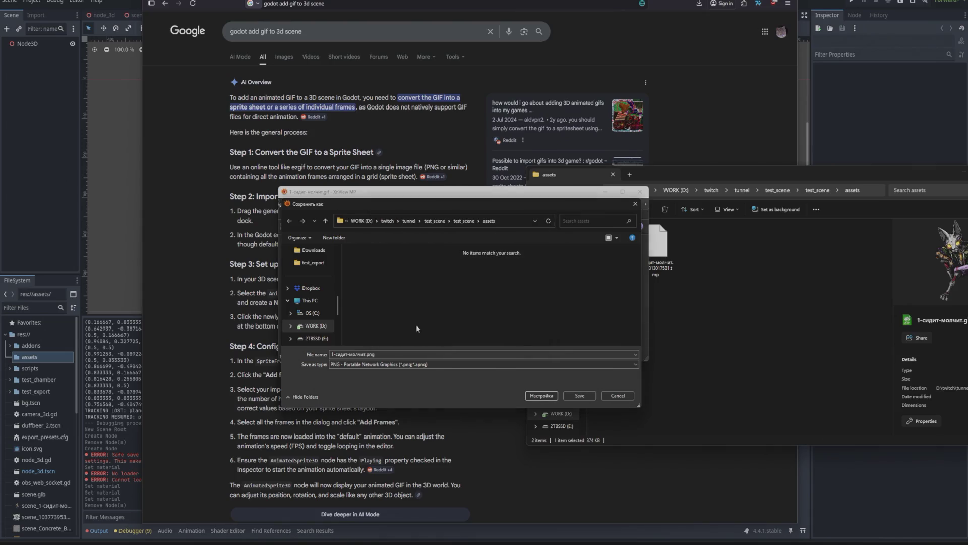
click(581, 396)
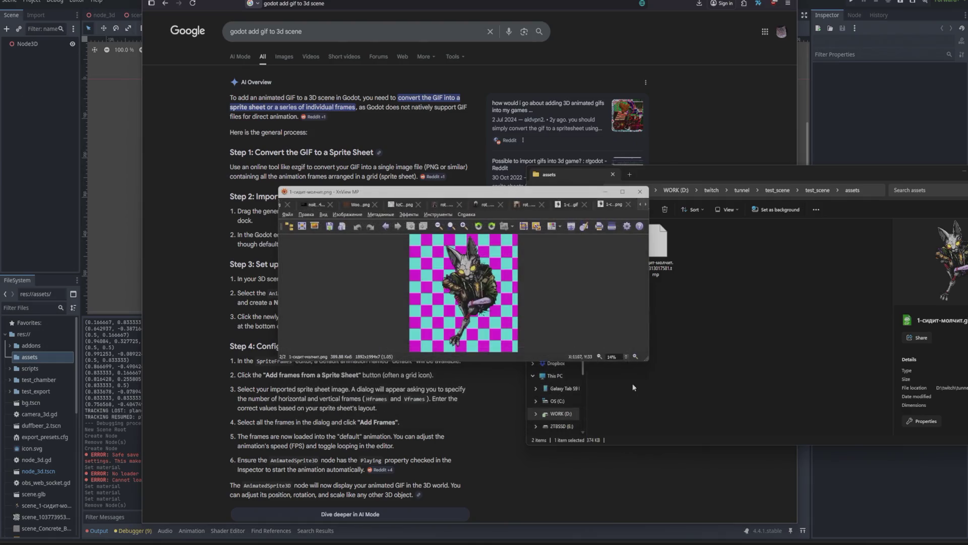
click(640, 191)
key(alt+Tab)
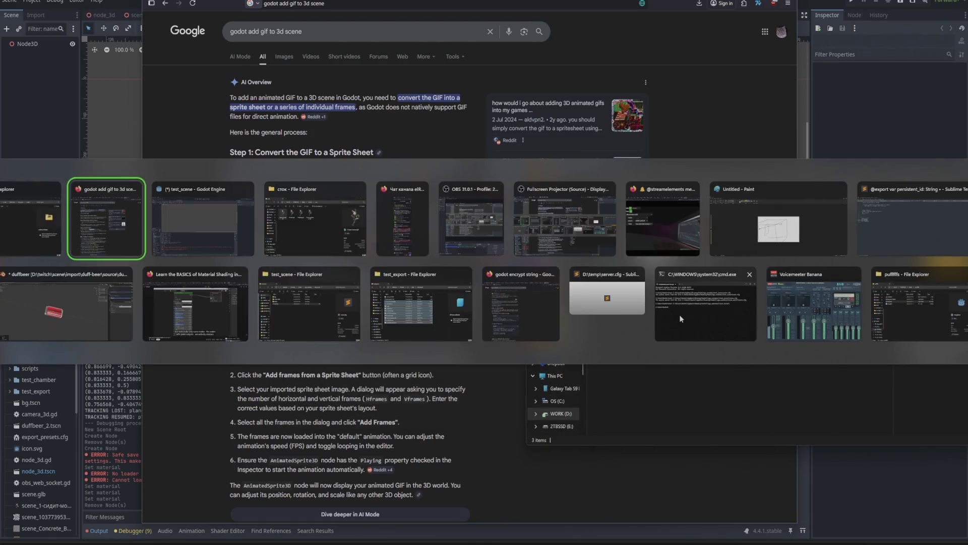
Drop the 1-сидит-молчит PNG from the assets folder into the 2D view as a Sprite2D
click(547, 388)
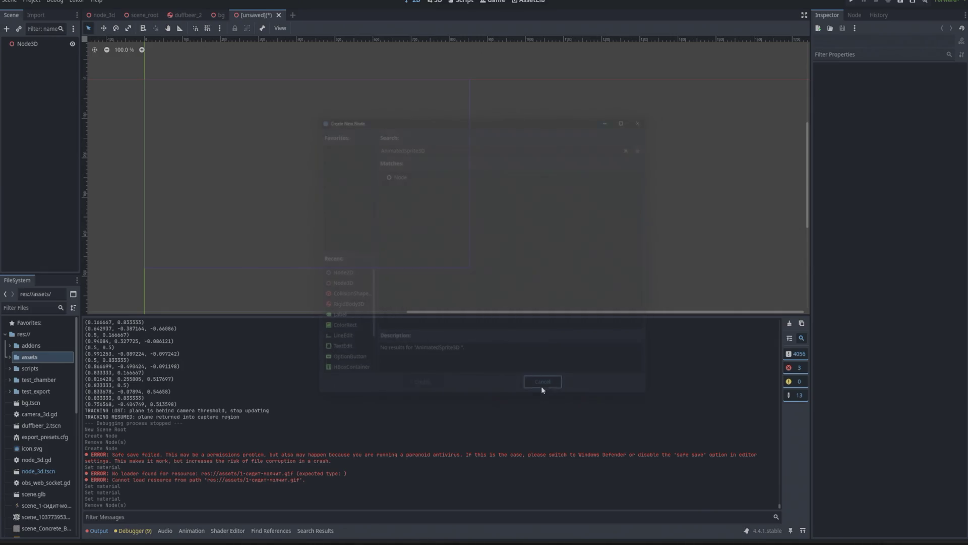
click(9, 356)
drag(48, 369, 29, 53)
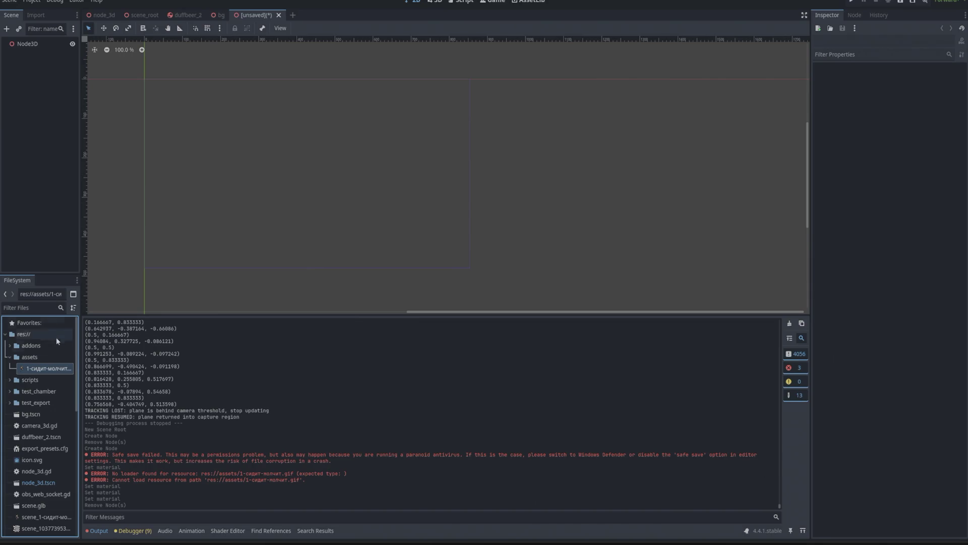
mouse_move(62, 372)
mouse_down()
mouse_move(434, 242)
mouse_move(361, 217)
mouse_move(362, 138)
mouse_move(363, 159)
mouse_up()
Shrink the sprite to about 0.24 scale, position it in the frame, and save the scene
scroll(444, 188, down, 3)
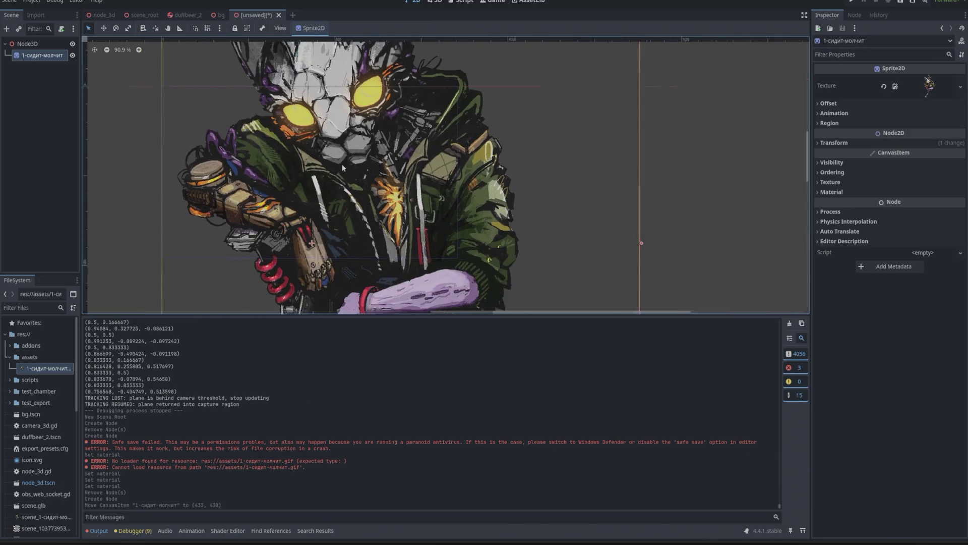
mouse_move(615, 237)
mouse_down()
mouse_move(183, 194)
mouse_move(706, 220)
mouse_up()
key(ctrl+z)
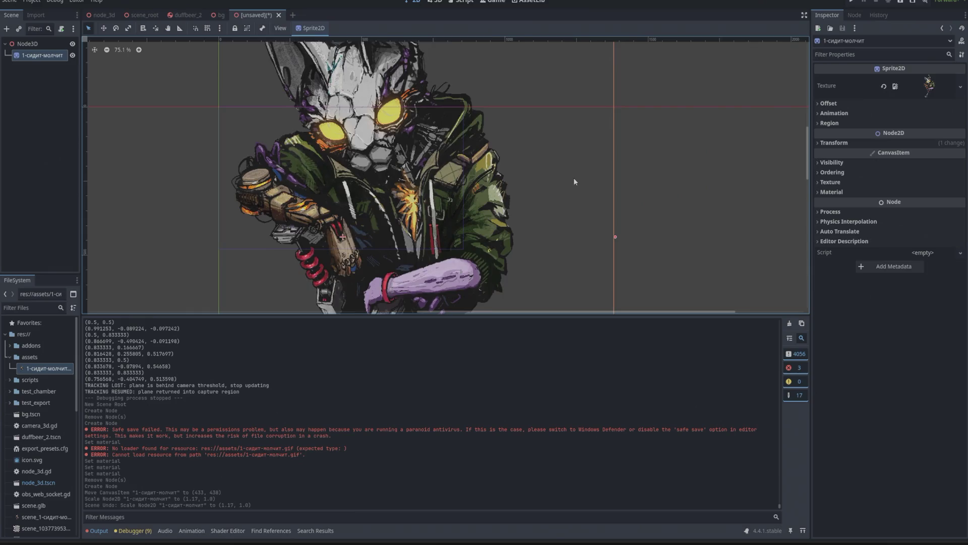
scroll(574, 182, down, 10)
mouse_move(589, 111)
mouse_down()
mouse_move(566, 122)
mouse_move(460, 243)
mouse_up()
mouse_move(454, 261)
mouse_down()
mouse_move(530, 175)
mouse_move(470, 196)
mouse_up()
scroll(486, 194, up, 10)
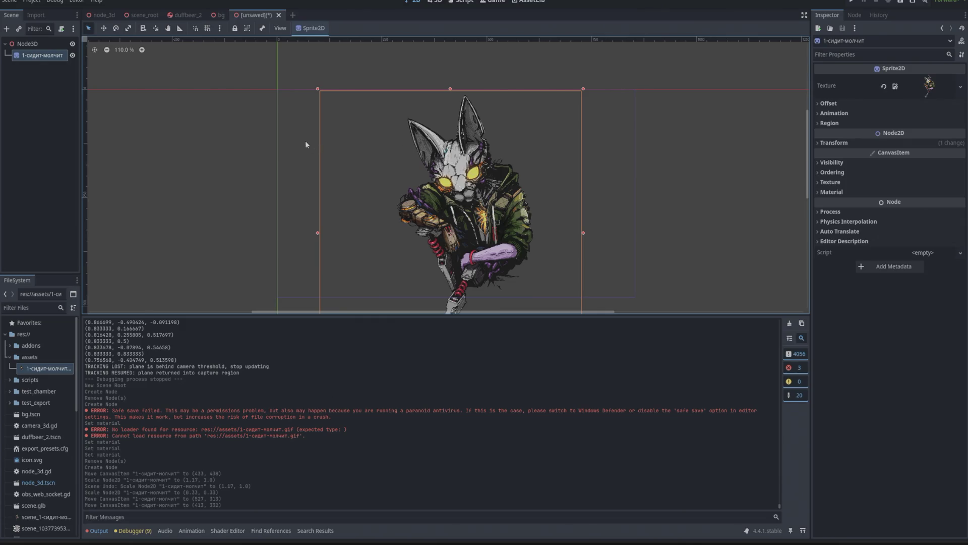
mouse_move(317, 90)
mouse_down()
mouse_move(432, 210)
mouse_move(425, 198)
mouse_up()
mouse_move(520, 255)
mouse_down()
mouse_move(466, 190)
mouse_move(474, 195)
mouse_up()
drag(528, 140, 574, 93)
drag(489, 175, 484, 175)
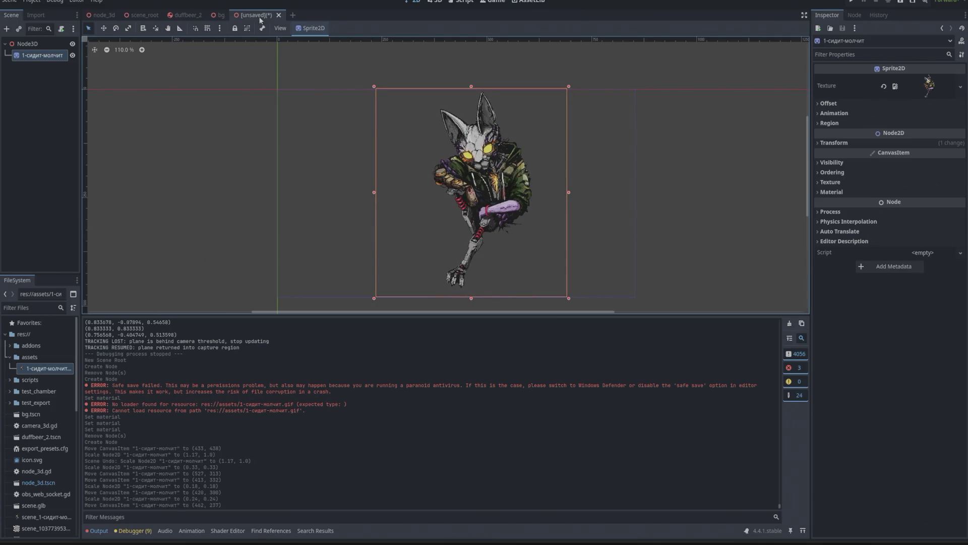
key(ctrl+s)
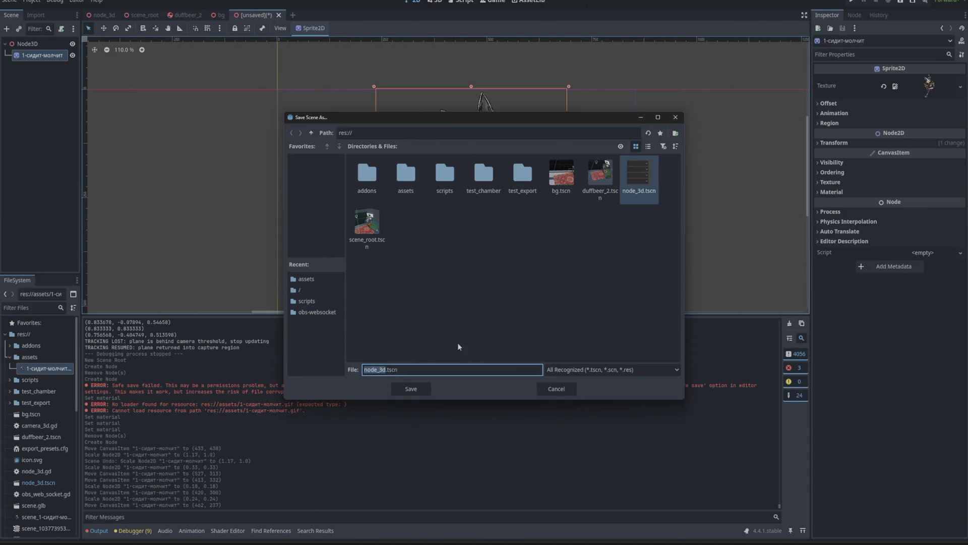
Save the scene as kotten.tscn and stretch the sprite wide to 0.46 × 0.17 scale
text(kotten)
key(Return)
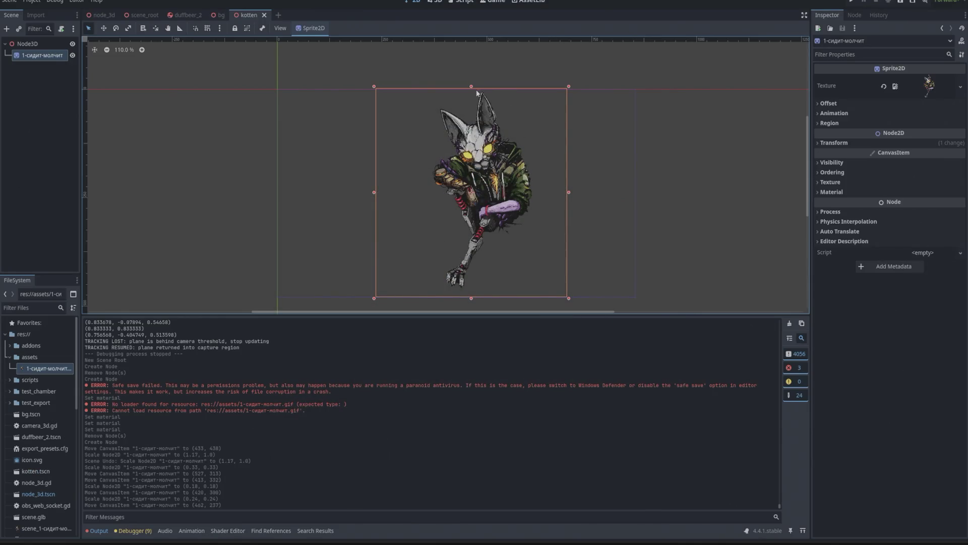
drag(472, 87, 463, 218)
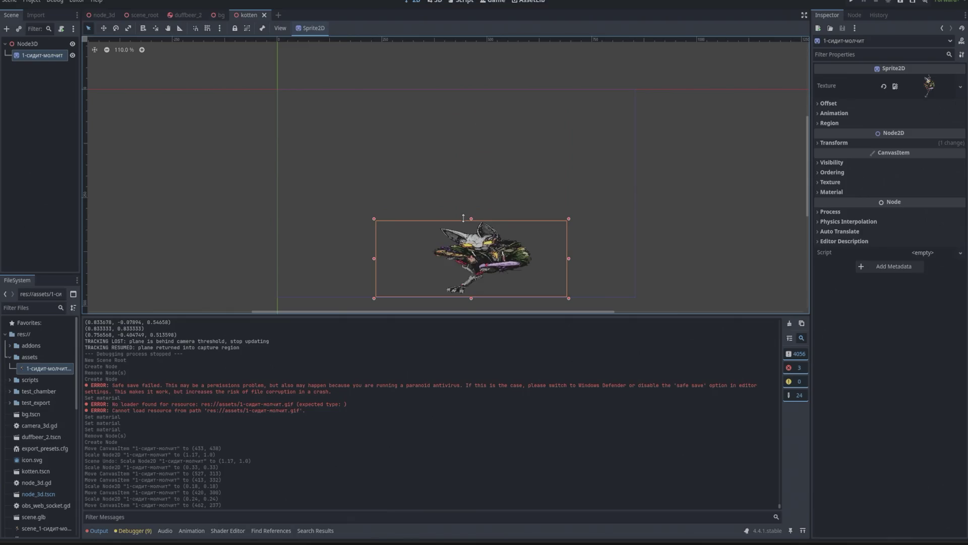
drag(374, 260, 272, 257)
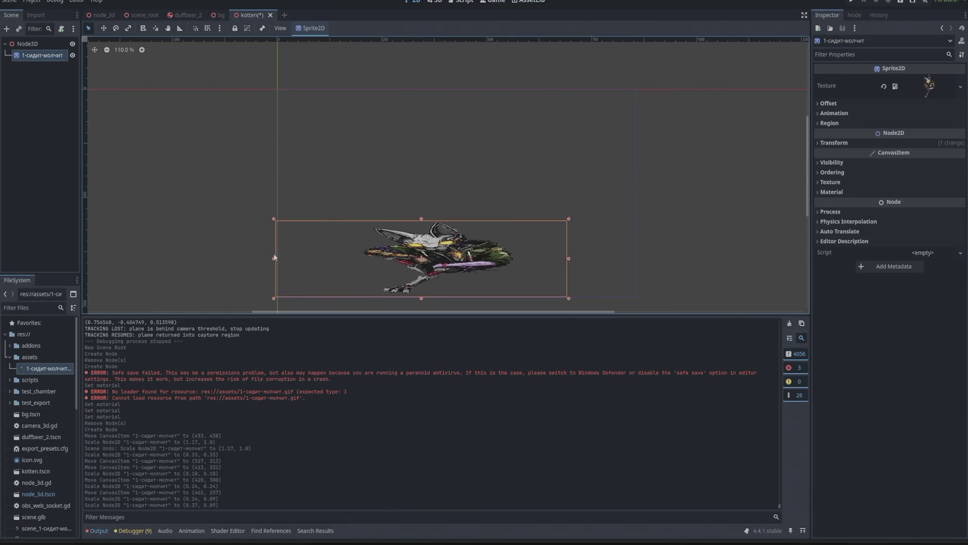
drag(576, 257, 641, 258)
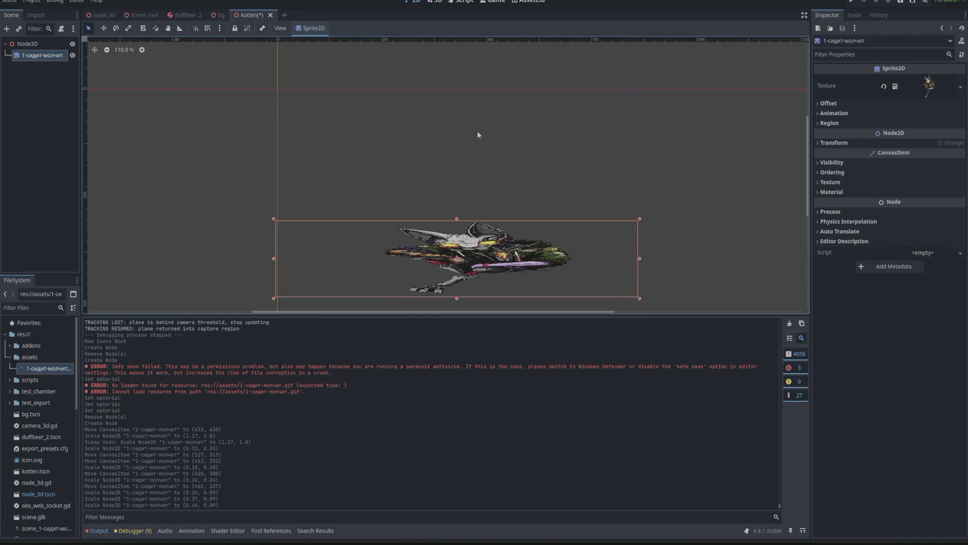
drag(458, 223, 459, 155)
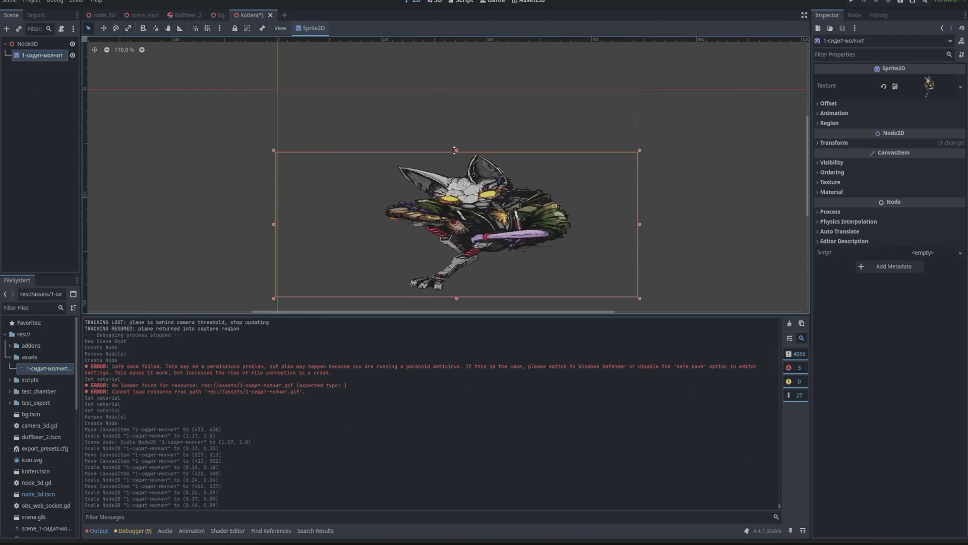
click(104, 15)
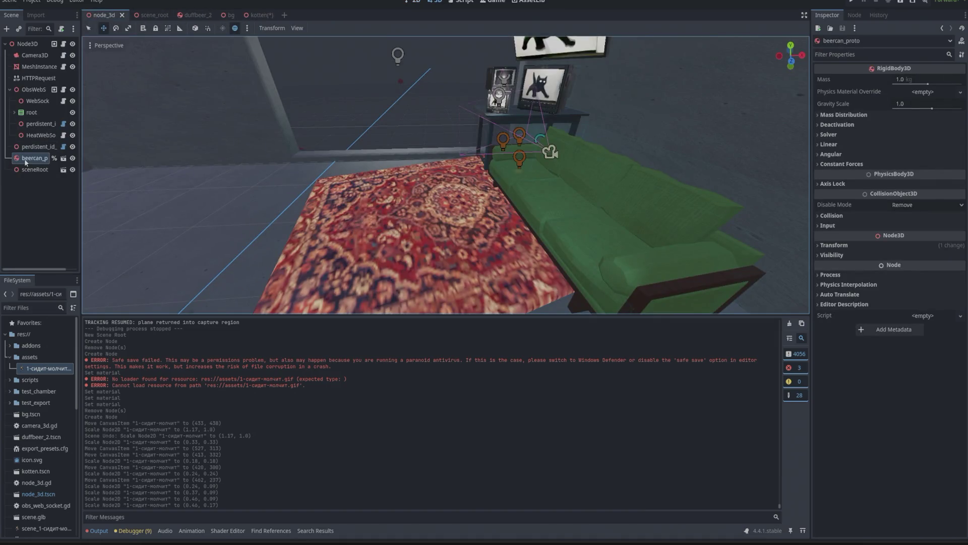
Instance kotten.tscn into the room and move it up beside the picture frames
click(27, 44)
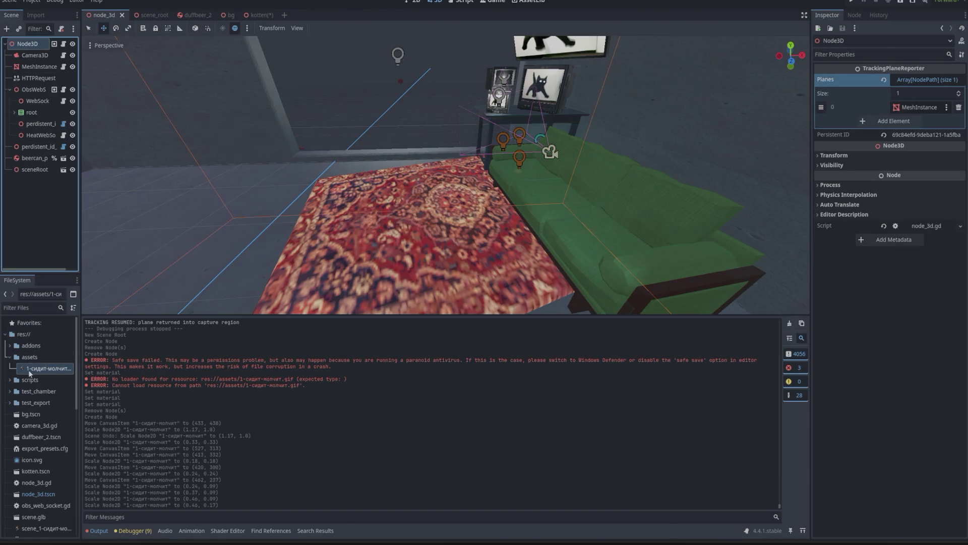
mouse_move(35, 471)
mouse_down()
mouse_move(40, 81)
mouse_move(30, 47)
mouse_up()
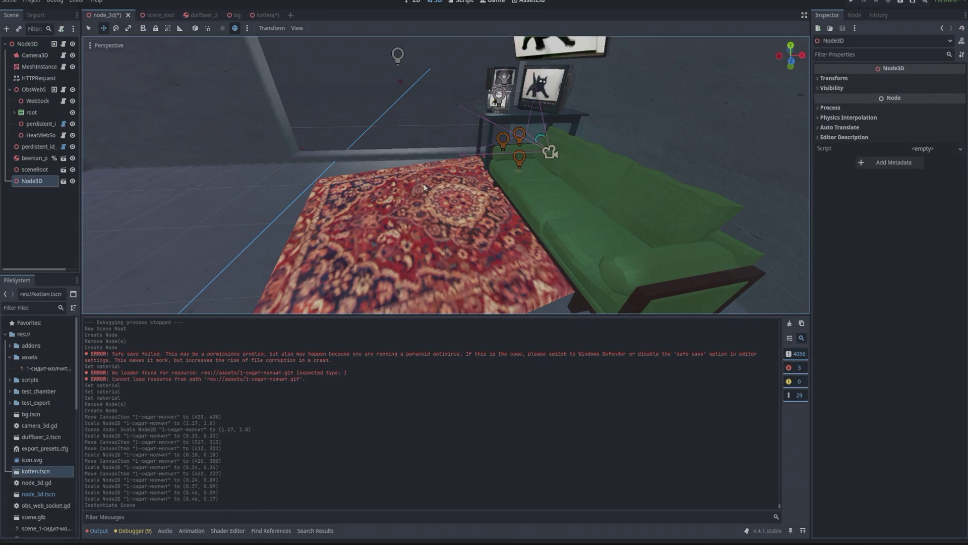
scroll(423, 188, down, 10)
mouse_move(364, 207)
mouse_down()
mouse_move(346, 133)
mouse_move(348, 146)
mouse_up()
scroll(415, 197, down, 10)
scroll(415, 198, up, 20)
scroll(323, 171, down, 8)
mouse_move(263, 201)
mouse_down()
mouse_move(255, 159)
mouse_move(368, 140)
mouse_move(497, 144)
mouse_up()
Open the kotten scene and select its root node
scroll(526, 133, up, 5)
scroll(559, 99, down, 2)
scroll(534, 144, up, 3)
scroll(534, 144, down, 3)
click(267, 15)
click(27, 44)
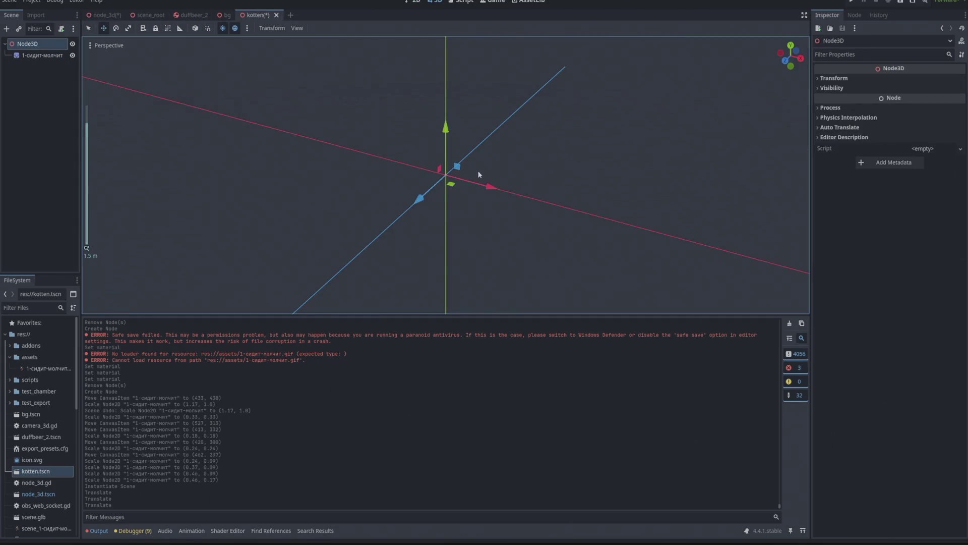
Select kotten's Node3D root, then bring up the 'godot add gif to 3d scene' search results
scroll(453, 168, down, 5)
click(38, 45)
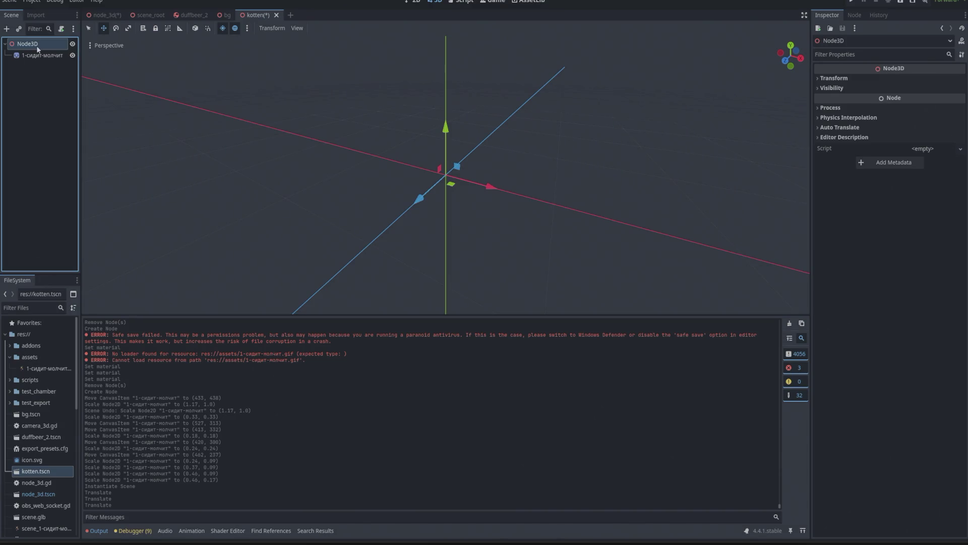
key(alt+Tab)
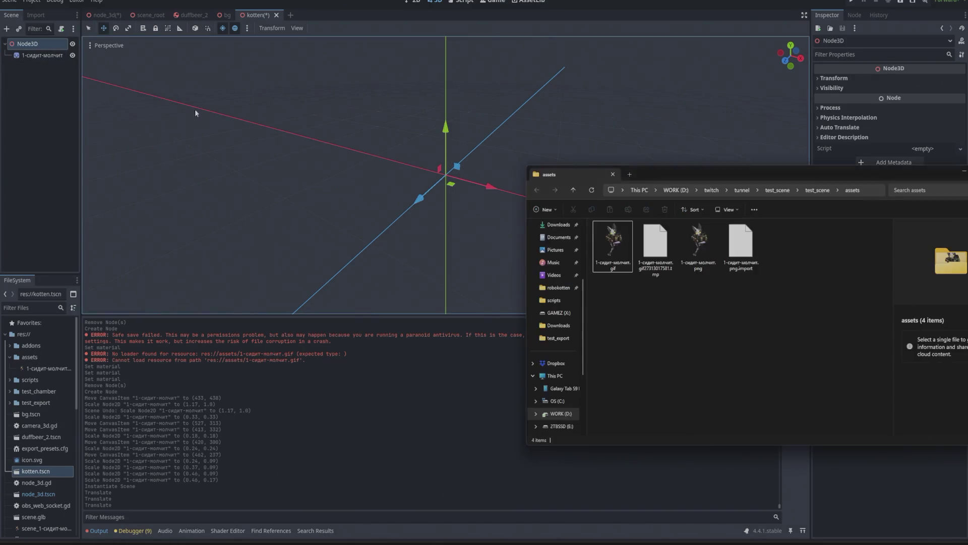
key(alt+Tab)
key(Tab)
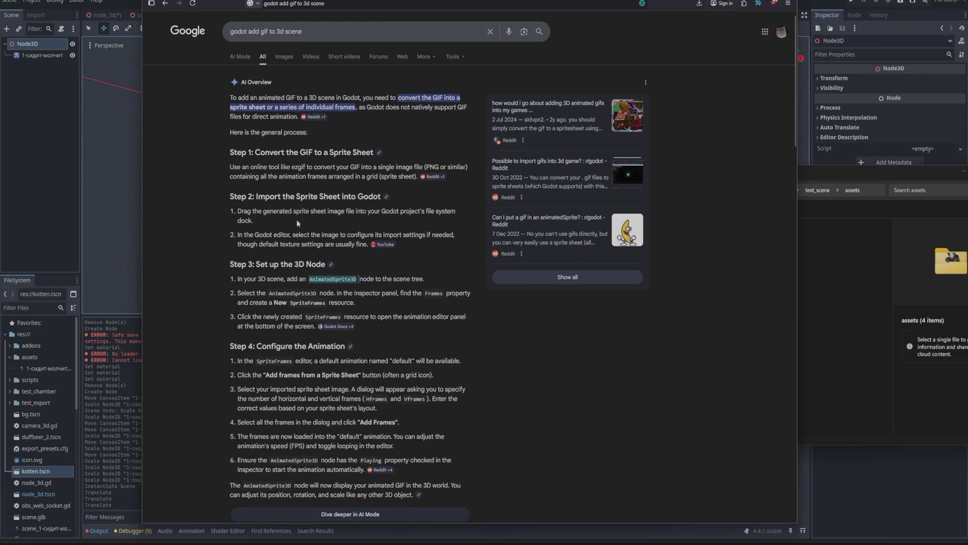
Change the search to 'godot add png to 3d scene' and read the expanded Sprite3D guide
scroll(290, 231, down, 1)
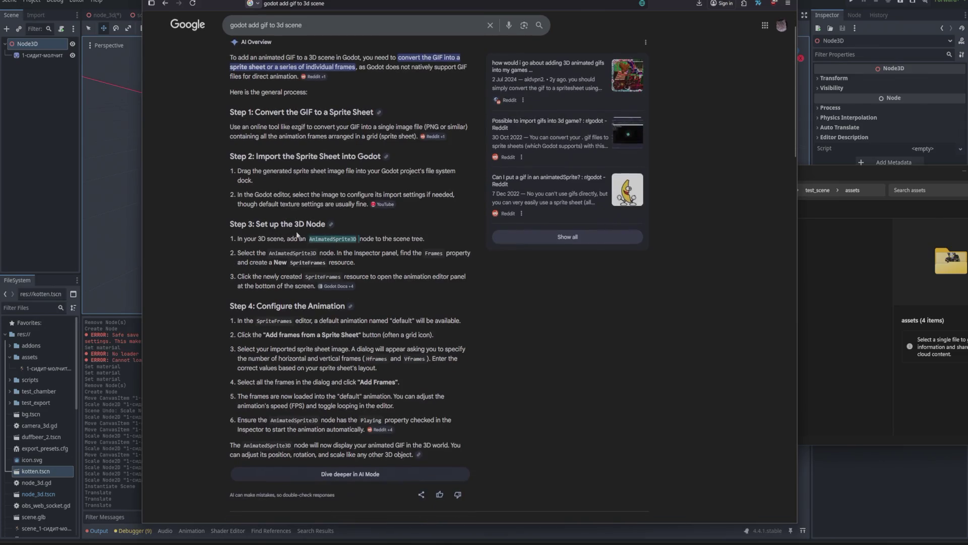
scroll(325, 190, down, 4)
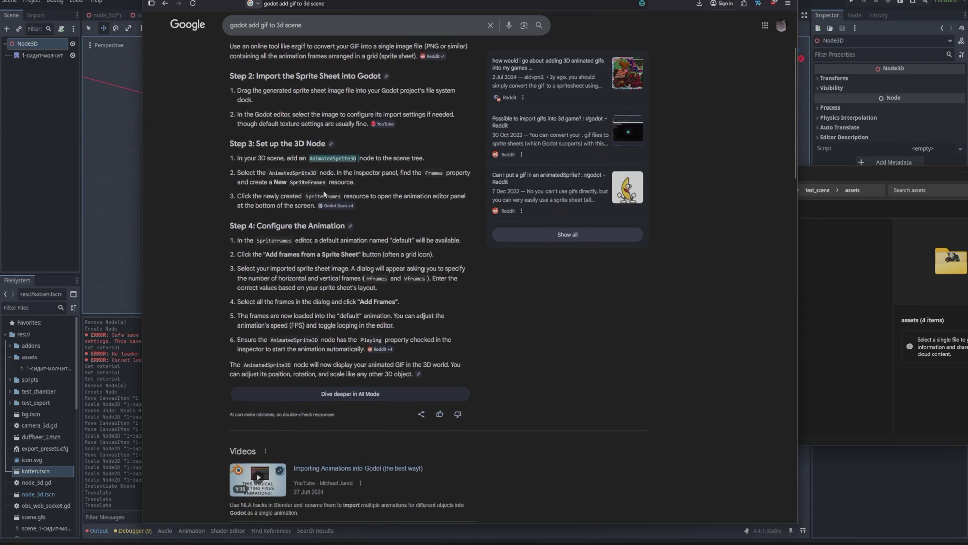
scroll(278, 45, up, 5)
double_click(265, 31)
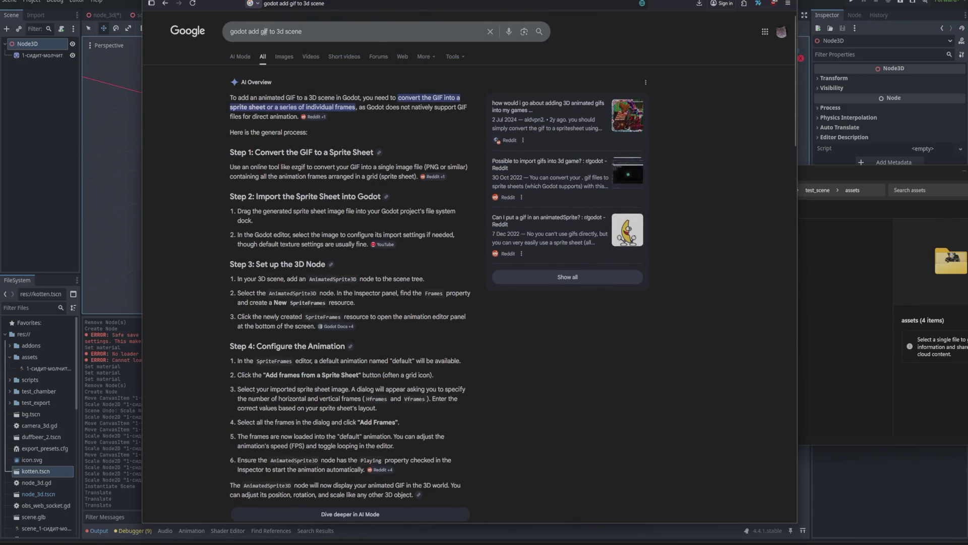
text(png)
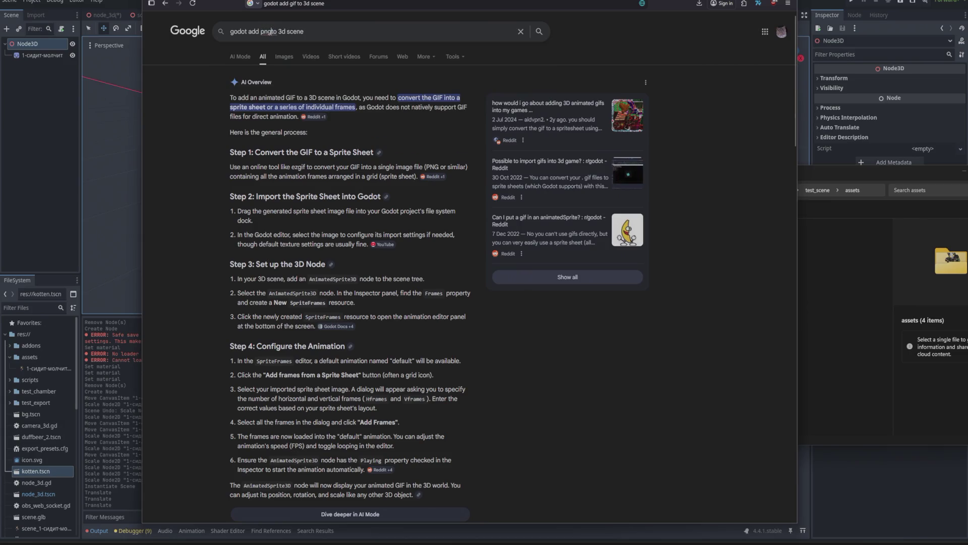
key(Return)
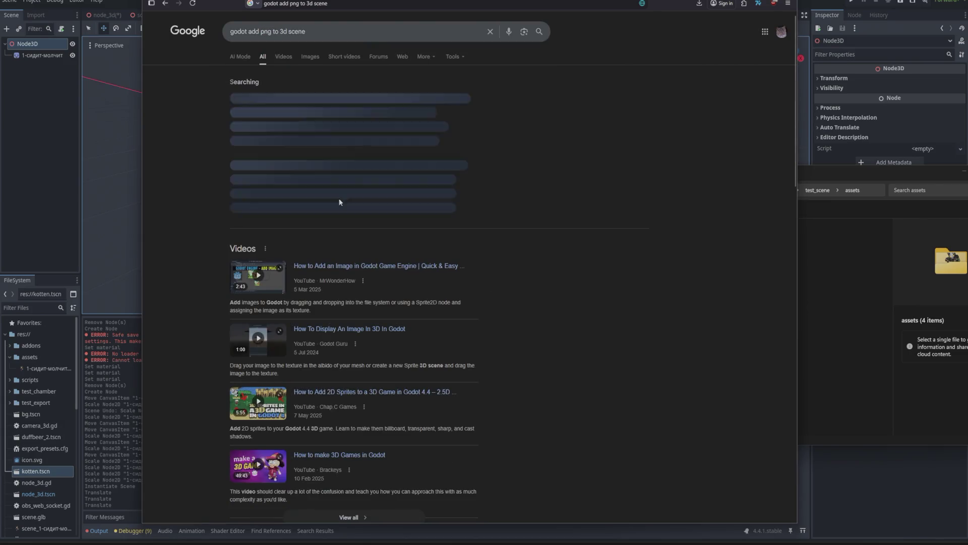
click(389, 207)
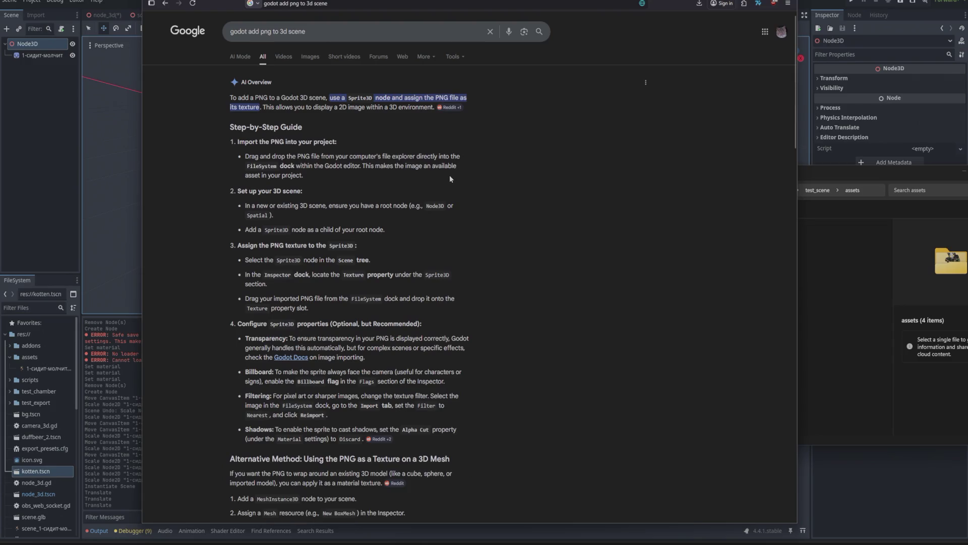
scroll(415, 149, down, 1)
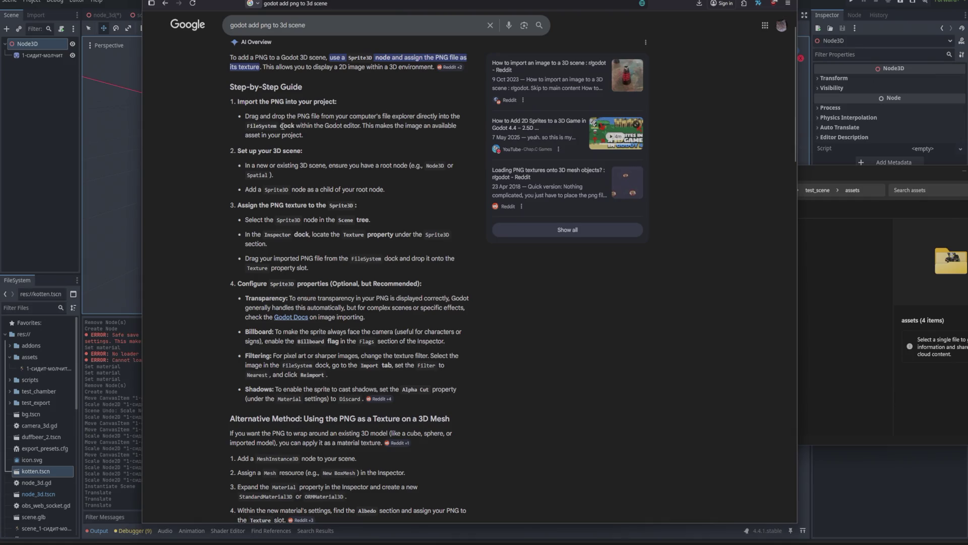
scroll(282, 126, down, 1)
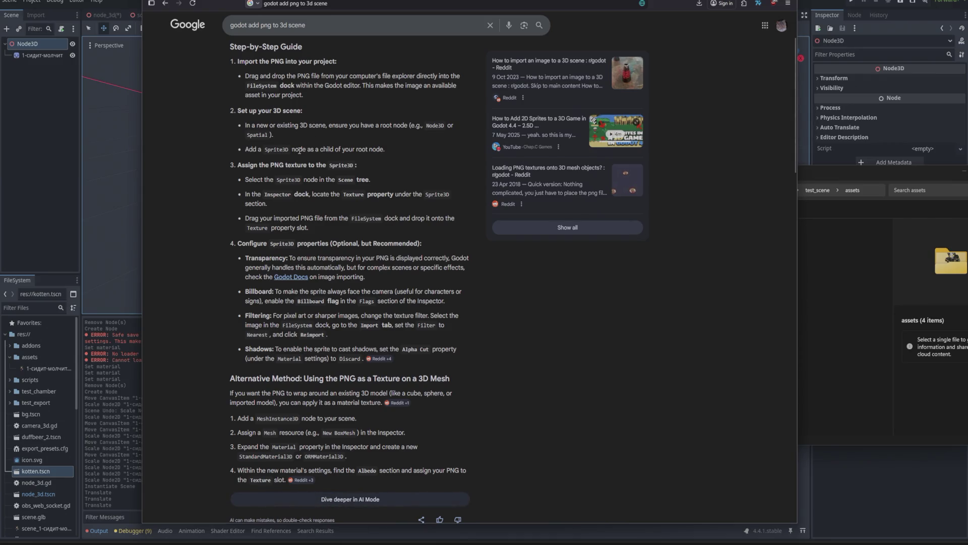
key(alt+Tab)
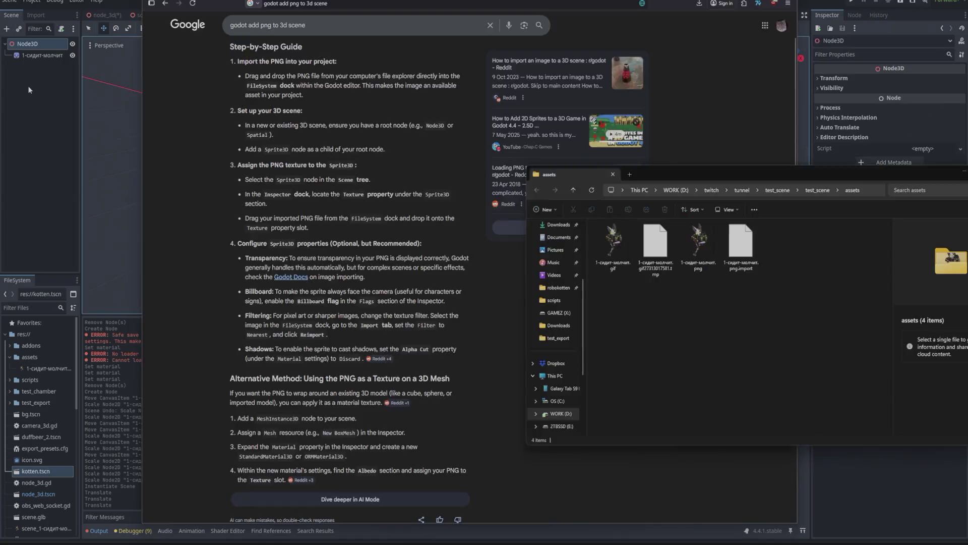
Add a Sprite3D child under the kotten scene's Node3D
click(43, 42)
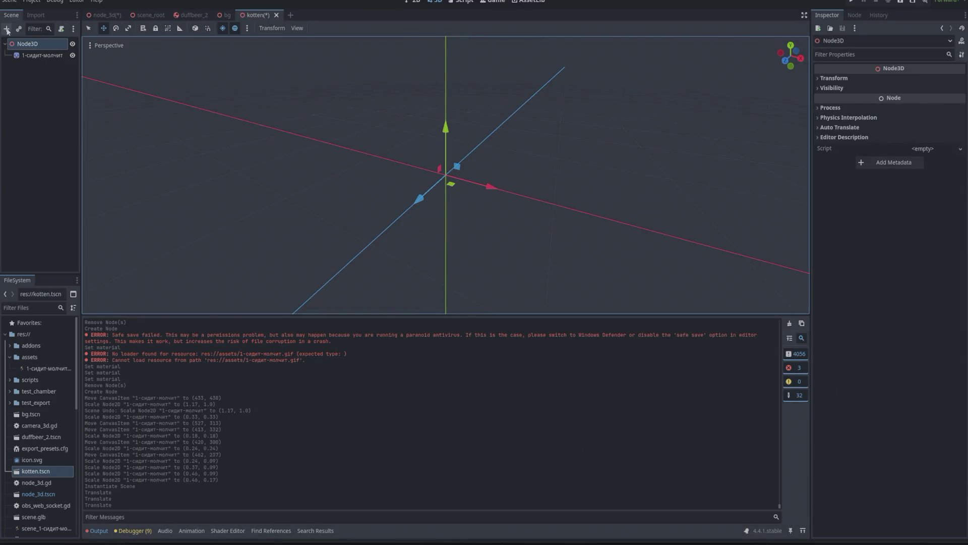
click(7, 28)
text(sprite)
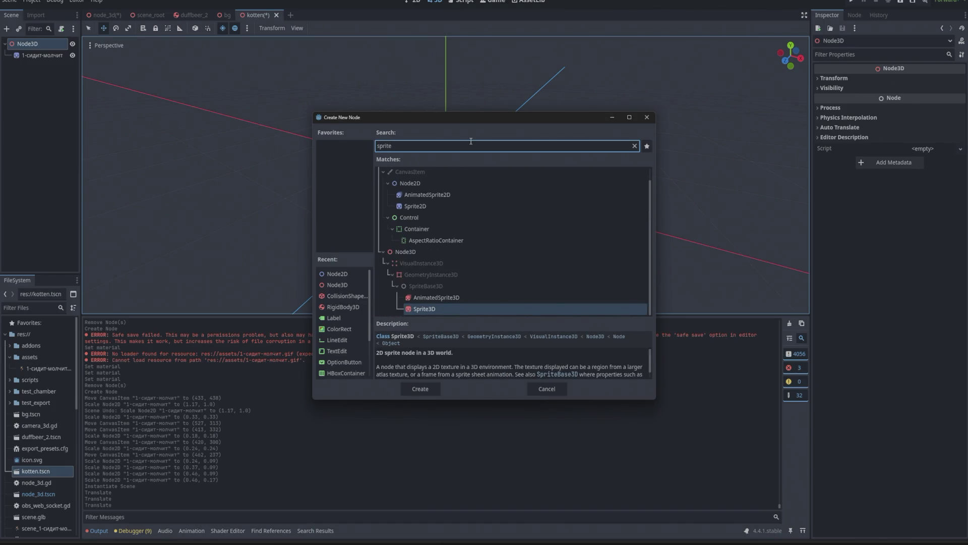
double_click(425, 309)
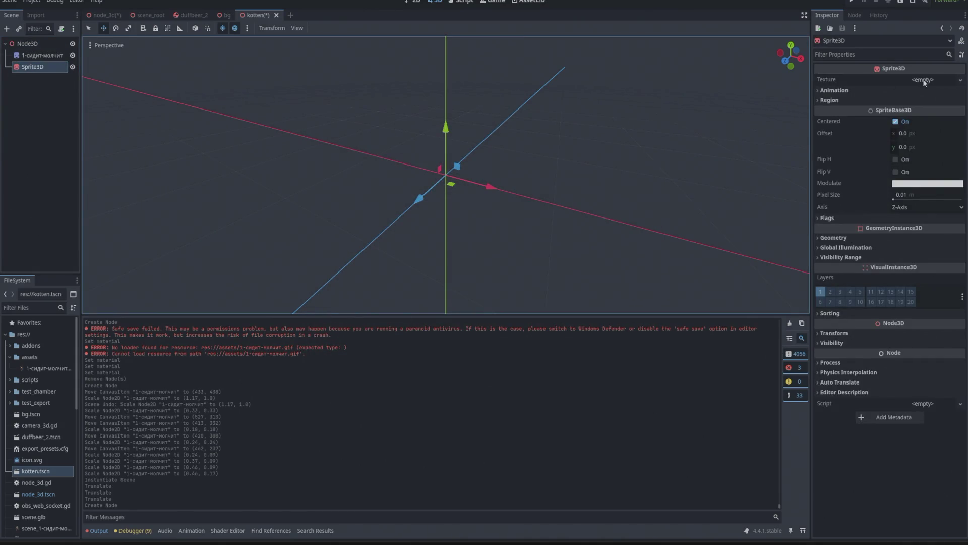
Assign the 1-сидит-молчит PNG as the Sprite3D's texture
click(960, 80)
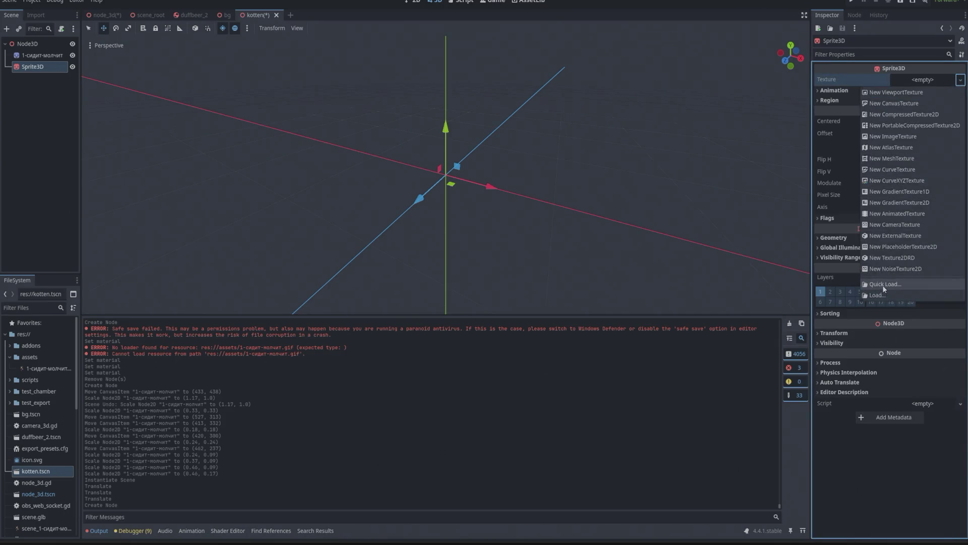
click(883, 285)
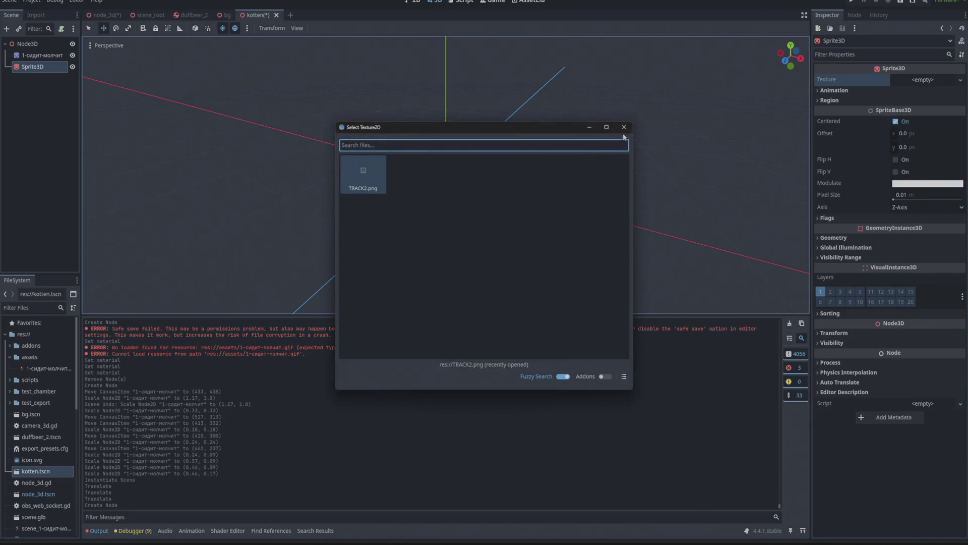
click(624, 127)
drag(46, 368, 925, 85)
mouse_move(564, 98)
mouse_down()
mouse_move(580, 85)
mouse_move(566, 65)
mouse_move(618, 68)
mouse_move(608, 70)
mouse_up()
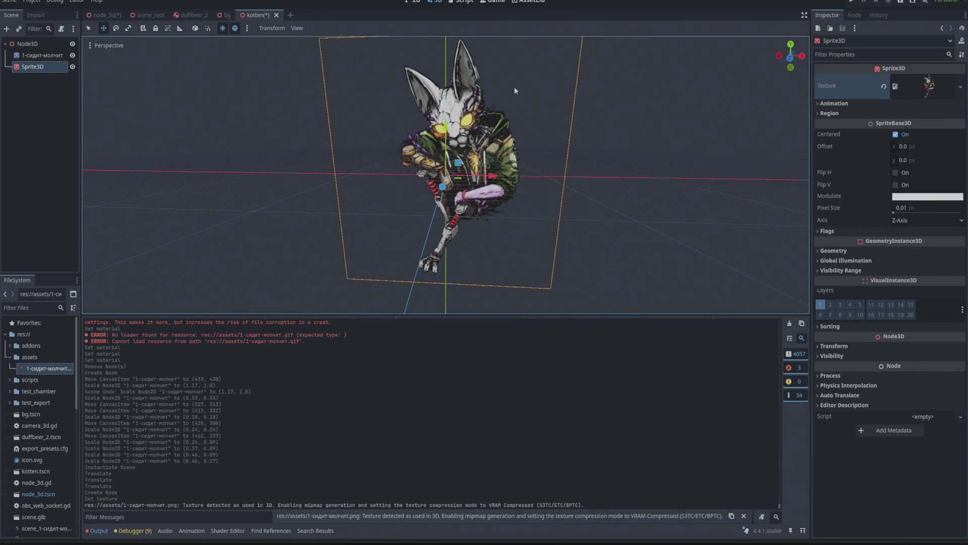
Delete the old Sprite2D node, leaving the Sprite3D selected
click(30, 55)
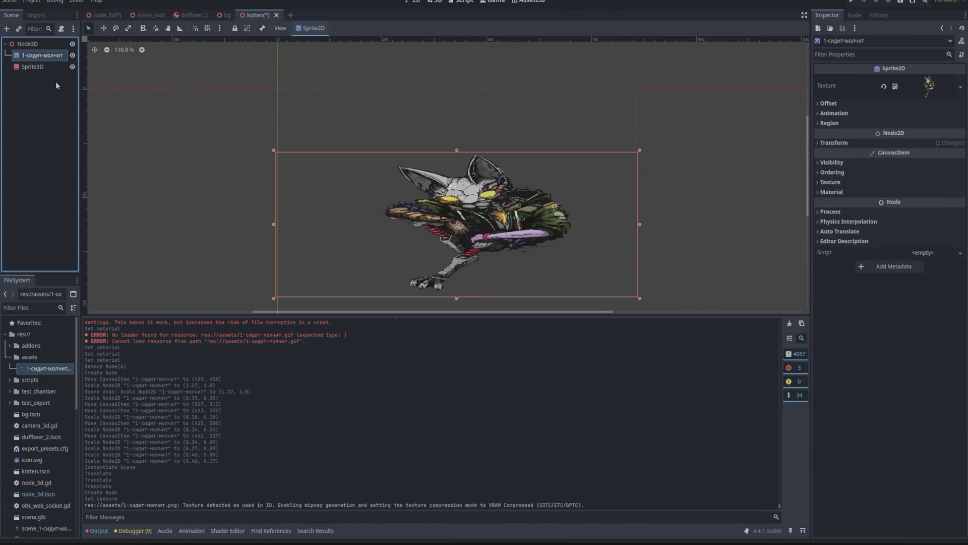
key(Delete)
key(Return)
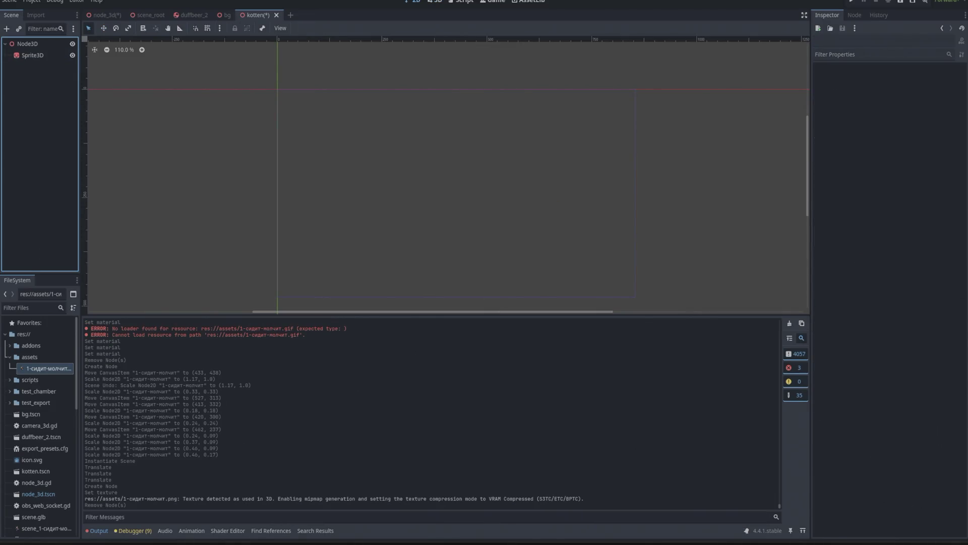
click(32, 55)
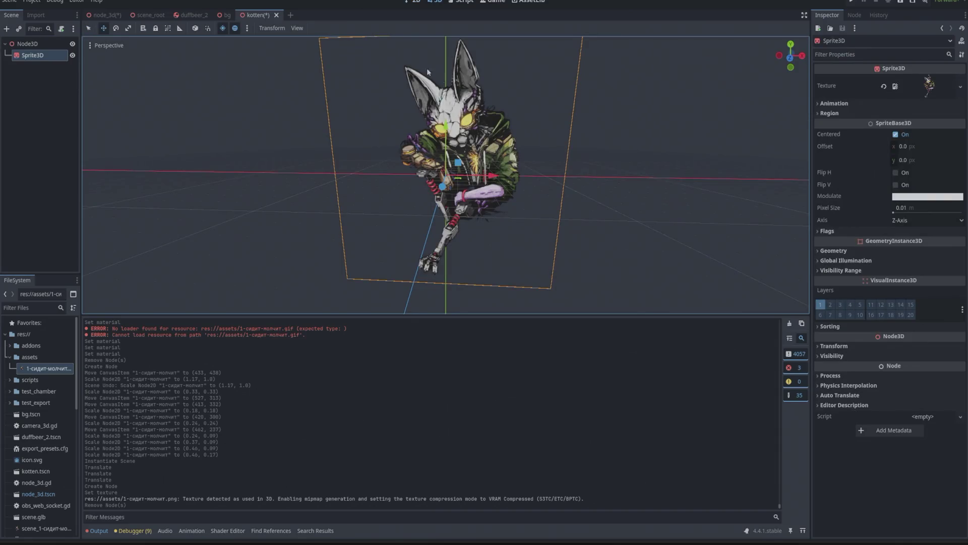
click(105, 16)
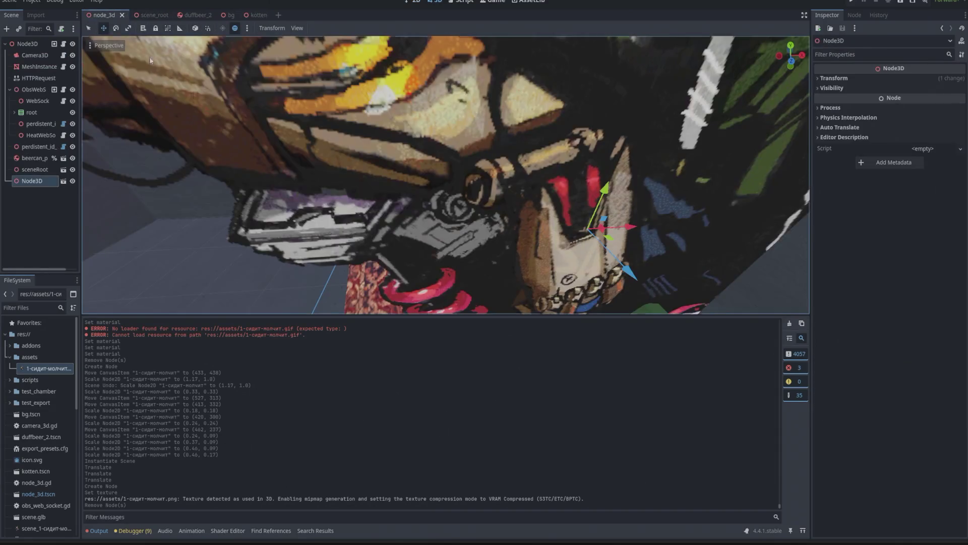
In the kotten scene, set the Sprite3D's scale to 0.2 with a depth of 0.05
scroll(447, 116, down, 5)
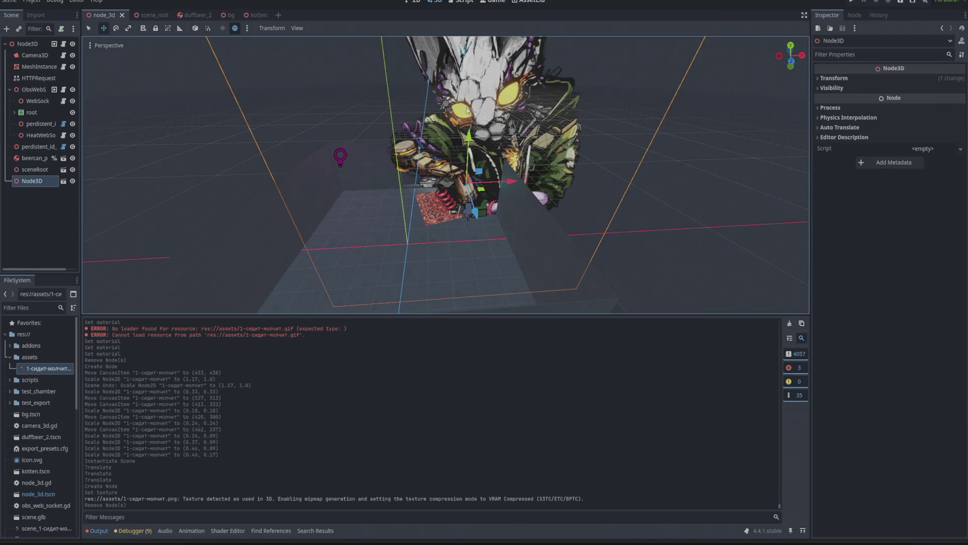
click(258, 15)
scroll(448, 88, down, 2)
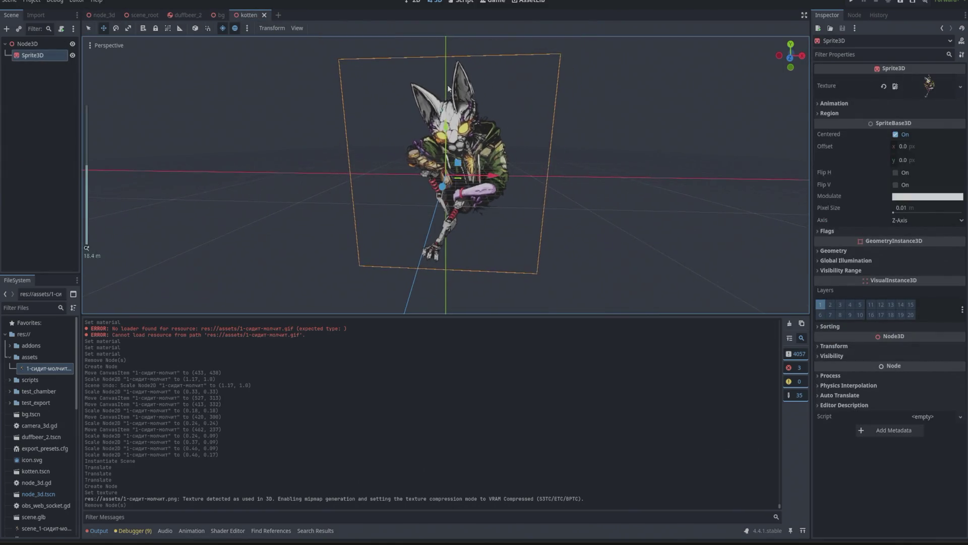
click(837, 346)
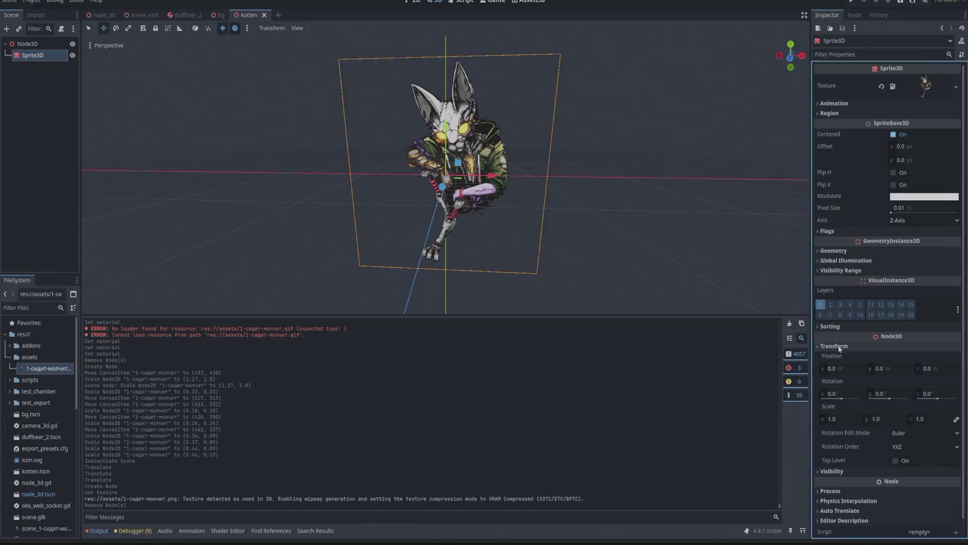
click(925, 419)
text(0.2)
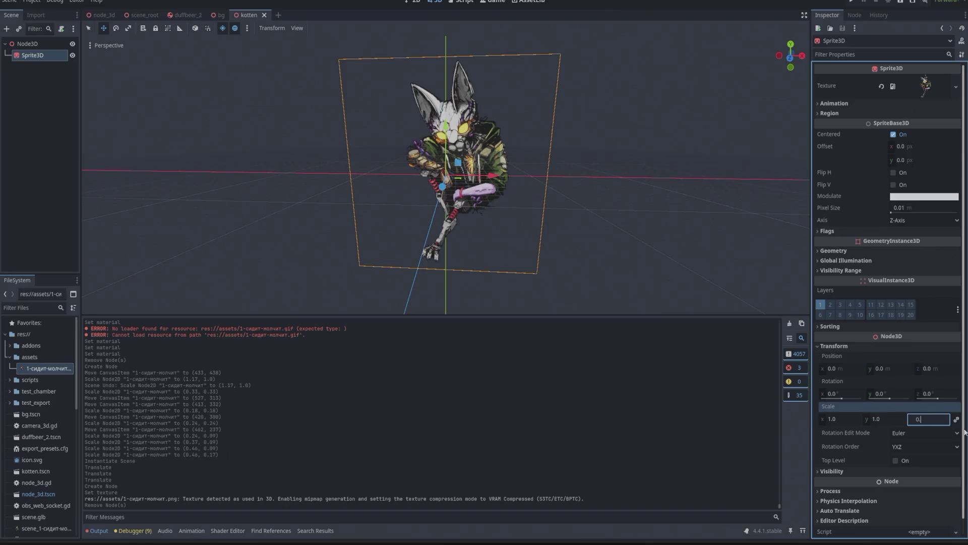
key(Return)
scroll(476, 134, up, 10)
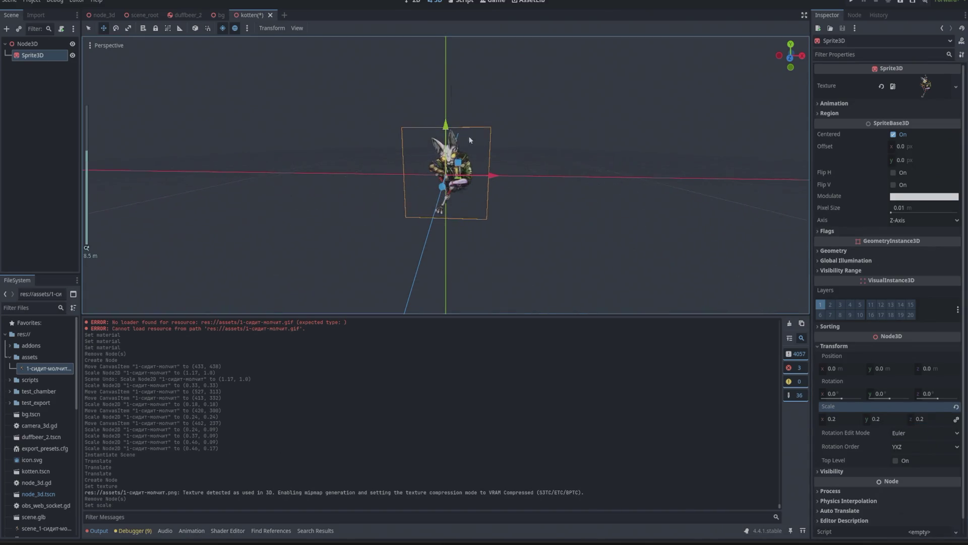
click(957, 419)
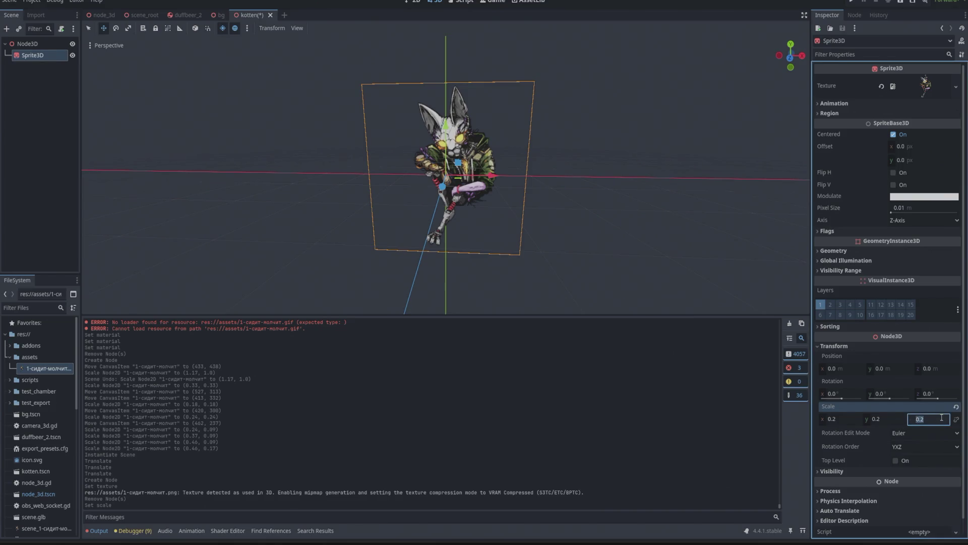
text(0.05)
key(Return)
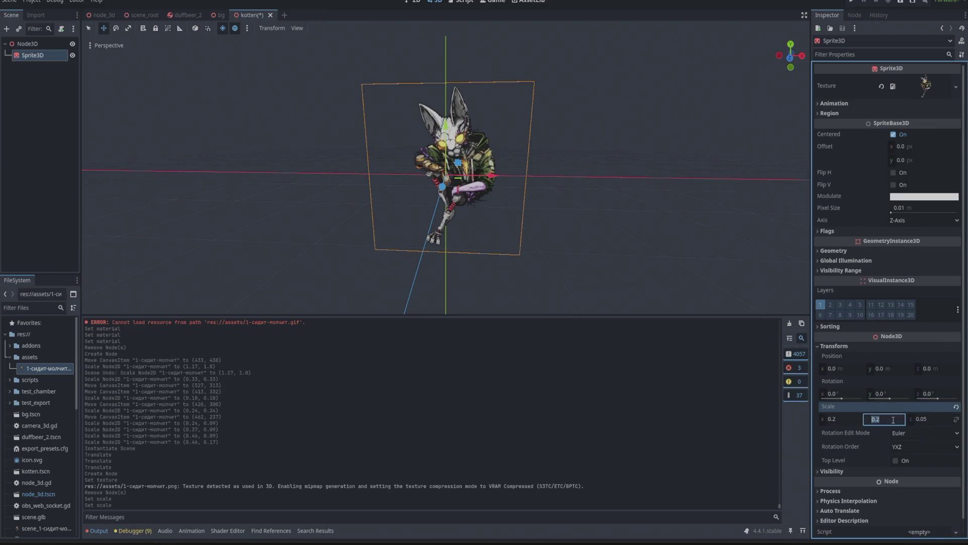
Squash the Sprite3D vertically to about 0.074 Y scale with the scale gizmo
click(116, 29)
click(127, 29)
drag(448, 129, 397, 122)
click(104, 15)
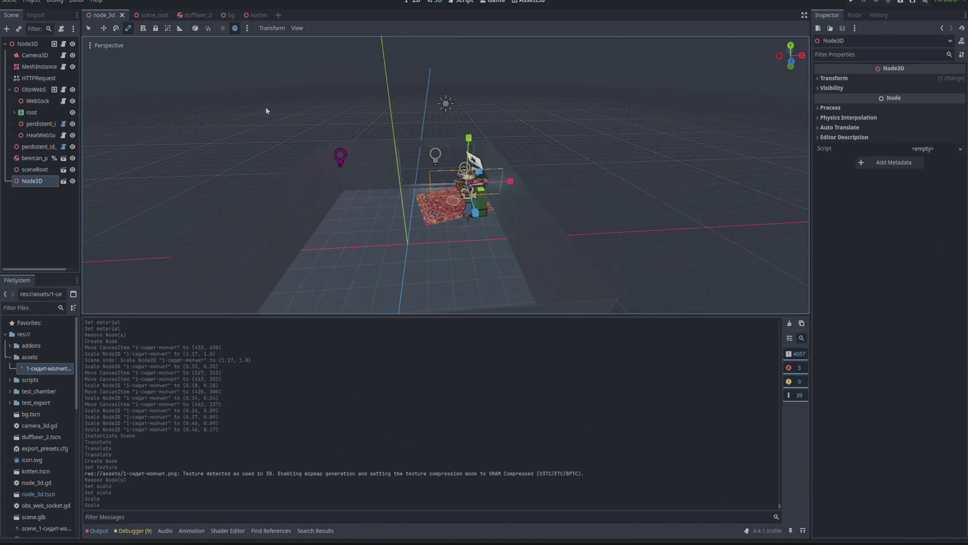
Slide the character along X and lower it onto the rug
scroll(419, 101, up, 5)
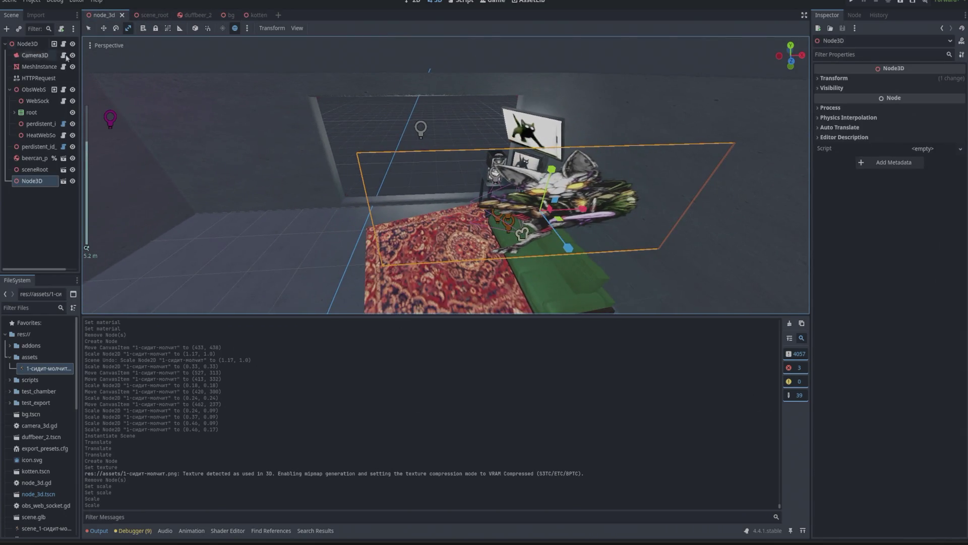
click(104, 28)
scroll(600, 147, down, 3)
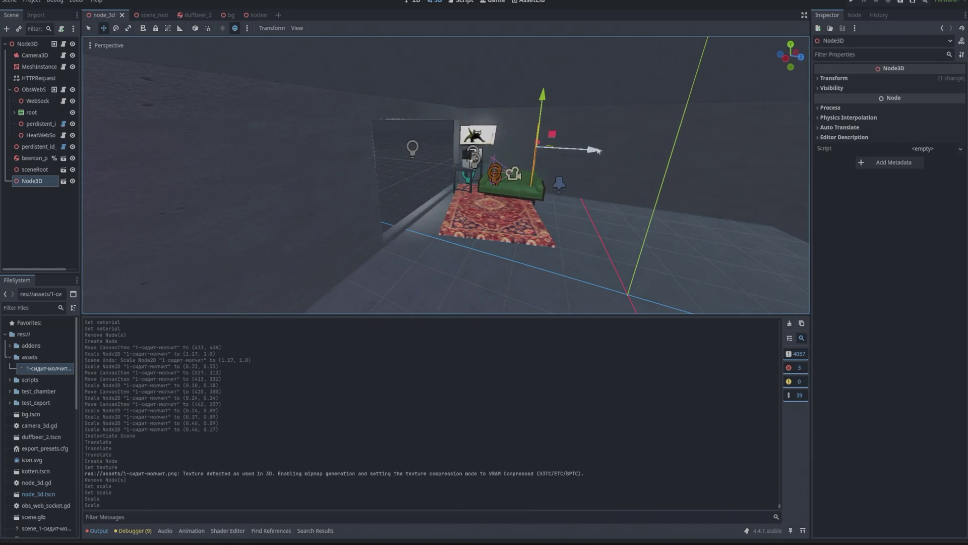
drag(598, 150, 542, 149)
drag(502, 95, 494, 130)
Nudge the character along Z beside the sofa and run the project to preview it
scroll(552, 159, up, 5)
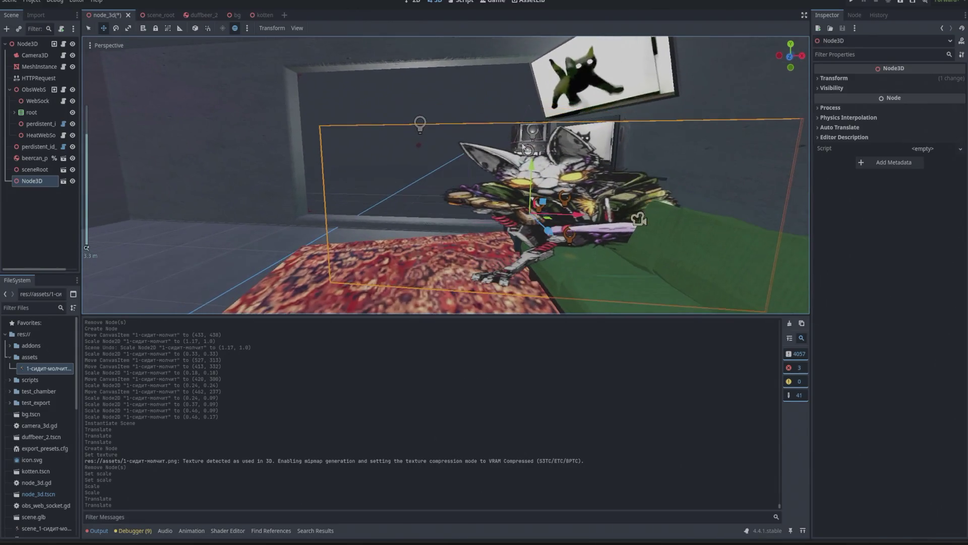
scroll(528, 149, down, 2)
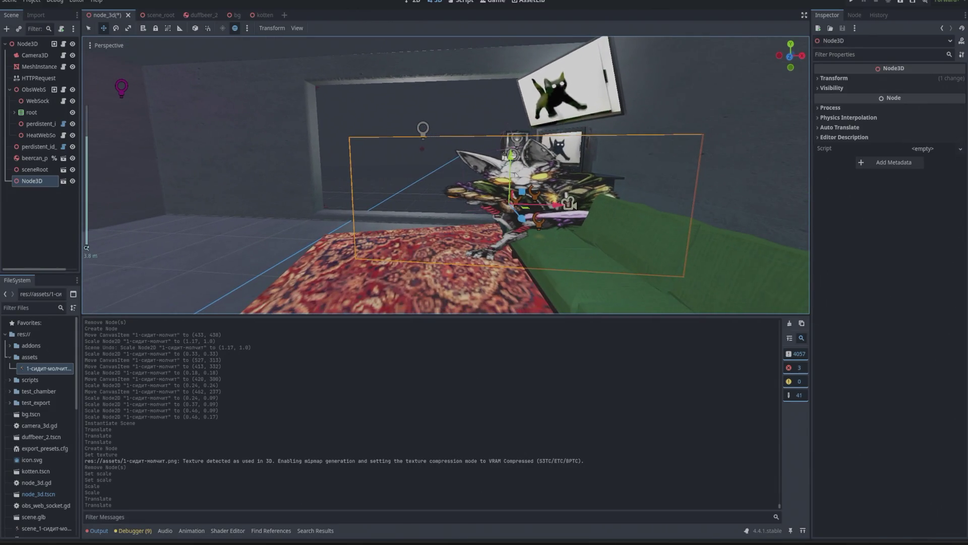
scroll(512, 155, down, 2)
mouse_move(512, 155)
mouse_down()
mouse_move(585, 211)
mouse_move(608, 204)
mouse_move(601, 211)
mouse_up()
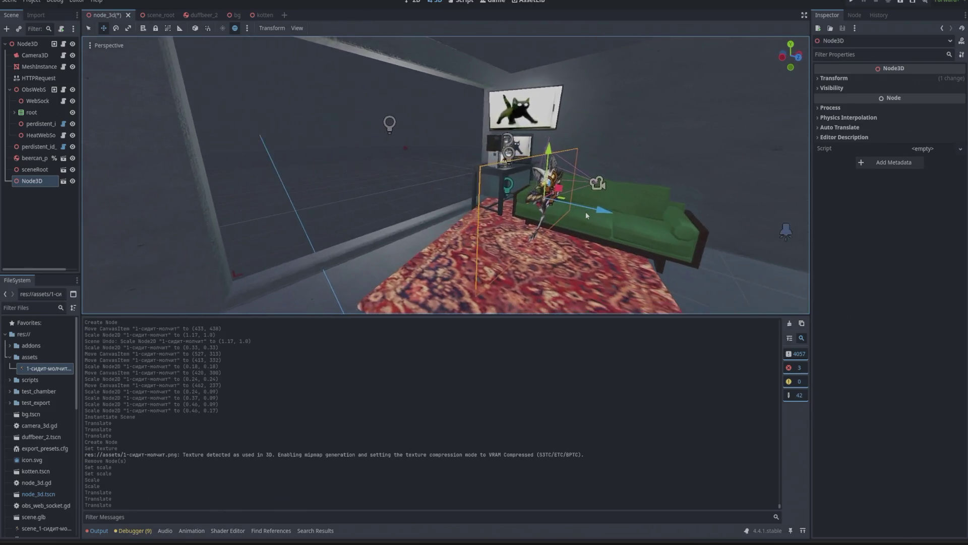
scroll(623, 201, up, 7)
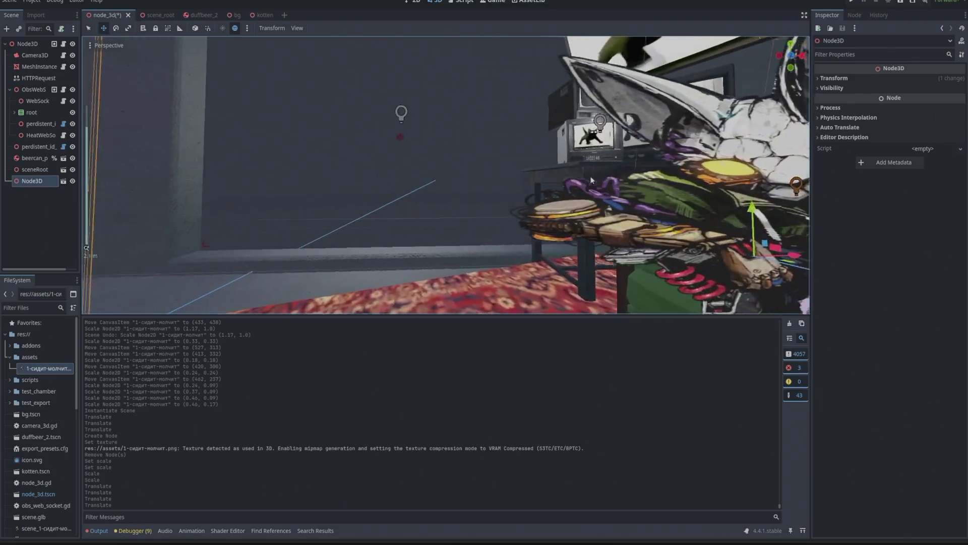
scroll(658, 194, down, 5)
drag(658, 194, 288, 186)
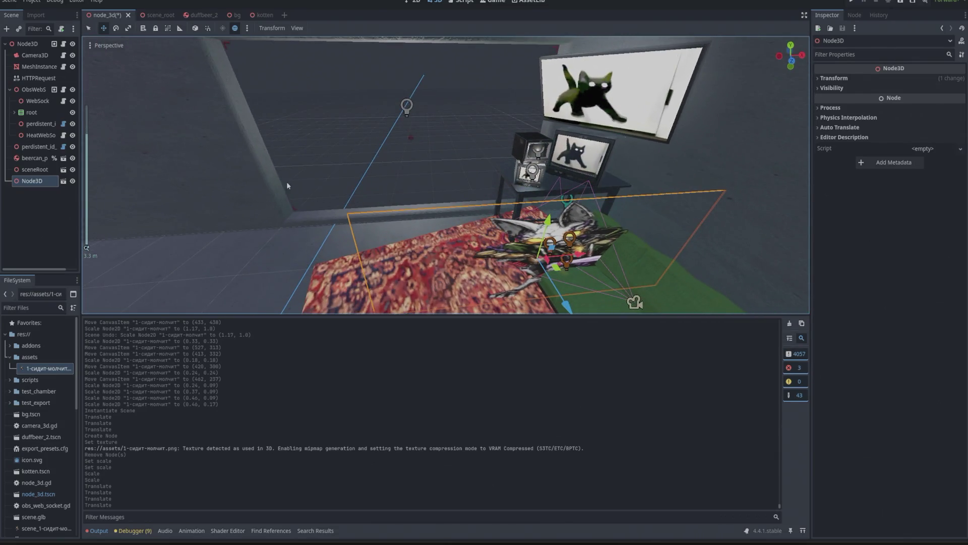
drag(566, 308, 566, 311)
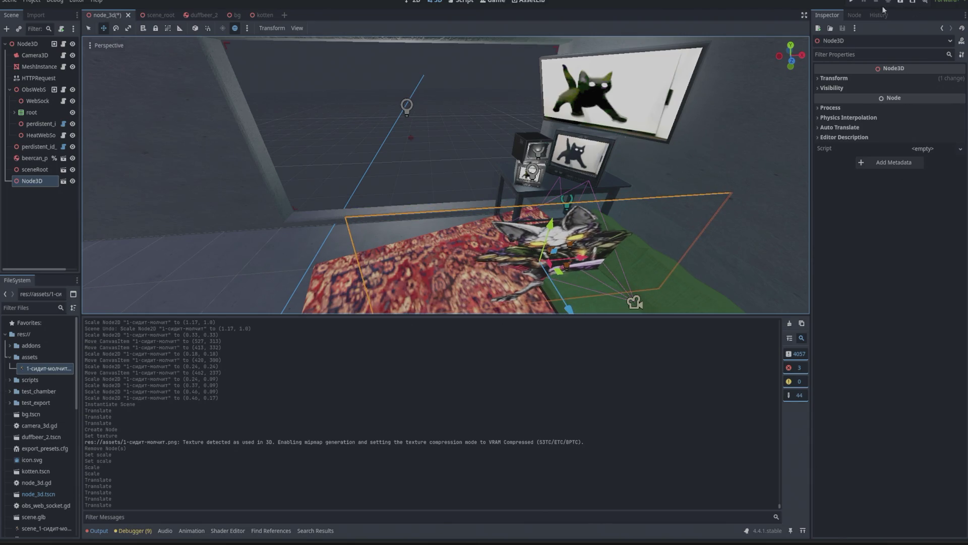
click(851, 4)
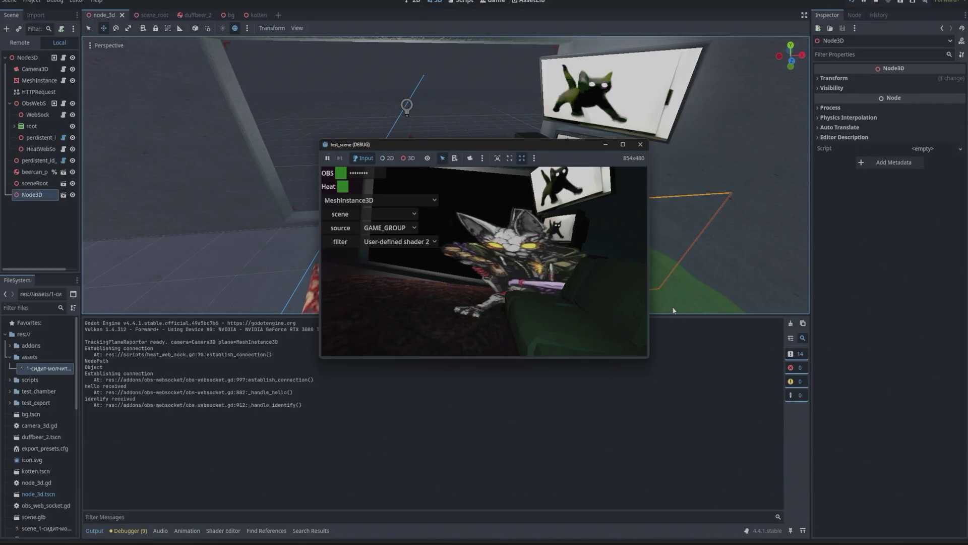
Widen the running game window on both sides to inspect the lit kitten, then stop the game
drag(650, 286, 966, 286)
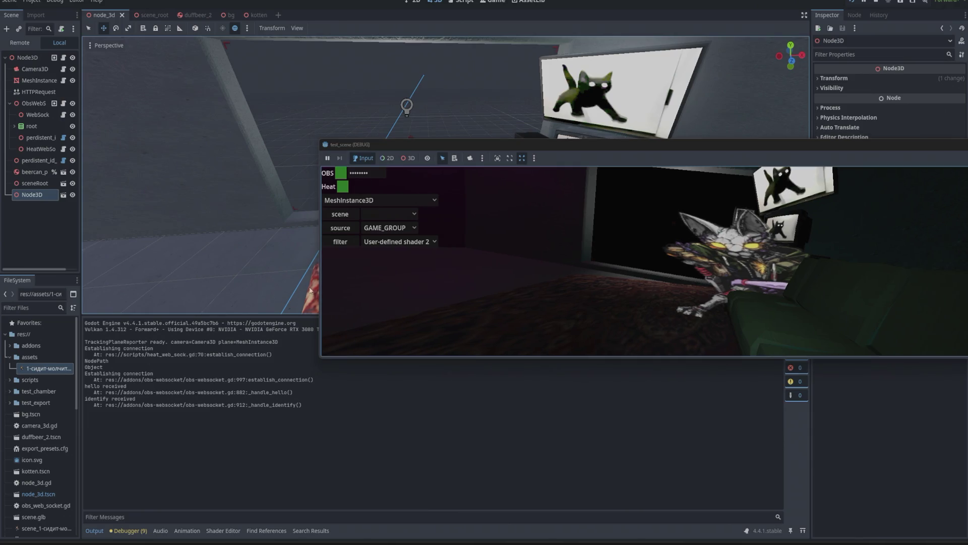
drag(318, 280, 0, 281)
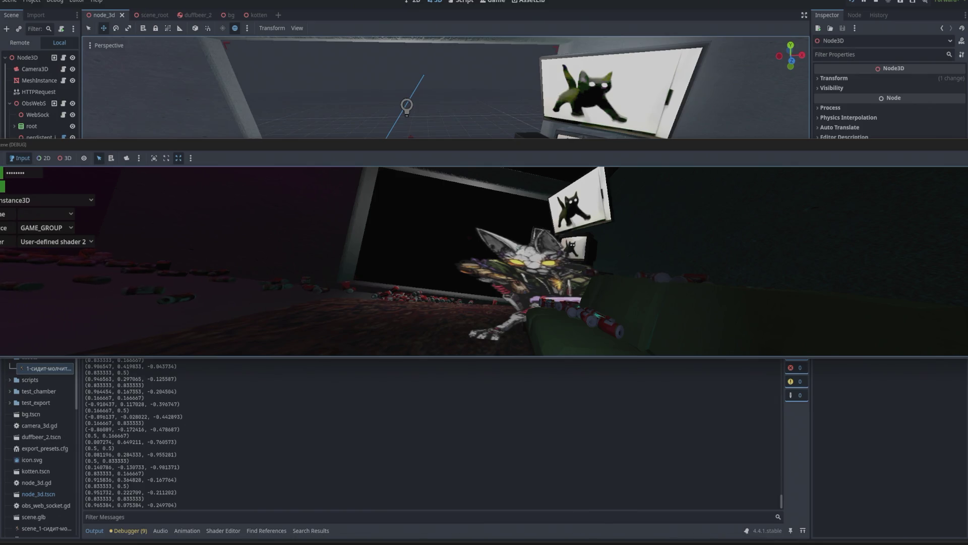
key(F8)
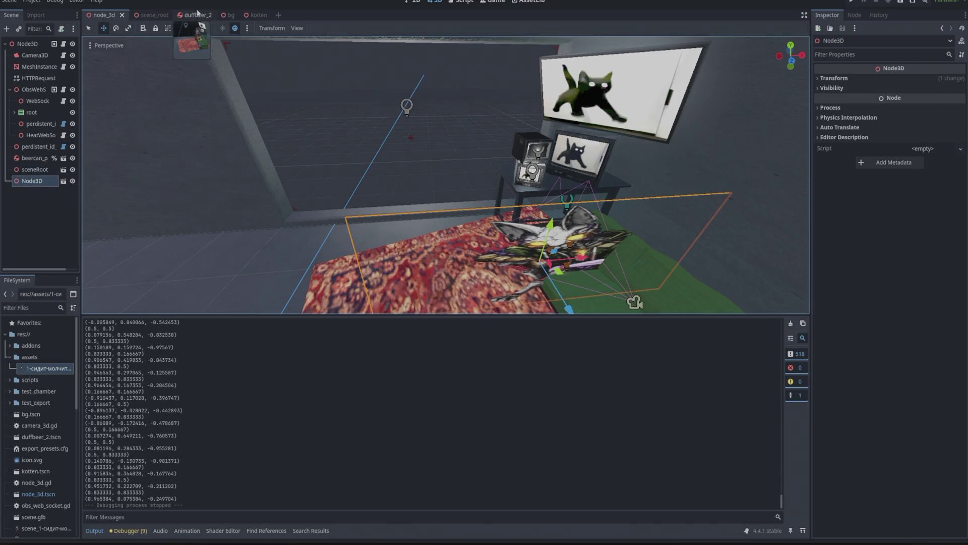
click(154, 16)
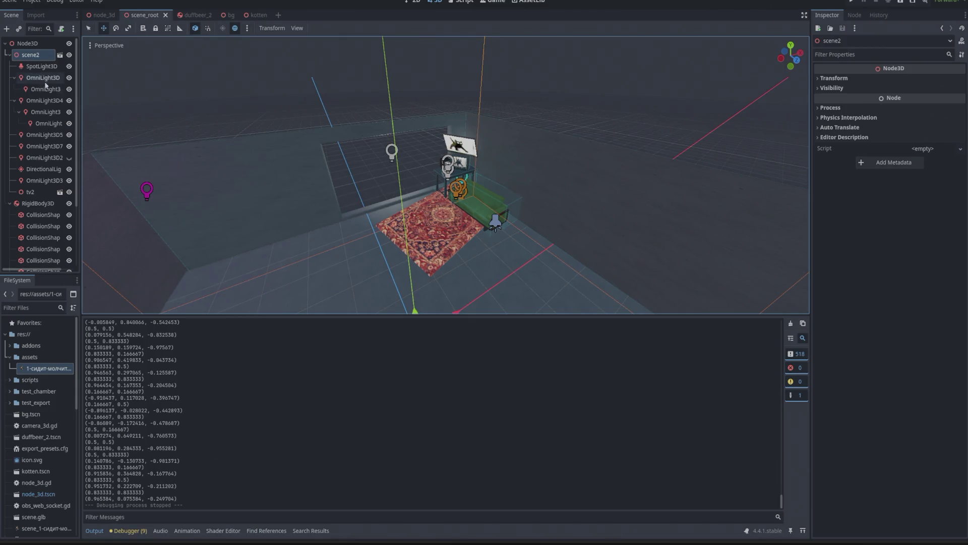
Cut the OmniLight3D4 group and its child lights out of scene_root
scroll(460, 196, up, 6)
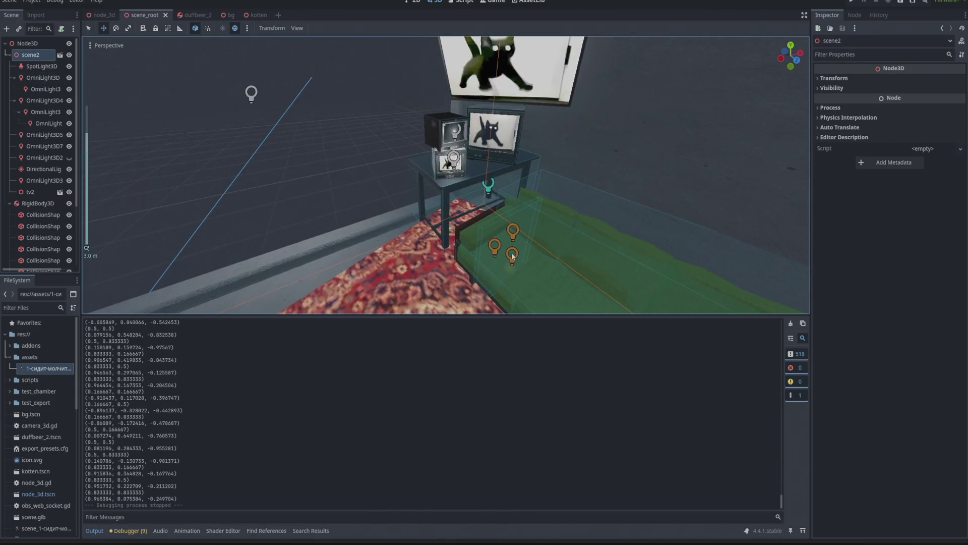
click(38, 90)
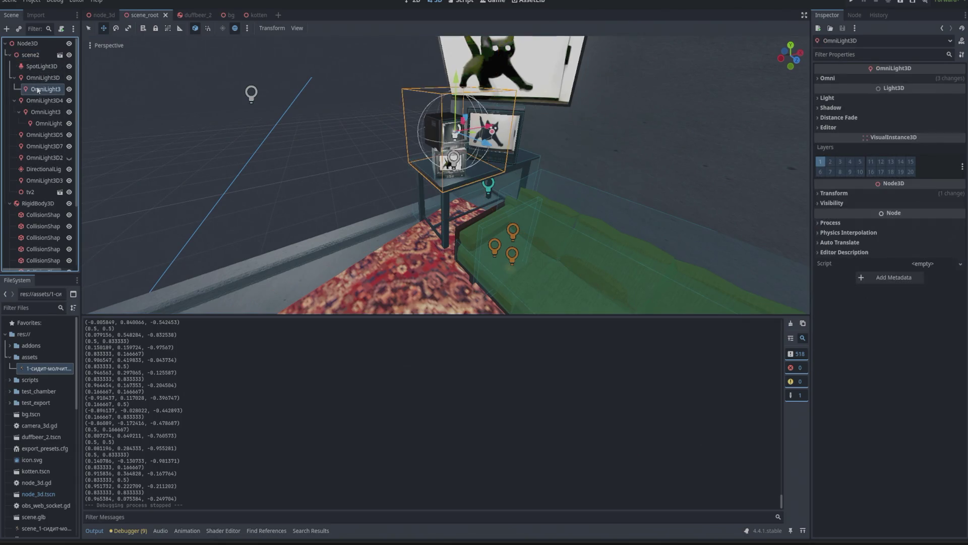
click(42, 124)
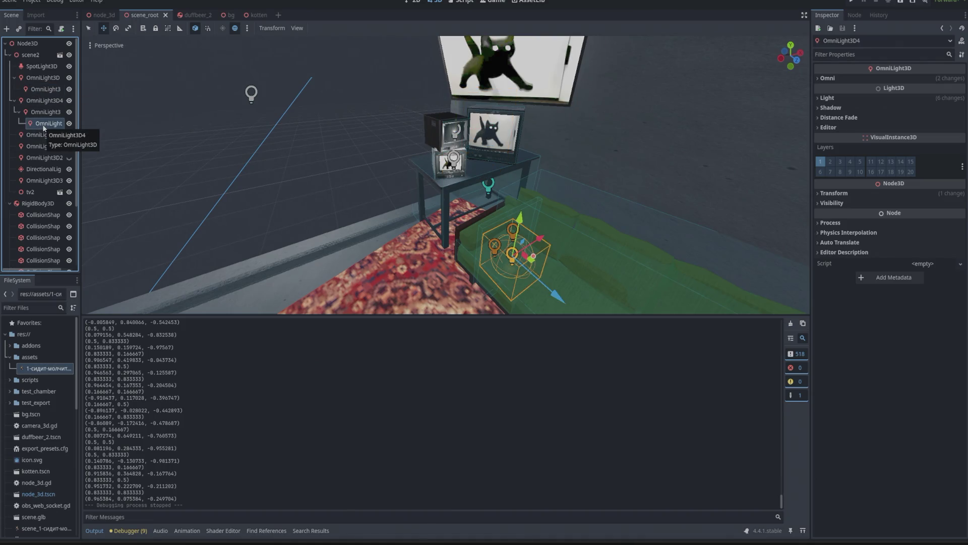
click(44, 101)
click(69, 101)
click(70, 102)
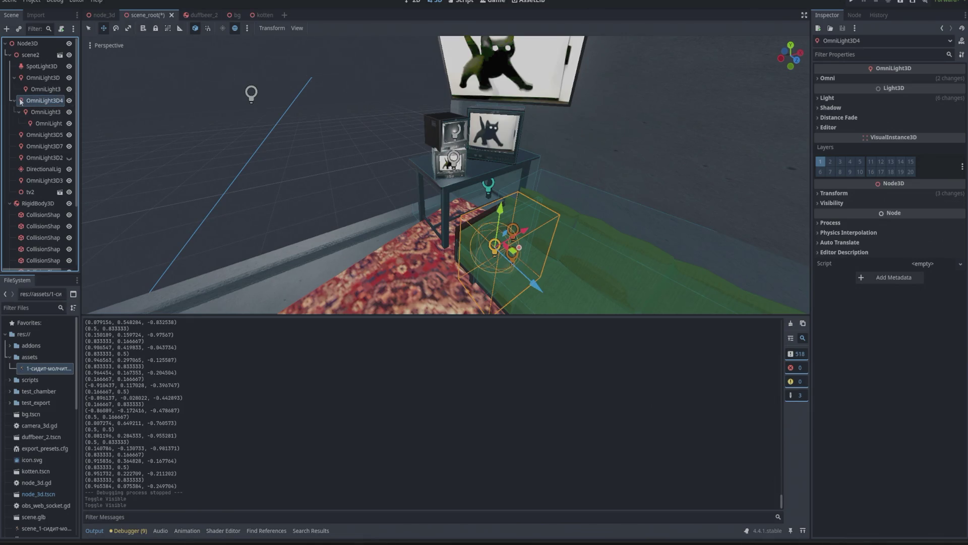
key(ctrl+x)
click(261, 14)
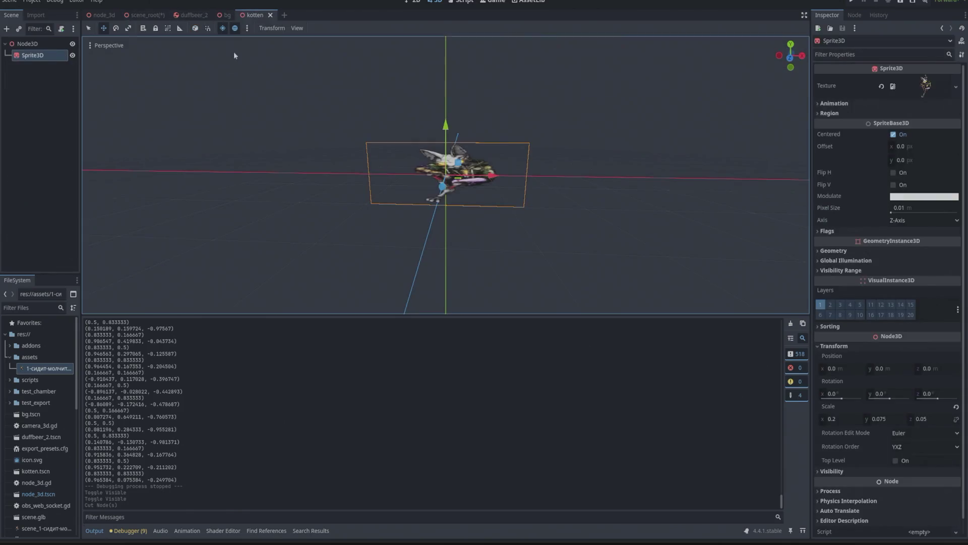
Paste the lights under Node3D in kotten and move them onto the kitten's head
click(26, 44)
key(ctrl+v)
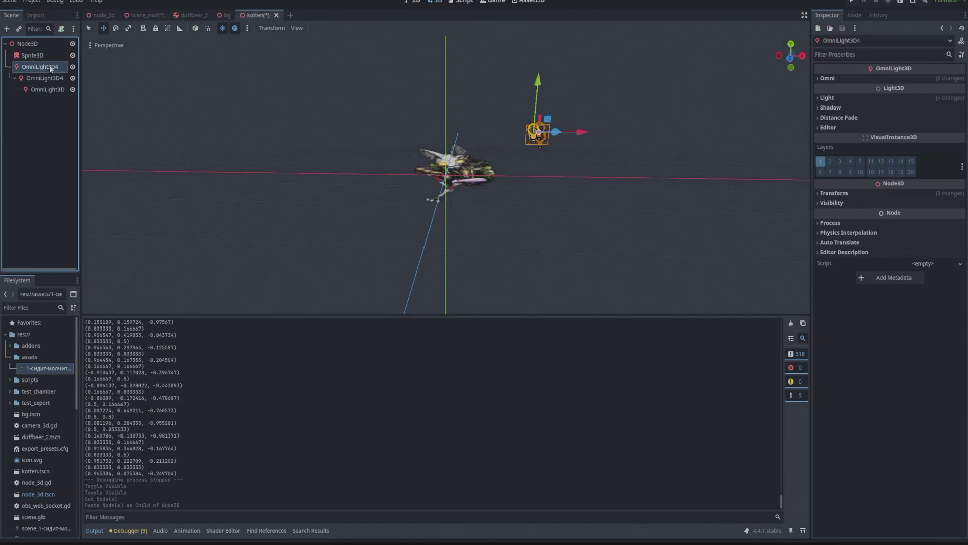
drag(585, 133, 490, 133)
drag(448, 101, 450, 119)
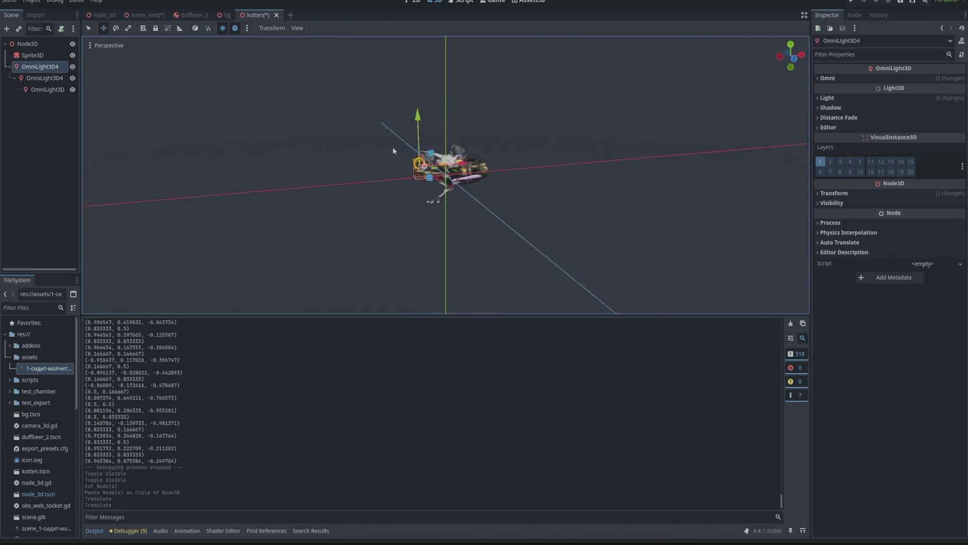
mouse_move(363, 191)
mouse_down()
mouse_move(489, 184)
mouse_move(359, 162)
mouse_up()
click(798, 59)
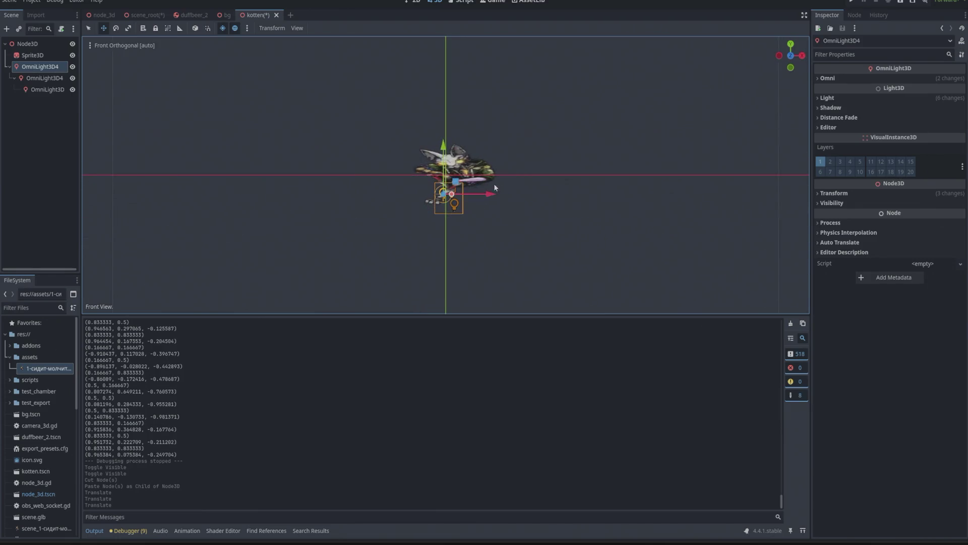
scroll(451, 199, up, 5)
drag(437, 202, 437, 79)
mouse_move(501, 150)
mouse_down()
mouse_move(638, 175)
mouse_move(620, 173)
mouse_up()
drag(480, 129, 510, 113)
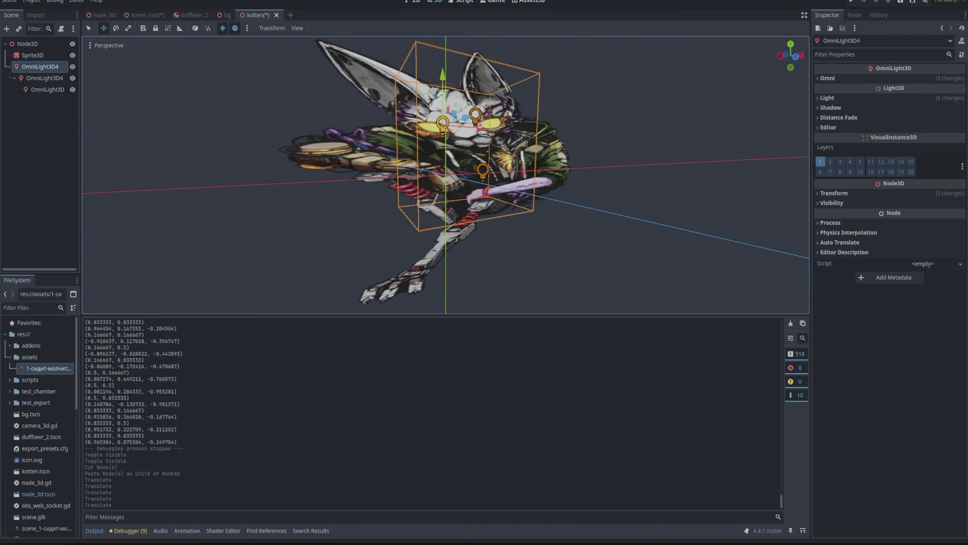
click(796, 60)
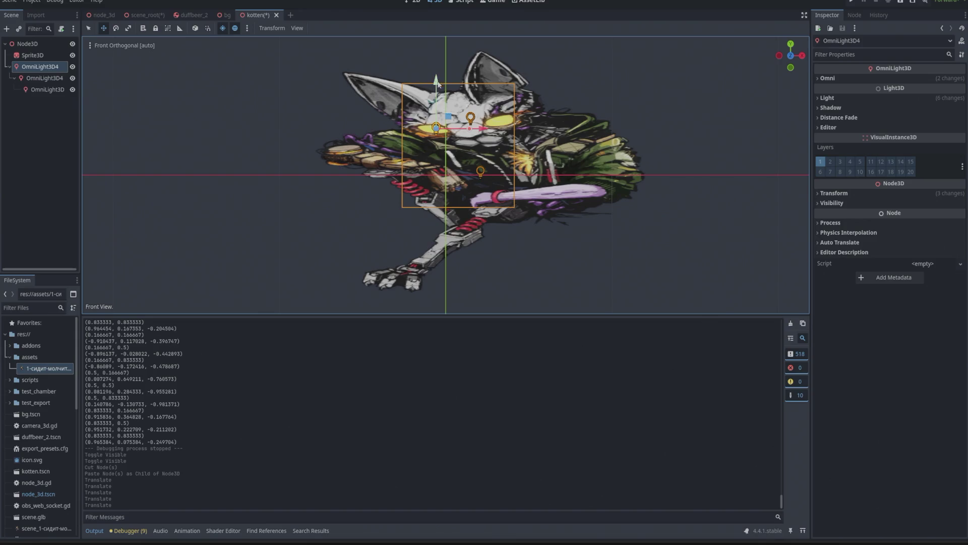
drag(484, 130, 482, 130)
Reparent all three omni lights as direct children of Sprite3D
click(28, 122)
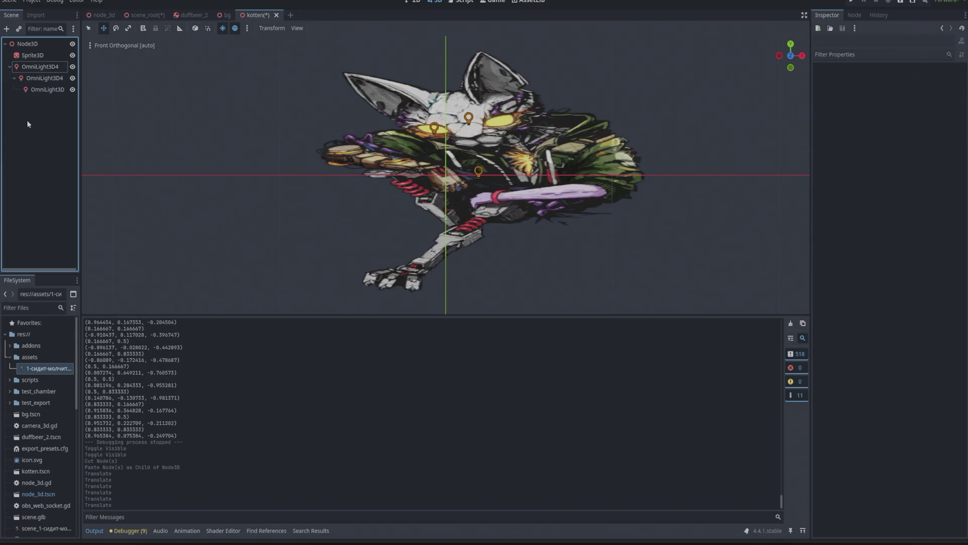
drag(34, 67, 36, 57)
drag(40, 89, 42, 65)
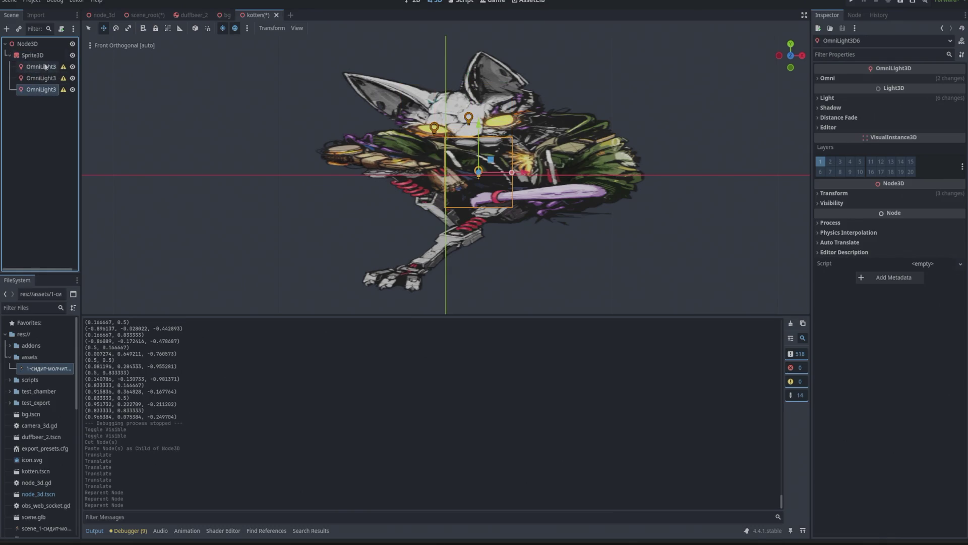
Move the second omni light right and slightly down across the kitten's face
mouse_move(65, 69)
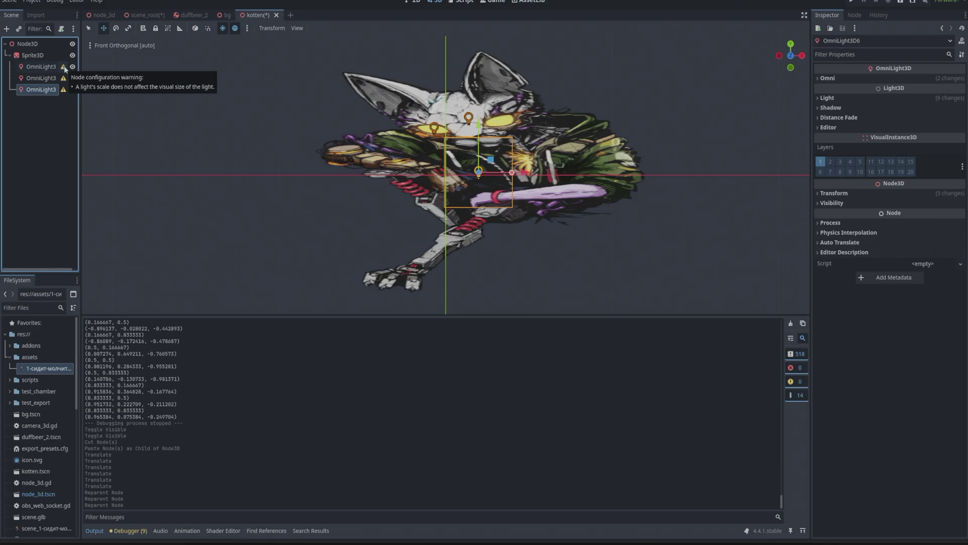
click(45, 67)
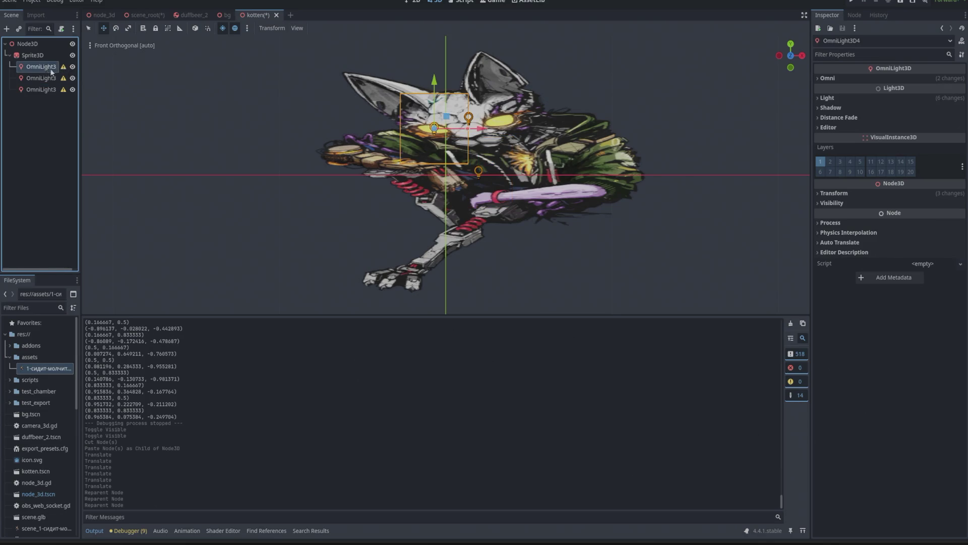
click(34, 77)
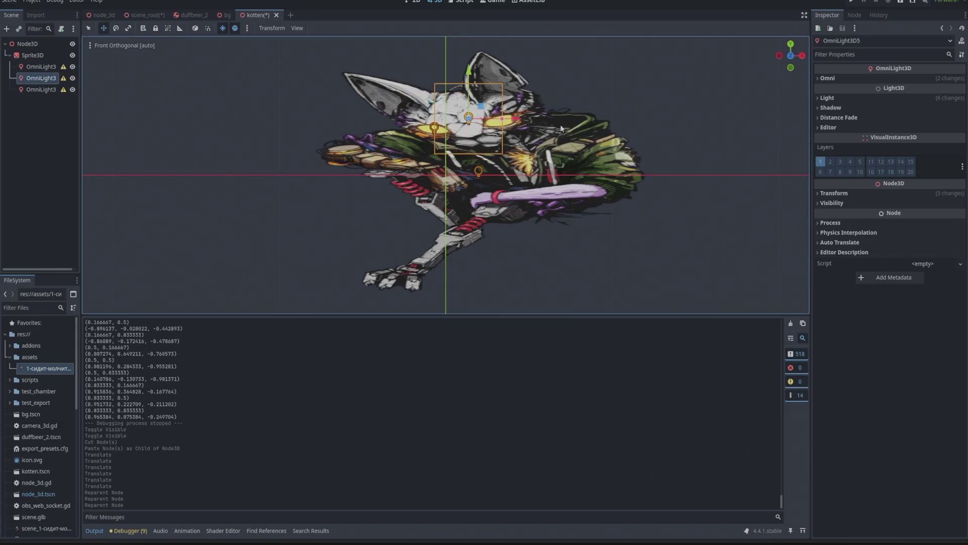
drag(516, 120, 536, 104)
drag(501, 72, 502, 76)
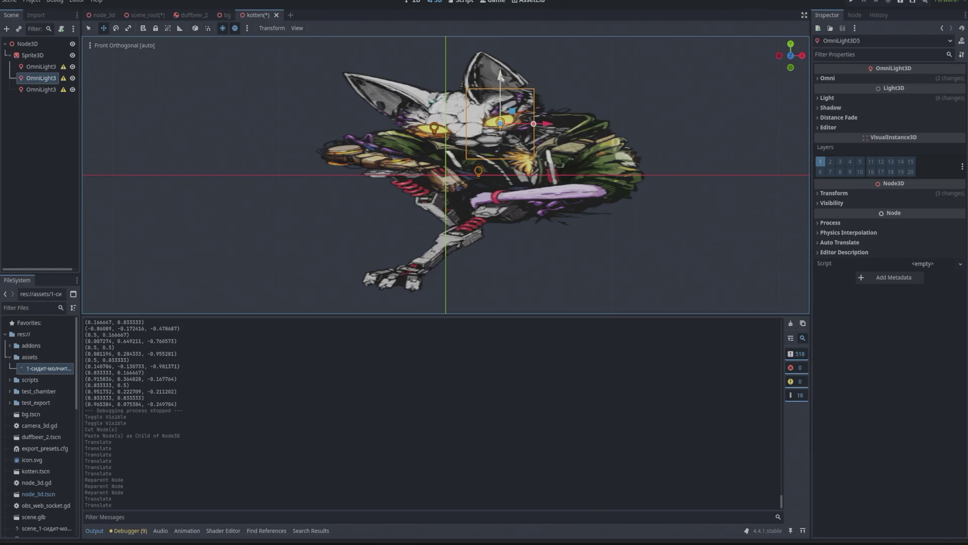
Move the third omni light right and slightly up onto the kitten's body
click(55, 89)
drag(526, 174, 577, 174)
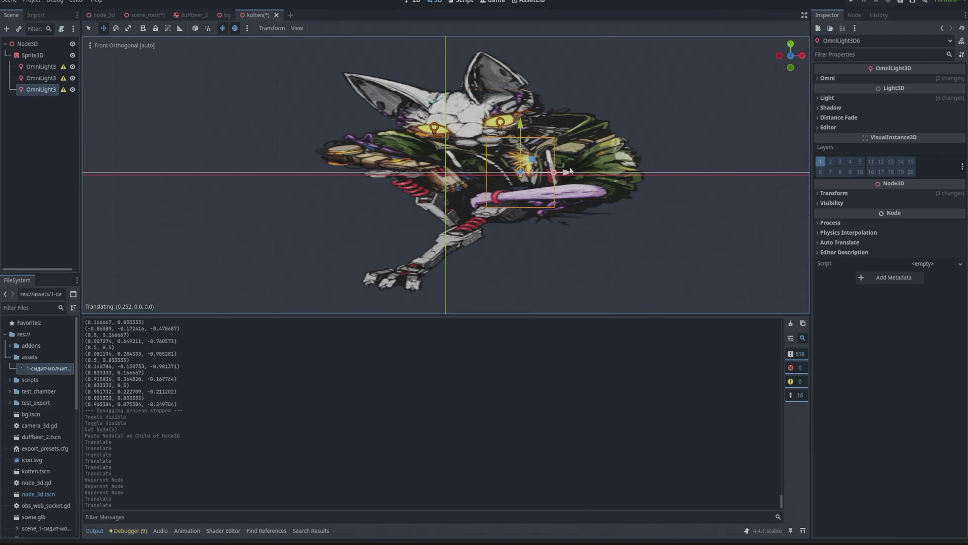
drag(529, 125, 529, 115)
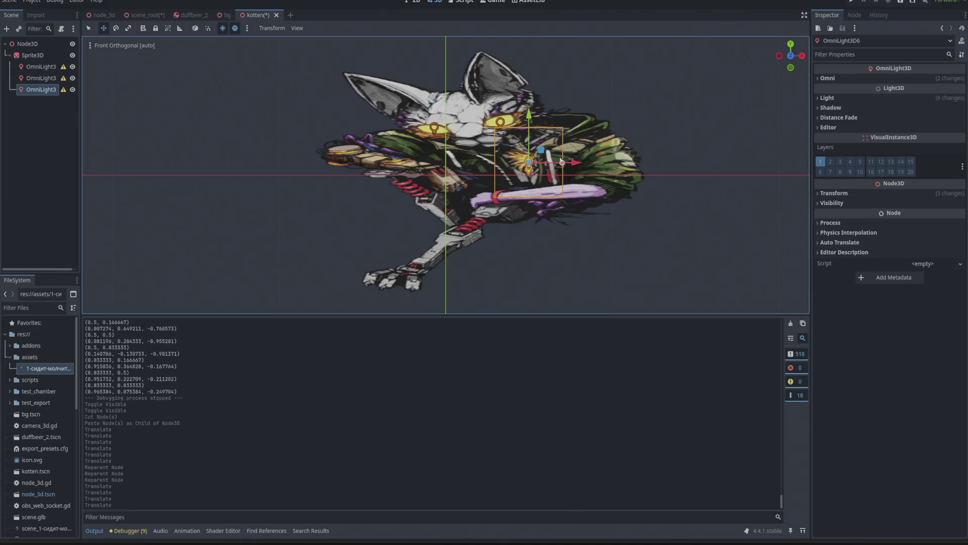
drag(553, 161, 550, 162)
Nudge the third and second lights in depth from the right view
mouse_move(282, 99)
mouse_down()
mouse_move(256, 123)
mouse_move(295, 198)
mouse_move(298, 256)
mouse_move(349, 275)
mouse_move(474, 221)
mouse_move(423, 240)
mouse_move(383, 291)
mouse_move(346, 277)
mouse_move(307, 233)
mouse_move(513, 229)
mouse_move(459, 187)
mouse_move(362, 188)
mouse_move(550, 138)
mouse_up()
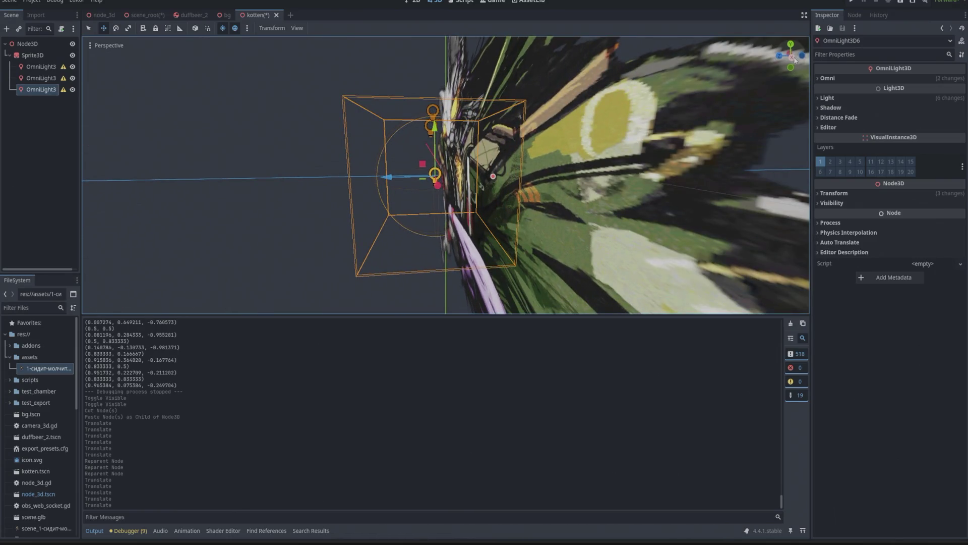
click(792, 57)
drag(396, 164, 402, 164)
click(52, 78)
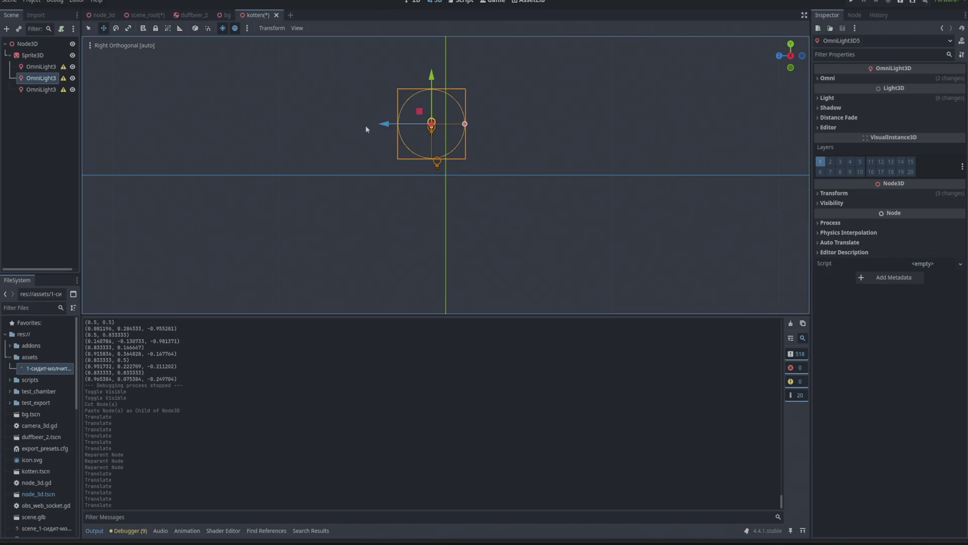
drag(390, 129, 391, 128)
click(47, 67)
click(102, 15)
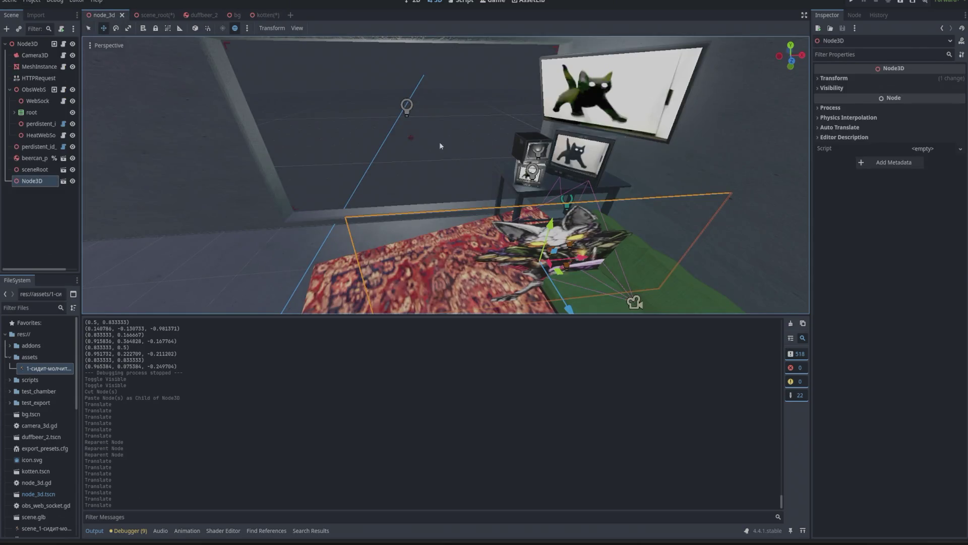
Preview the room scene, then move the kitten left across the carpet
click(850, 2)
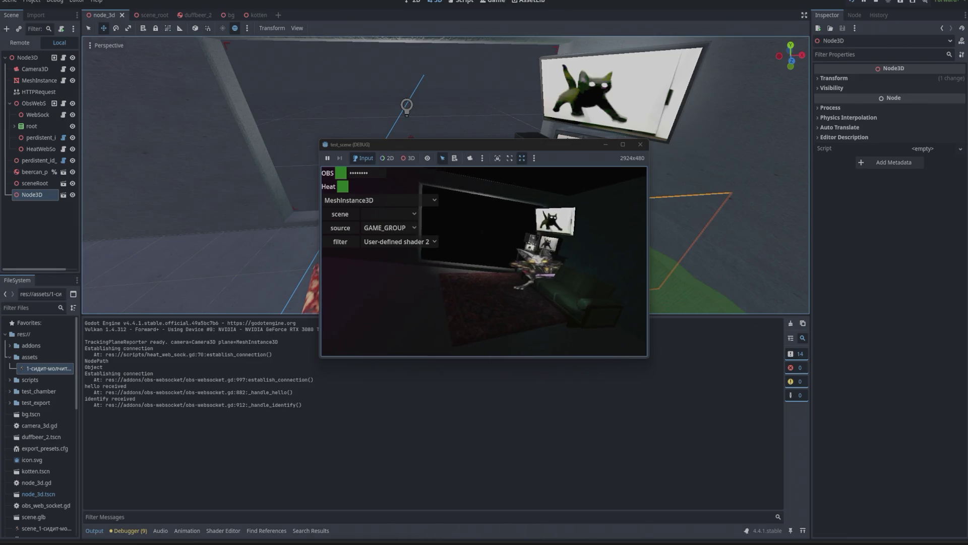
key(F8)
mouse_move(580, 261)
mouse_down()
mouse_move(194, 265)
mouse_move(298, 256)
mouse_up()
Run the scene again beside the editor and switch to distraction-free mode
key(F5)
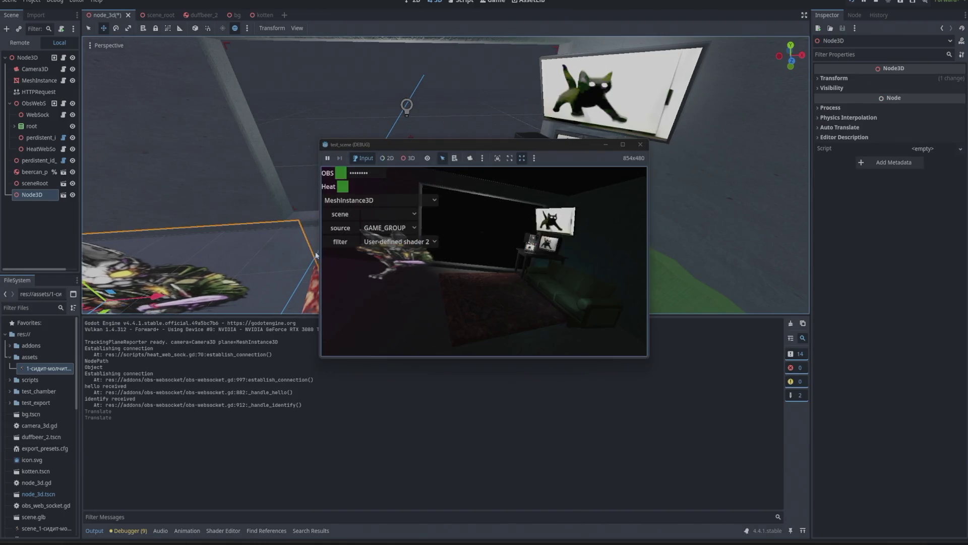
mouse_move(509, 151)
mouse_down()
mouse_move(633, 93)
mouse_move(669, 43)
mouse_move(853, 44)
mouse_up()
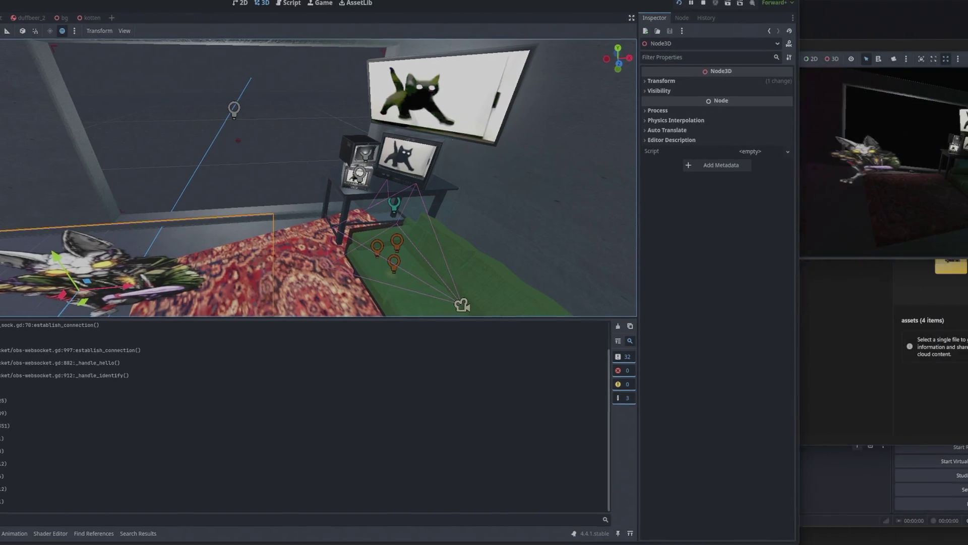
mouse_move(376, 0)
mouse_down()
mouse_move(227, 10)
mouse_move(288, 3)
mouse_up()
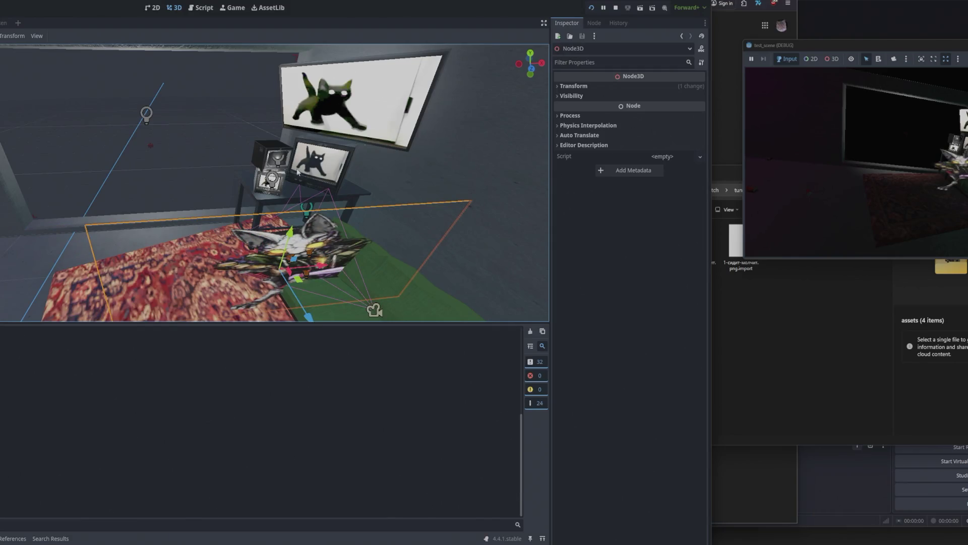
key(ctrl+shift+F11)
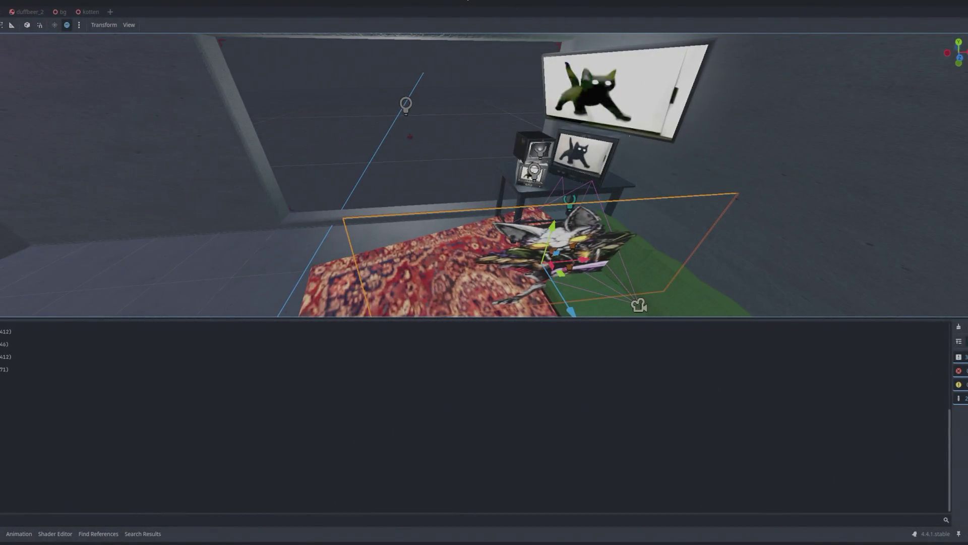